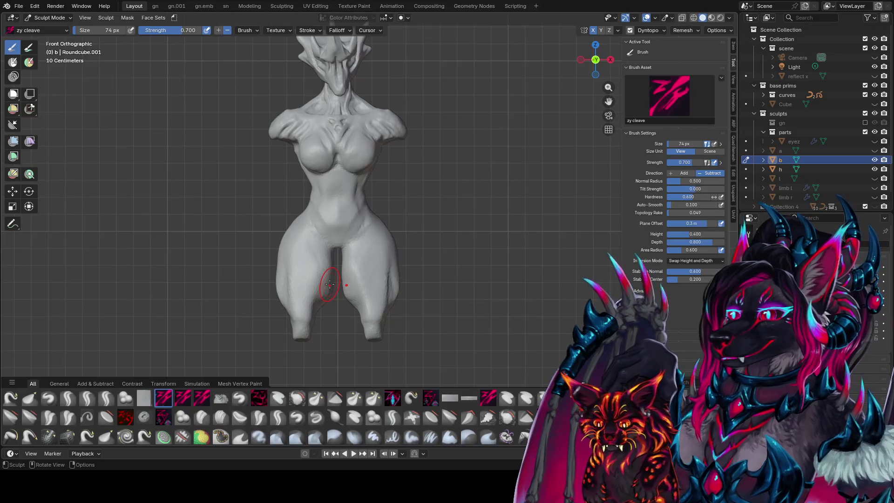
# Zoom and orbit to a right-side view of the figure, then save idea farm1.blend
pyautogui.scroll(-5, 364, 226)
pyautogui.moveTo(364, 226); pyautogui.dragTo(369, 258, button='middle')
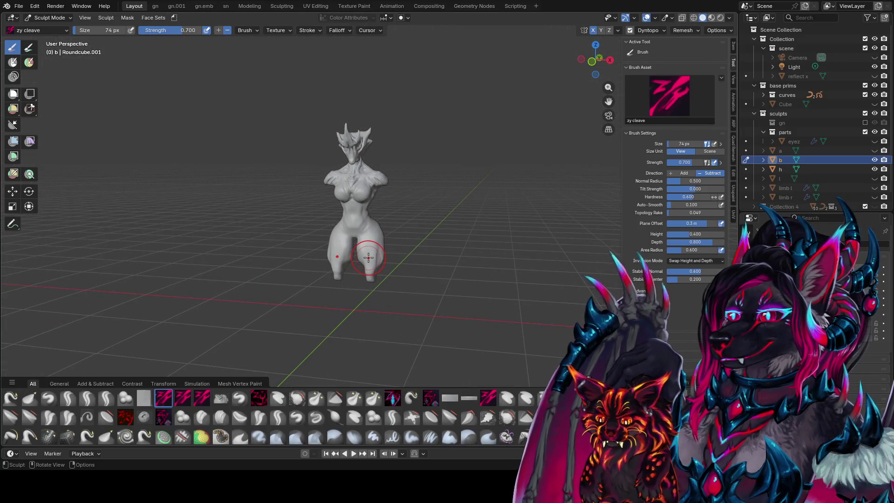
pyautogui.press('KP_3')
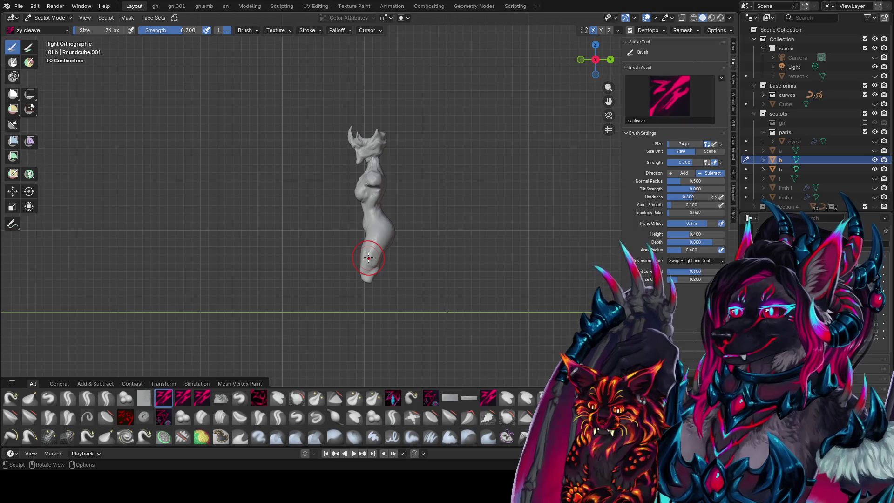
pyautogui.scroll(3, 369, 258)
pyautogui.hotkey('ctrl', 's')
# Orbit back to a near-front view of the figure
pyautogui.moveTo(312, 249); pyautogui.dragTo(344, 286, button='middle')
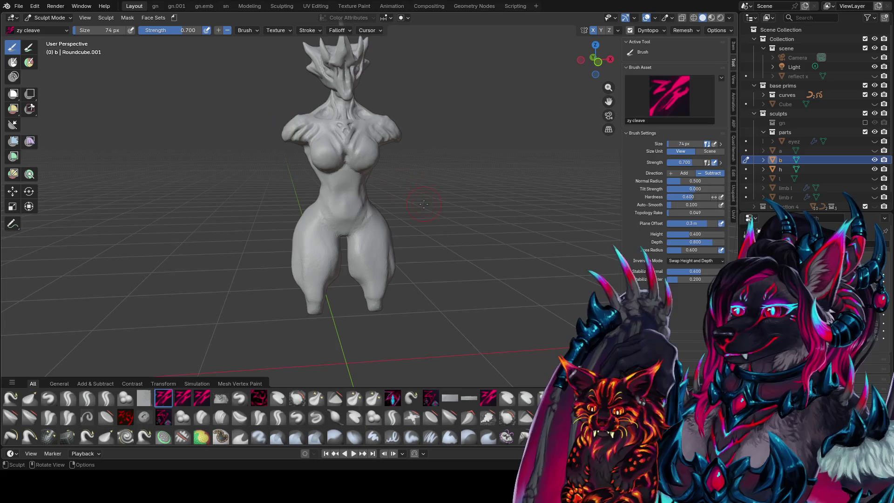
pyautogui.scroll(1, 435, 146)
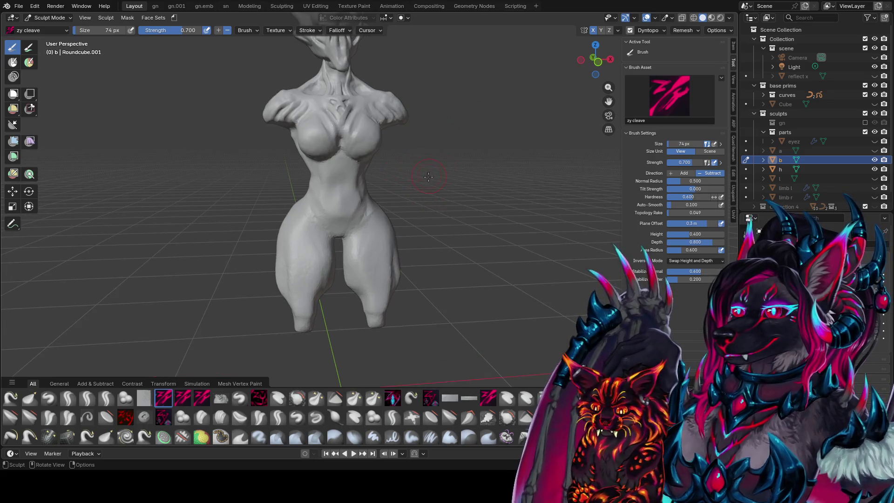
pyautogui.moveTo(365, 174); pyautogui.dragTo(364, 185, button='middle')
# Switch the sculpt brush to zy panelize and resize it to 34 px
pyautogui.press('f')
pyautogui.click(349, 205)
pyautogui.press('2')
pyautogui.press('w')
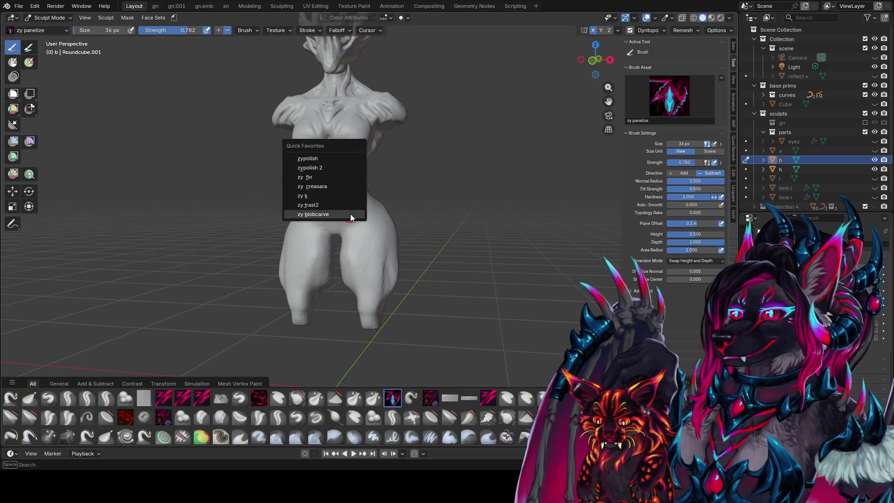
pyautogui.press('Escape')
pyautogui.press('f')
pyautogui.click(340, 225)
# Sculpt panel-line strokes across the torso and belly with the brush at 30 px
pyautogui.moveTo(338, 227); pyautogui.dragTo(346, 218)
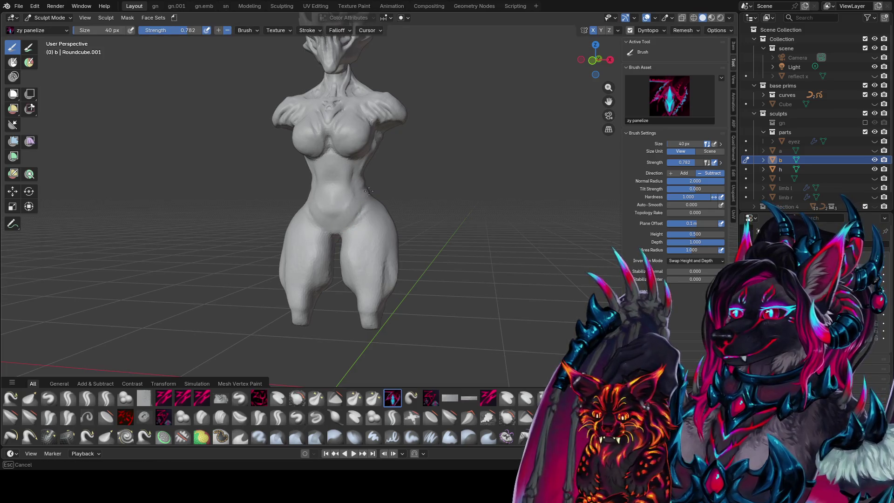
pyautogui.moveTo(353, 214)
pyautogui.mouseDown(button='middle')
pyautogui.moveTo(349, 192)
pyautogui.moveTo(339, 201)
pyautogui.mouseUp(button='middle')
pyautogui.press('f')
pyautogui.click(349, 206)
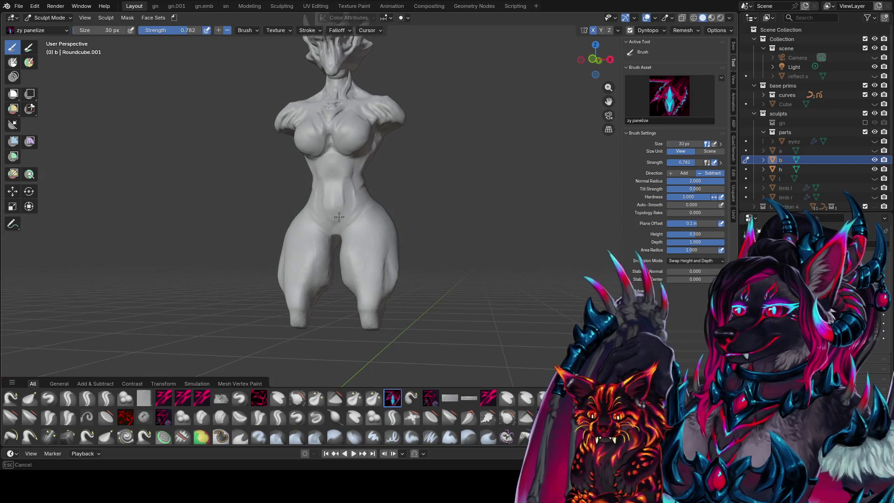
pyautogui.moveTo(328, 213)
pyautogui.mouseDown()
pyautogui.moveTo(336, 219)
pyautogui.moveTo(342, 208)
pyautogui.mouseUp()
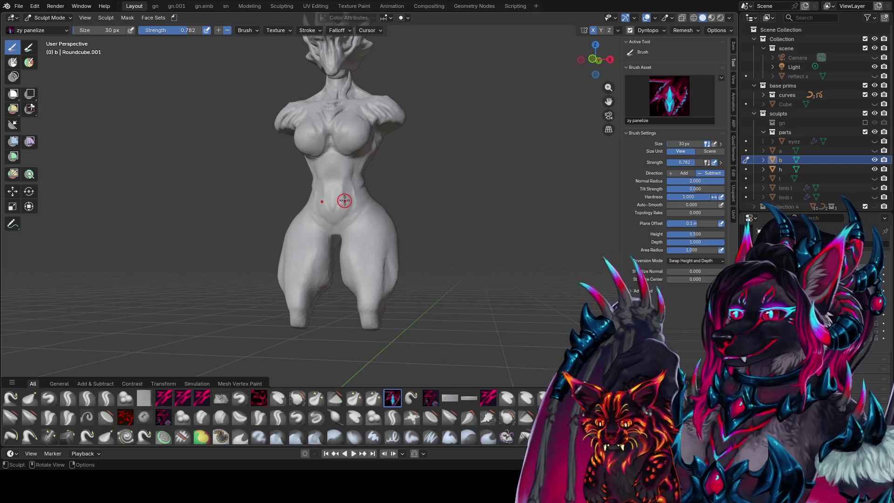
pyautogui.moveTo(323, 220)
pyautogui.mouseDown(button='middle')
pyautogui.moveTo(356, 216)
pyautogui.moveTo(339, 235)
pyautogui.moveTo(336, 186)
pyautogui.moveTo(345, 235)
pyautogui.moveTo(346, 203)
pyautogui.mouseUp(button='middle')
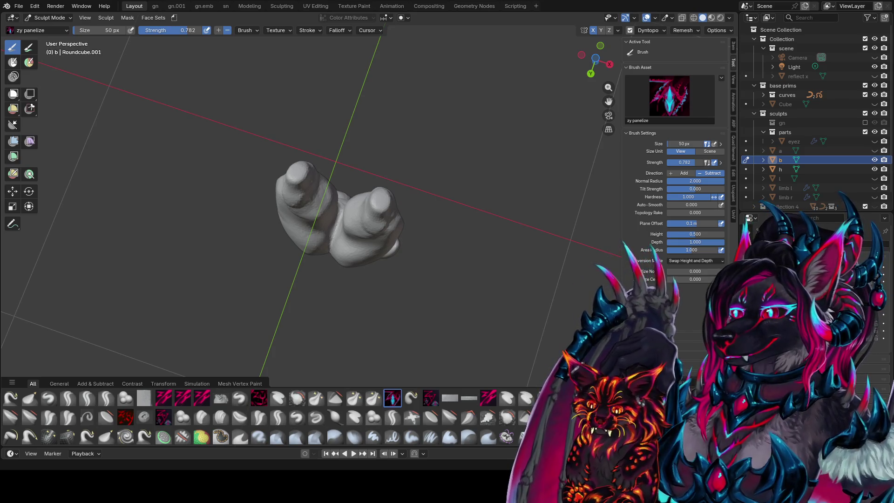
# Frame the legs from the front and enlarge the brush to 88 px
pyautogui.moveTo(254, 368); pyautogui.dragTo(259, 340, button='middle')
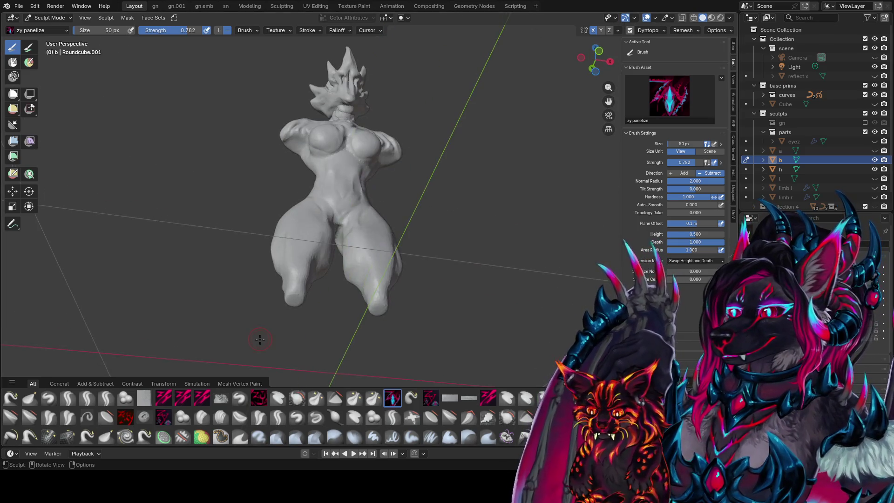
pyautogui.press('KP_7')
pyautogui.press('KP_1')
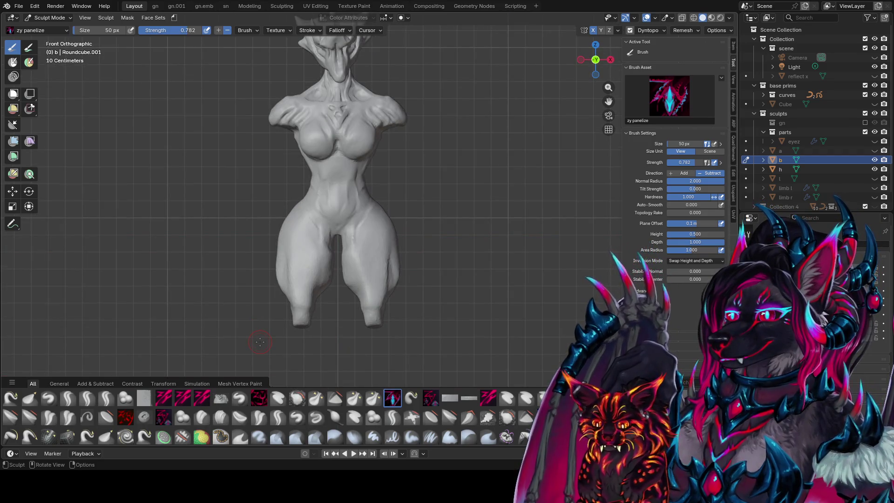
pyautogui.scroll(3, 260, 341)
pyautogui.keyDown('shift'); pyautogui.moveTo(458, 211); pyautogui.dragTo(441, 135, button='middle'); pyautogui.keyUp('shift')
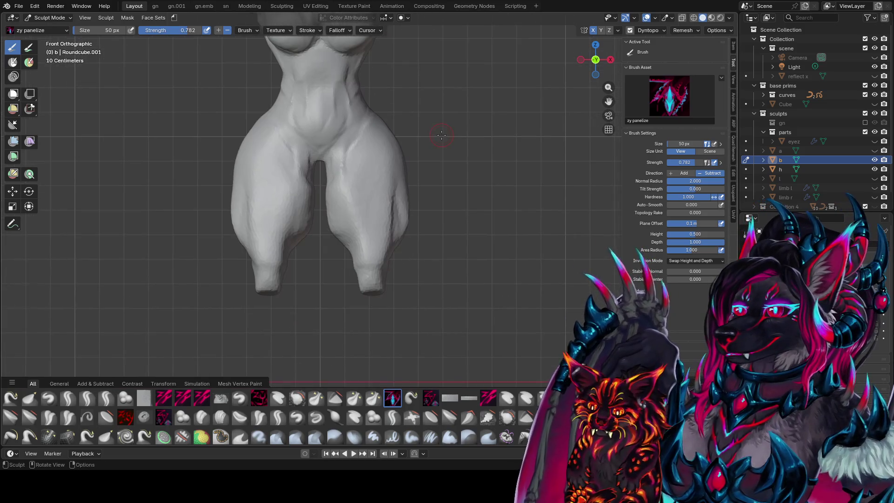
pyautogui.moveTo(494, 151)
pyautogui.mouseDown(button='middle')
pyautogui.moveTo(389, 186)
pyautogui.moveTo(390, 169)
pyautogui.mouseUp(button='middle')
pyautogui.press('f')
pyautogui.click(390, 186)
# Sculpt mirrored creases along the thighs
pyautogui.moveTo(390, 169); pyautogui.dragTo(361, 250)
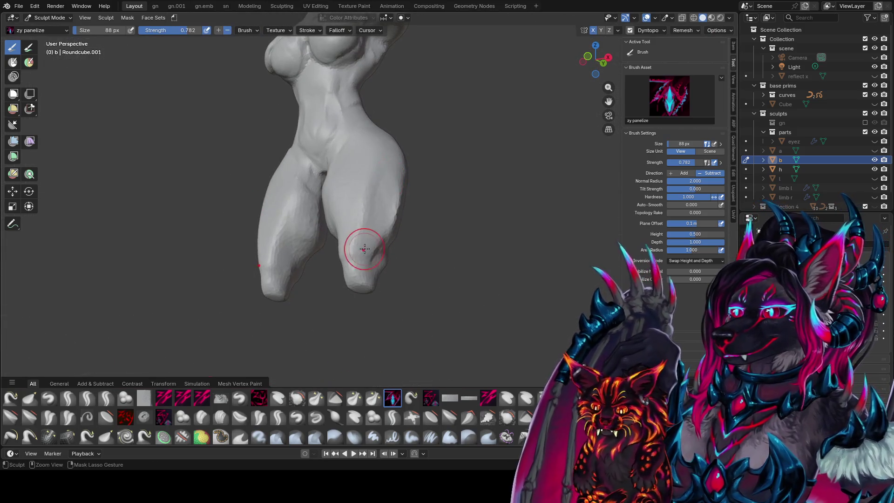
pyautogui.moveTo(362, 250); pyautogui.dragTo(394, 229, button='middle')
pyautogui.moveTo(395, 228); pyautogui.dragTo(398, 149)
pyautogui.moveTo(398, 149); pyautogui.dragTo(354, 205, button='middle')
pyautogui.moveTo(354, 205); pyautogui.dragTo(361, 239)
pyautogui.moveTo(361, 240)
pyautogui.mouseDown(button='middle')
pyautogui.moveTo(345, 266)
pyautogui.moveTo(320, 212)
pyautogui.mouseUp(button='middle')
pyautogui.moveTo(319, 212); pyautogui.dragTo(319, 219)
# Carve a crease over the crotch area and inspect the thighs from low and high angles
pyautogui.moveTo(319, 219)
pyautogui.mouseDown(button='middle')
pyautogui.moveTo(340, 205)
pyautogui.moveTo(324, 205)
pyautogui.mouseUp(button='middle')
pyautogui.moveTo(324, 205)
pyautogui.mouseDown()
pyautogui.moveTo(319, 215)
pyautogui.moveTo(317, 203)
pyautogui.mouseUp()
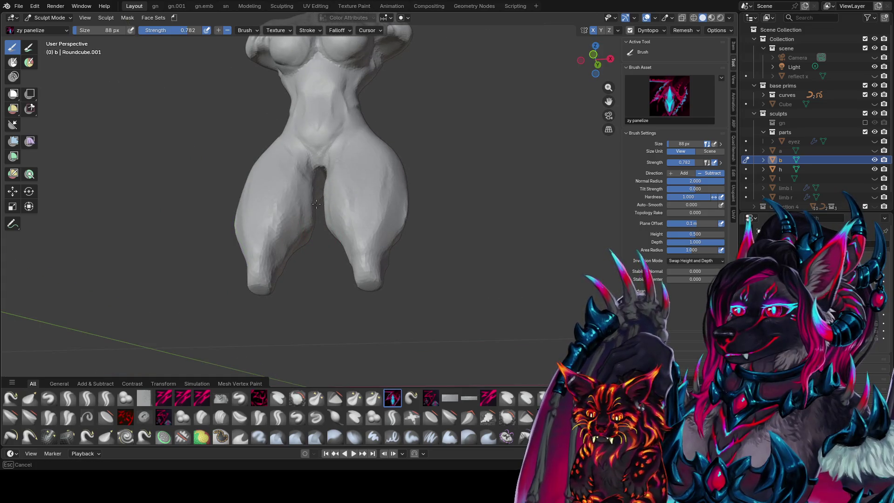
pyautogui.moveTo(316, 208)
pyautogui.mouseDown(button='middle')
pyautogui.moveTo(371, 244)
pyautogui.moveTo(359, 200)
pyautogui.moveTo(366, 169)
pyautogui.moveTo(406, 174)
pyautogui.moveTo(294, 254)
pyautogui.moveTo(312, 276)
pyautogui.moveTo(435, 265)
pyautogui.moveTo(378, 292)
pyautogui.moveTo(376, 282)
pyautogui.mouseUp(button='middle')
pyautogui.scroll(2, 427, 280)
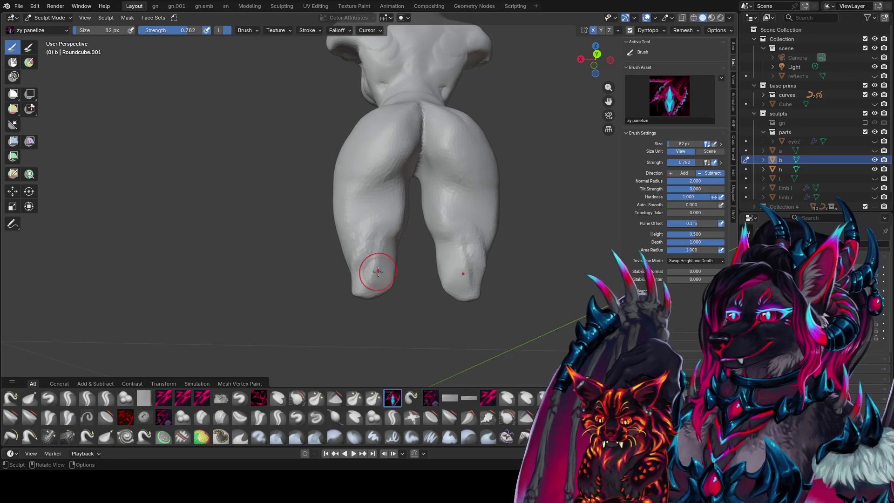
pyautogui.moveTo(379, 238)
pyautogui.mouseDown(button='middle')
pyautogui.moveTo(390, 220)
pyautogui.moveTo(382, 196)
pyautogui.moveTo(394, 137)
pyautogui.moveTo(413, 195)
pyautogui.moveTo(404, 168)
pyautogui.moveTo(365, 160)
pyautogui.moveTo(373, 140)
pyautogui.mouseUp(button='middle')
# Carve a crease across the upper thighs, resizing the brush between 104, 70, 102 and 76 px
pyautogui.press('f')
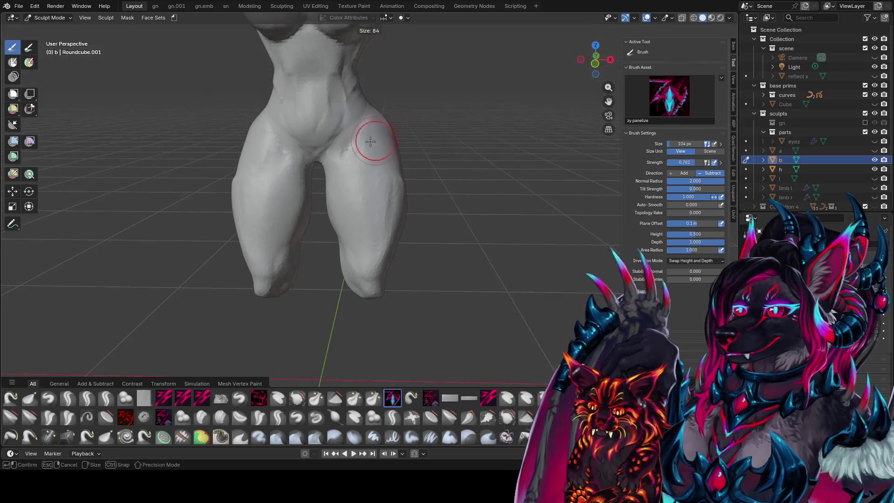
pyautogui.click(363, 145)
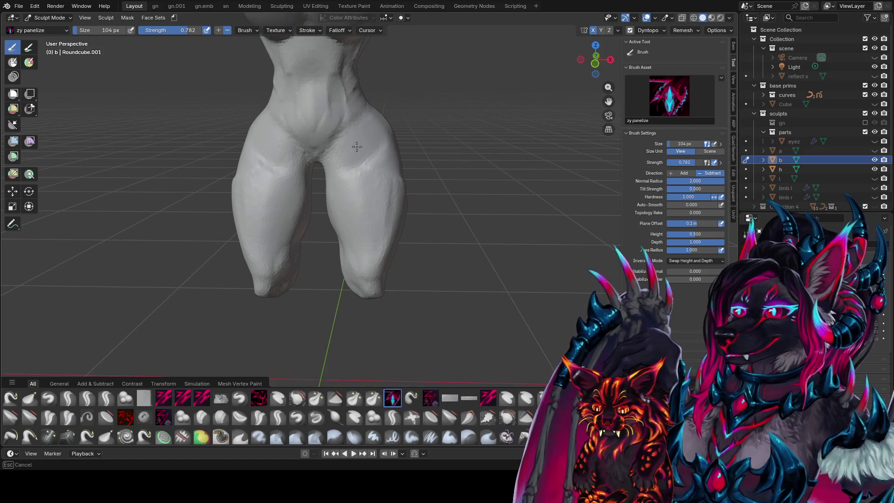
pyautogui.moveTo(360, 131)
pyautogui.mouseDown(button='middle')
pyautogui.moveTo(332, 153)
pyautogui.moveTo(316, 136)
pyautogui.moveTo(350, 124)
pyautogui.moveTo(373, 137)
pyautogui.mouseUp(button='middle')
pyautogui.press('f')
pyautogui.click(343, 134)
pyautogui.moveTo(390, 147); pyautogui.dragTo(337, 156)
pyautogui.click(393, 117)
pyautogui.moveTo(392, 117)
pyautogui.mouseDown(button='middle')
pyautogui.moveTo(376, 134)
pyautogui.moveTo(366, 176)
pyautogui.moveTo(355, 160)
pyautogui.moveTo(375, 170)
pyautogui.moveTo(365, 135)
pyautogui.mouseUp(button='middle')
pyautogui.press('f')
# Orbit around the whole figure and check it from the front orthographic view
pyautogui.moveTo(325, 175)
pyautogui.mouseDown(button='middle')
pyautogui.moveTo(312, 176)
pyautogui.moveTo(317, 166)
pyautogui.moveTo(347, 186)
pyautogui.mouseUp(button='middle')
pyautogui.moveTo(365, 155)
pyautogui.mouseDown(button='middle')
pyautogui.moveTo(371, 121)
pyautogui.moveTo(323, 124)
pyautogui.moveTo(382, 112)
pyautogui.moveTo(315, 102)
pyautogui.moveTo(330, 134)
pyautogui.moveTo(344, 138)
pyautogui.moveTo(323, 150)
pyautogui.mouseUp(button='middle')
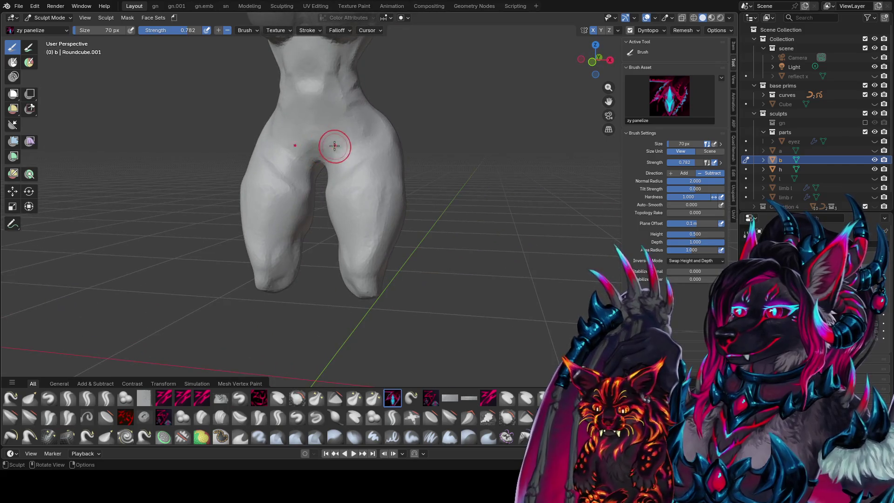
pyautogui.scroll(-5, 371, 191)
pyautogui.moveTo(371, 191)
pyautogui.mouseDown(button='middle')
pyautogui.moveTo(428, 165)
pyautogui.moveTo(479, 159)
pyautogui.mouseUp(button='middle')
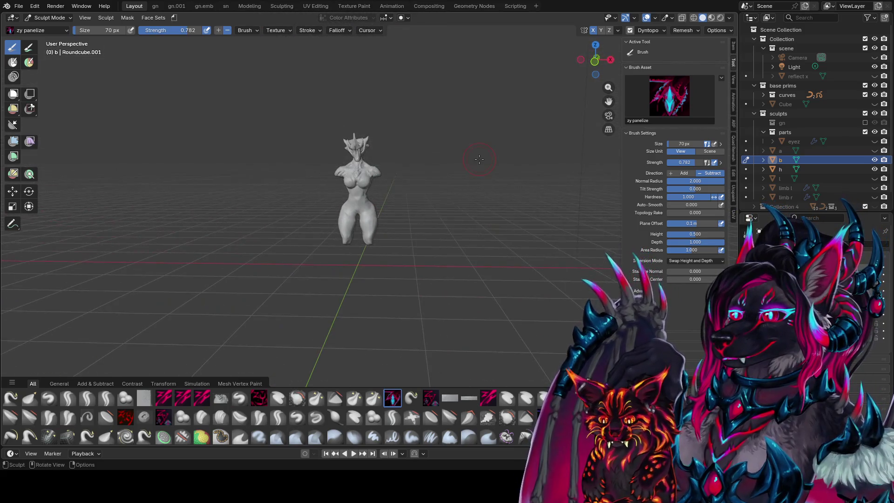
pyautogui.press('KP_1')
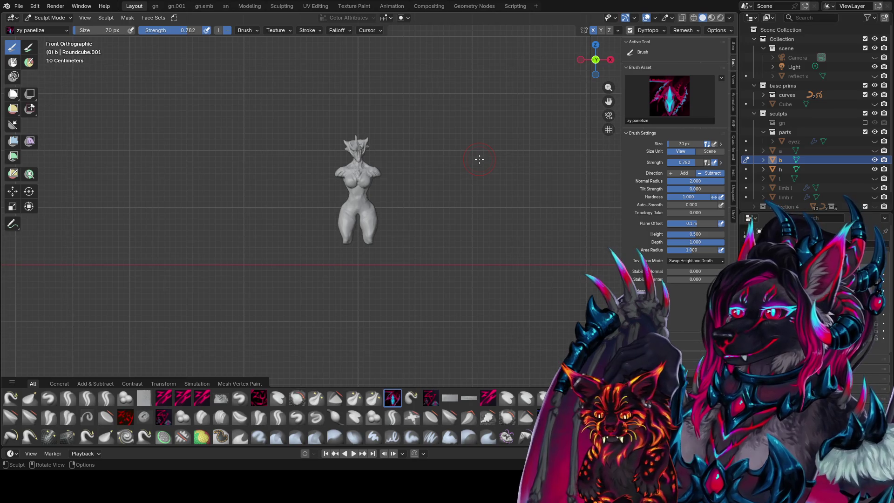
pyautogui.scroll(3, 479, 160)
pyautogui.moveTo(479, 159)
pyautogui.mouseDown(button='middle')
pyautogui.moveTo(368, 196)
pyautogui.moveTo(334, 220)
pyautogui.moveTo(334, 250)
pyautogui.moveTo(319, 249)
pyautogui.moveTo(466, 251)
pyautogui.mouseUp(button='middle')
# Save the sculpt, return to Object Mode, and undo an accidentally added cylinder
pyautogui.hotkey('ctrl', 's')
pyautogui.click(747, 161)
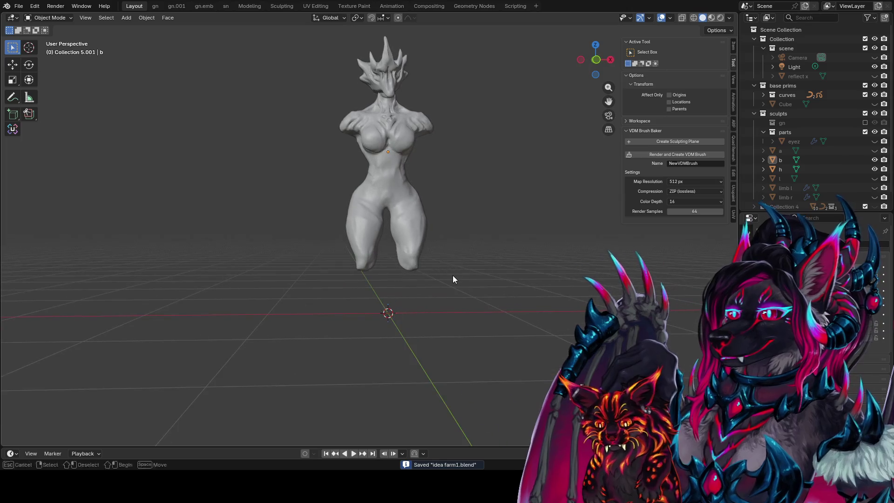
pyautogui.hotkey('shift', 'a')
pyautogui.click(493, 304)
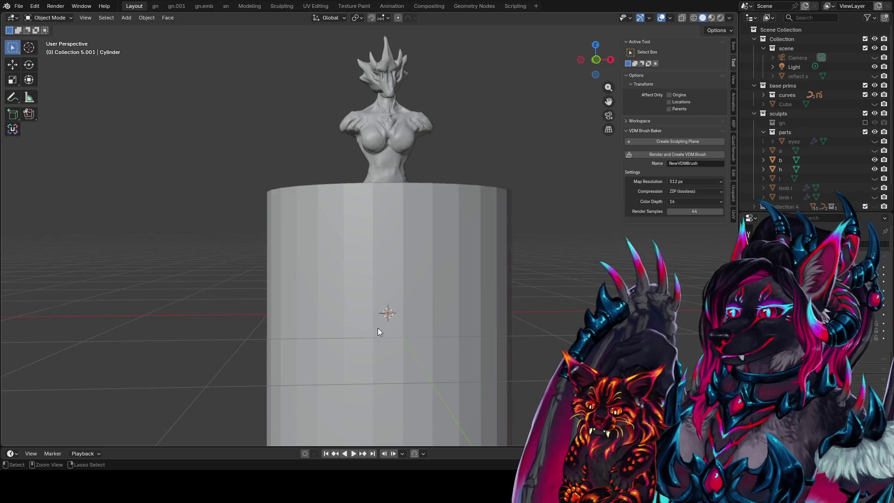
pyautogui.hotkey('ctrl', 'z')
pyautogui.hotkey('ctrl', 's')
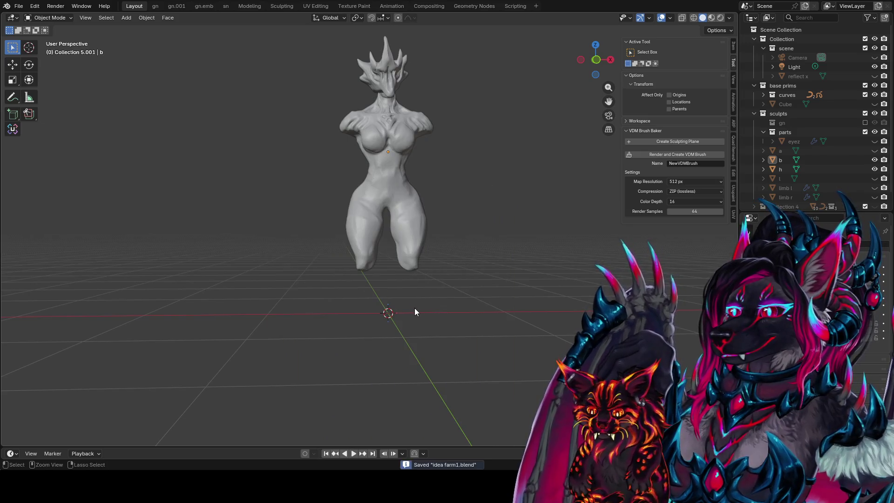
pyautogui.press('KP_1')
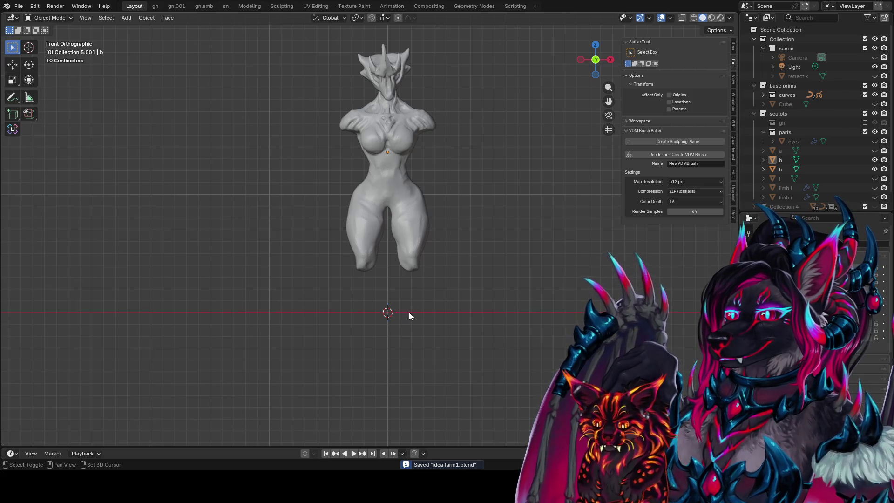
# Add a cylinder with 5 vertices
pyautogui.hotkey('shift', 'a')
pyautogui.write('cyl')
pyautogui.press('Return')
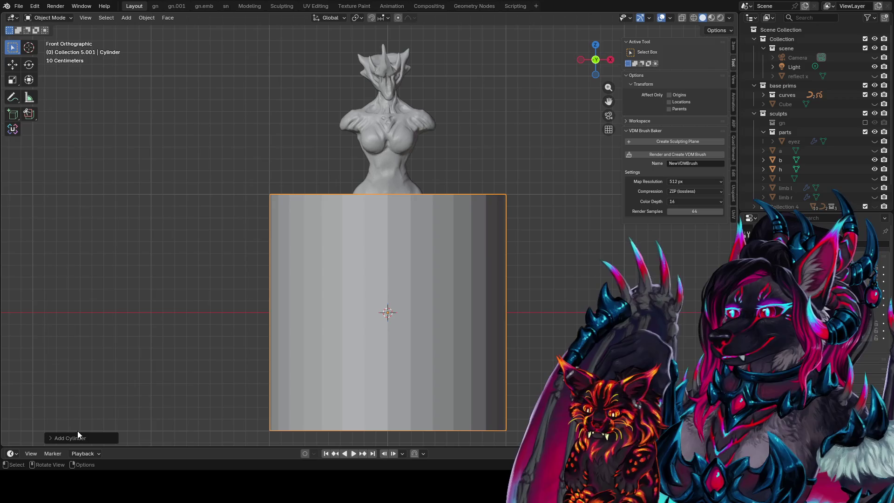
pyautogui.click(78, 436)
pyautogui.doubleClick(134, 326)
pyautogui.write('5')
pyautogui.press('Return')
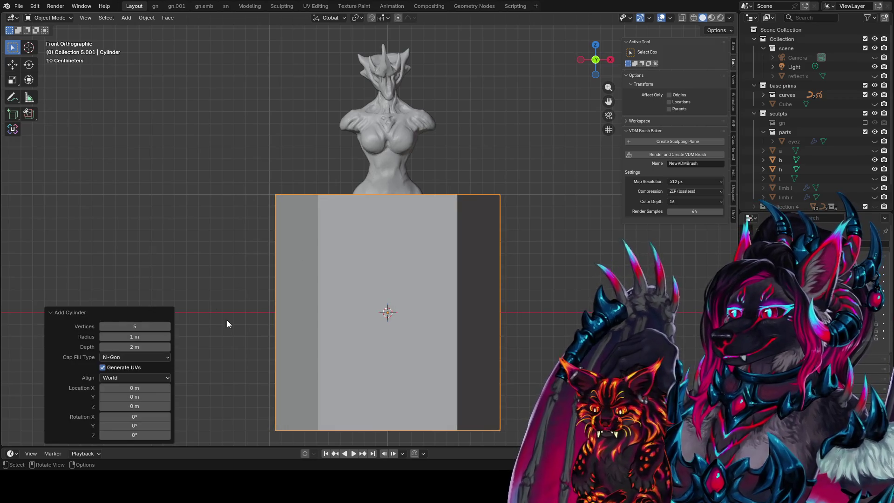
# Scale the cylinder's mesh to 0.2 and raise it beneath the figure
pyautogui.press('Tab')
pyautogui.write('s.2')
pyautogui.press('Return')
pyautogui.press('Tab')
pyautogui.press('Tab')
pyautogui.press('g')
pyautogui.press('z')
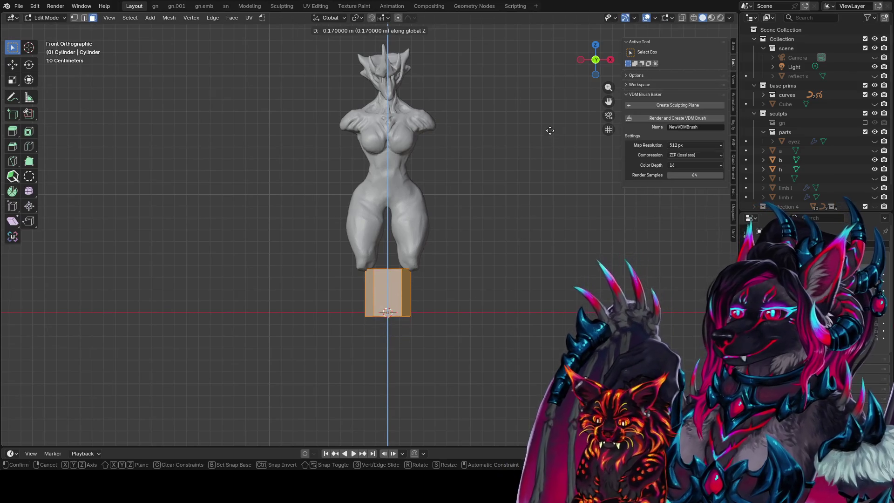
pyautogui.click(546, 91)
pyautogui.press('Tab')
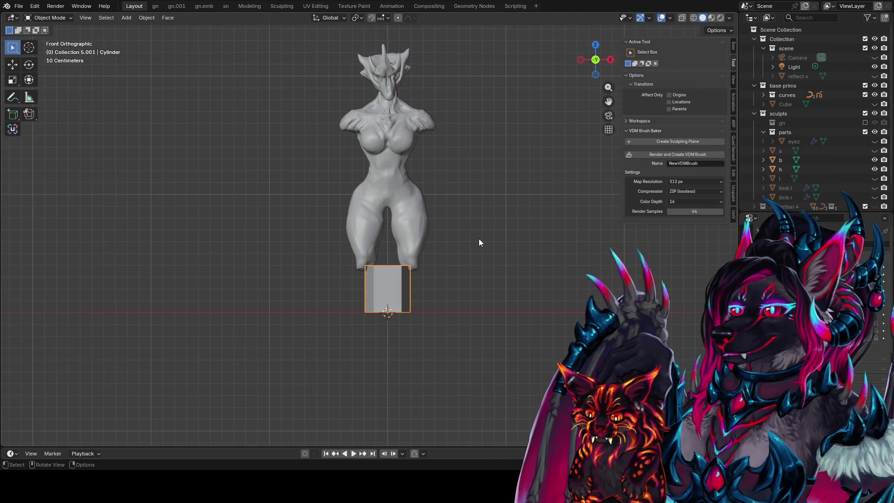
# Lower the cylinder's mesh on its origin and move the block 0.2 m in X, 0.4 m up
pyautogui.hotkey('ctrl', 'z')
pyautogui.hotkey('ctrl', 'z')
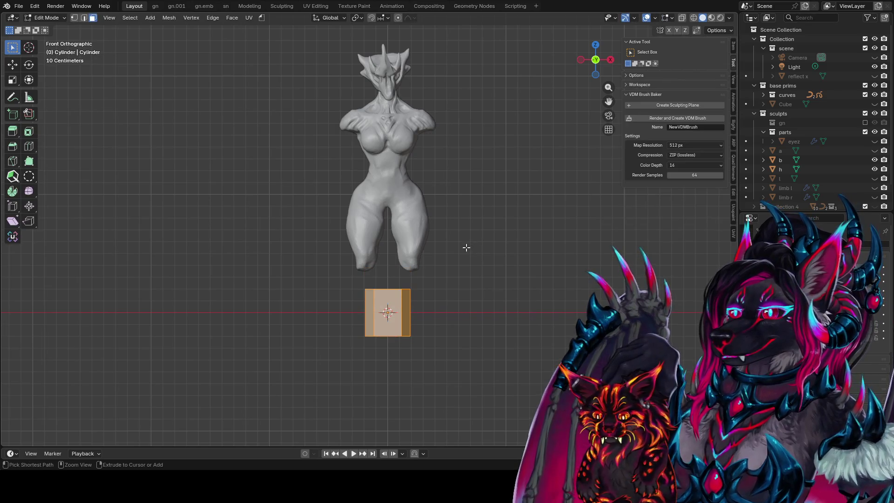
pyautogui.press('g')
pyautogui.press('z')
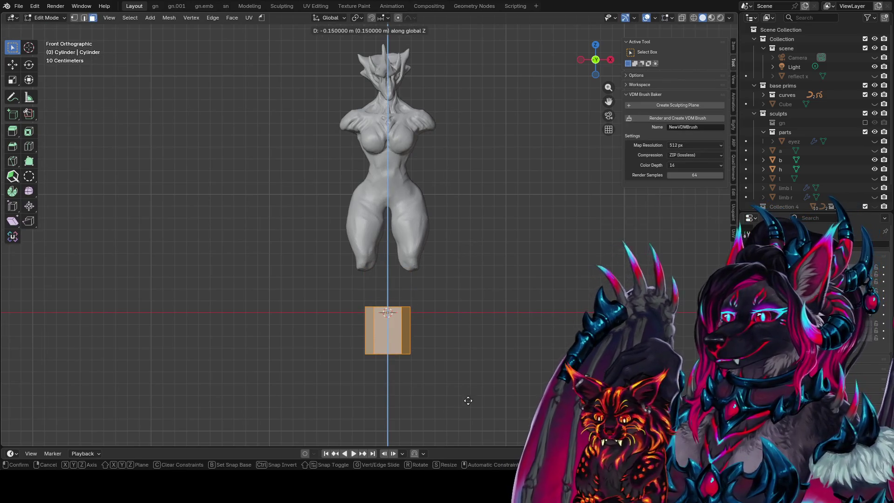
pyautogui.click(475, 442)
pyautogui.press('Tab')
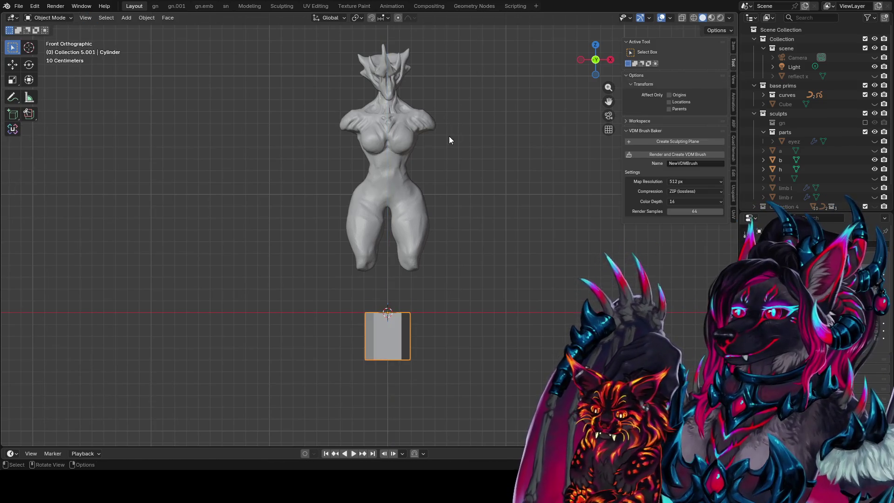
pyautogui.press('g')
pyautogui.click(477, 85)
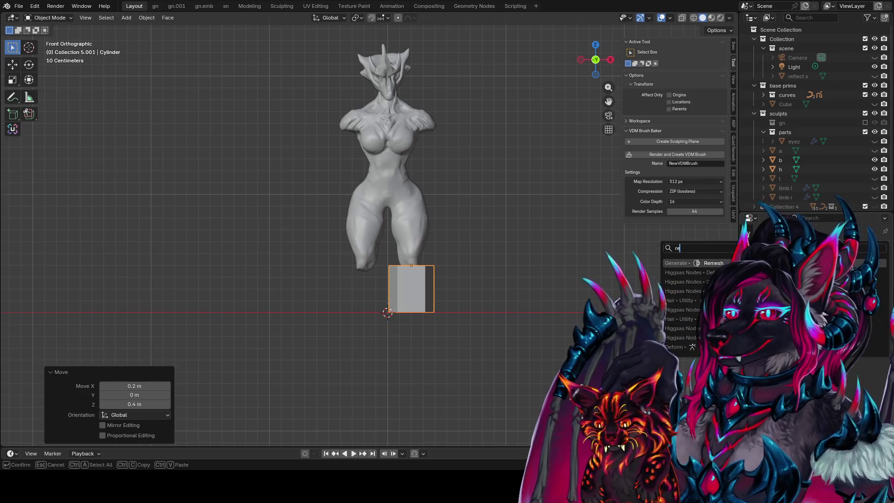
# Add a Mirror modifier to the block with object b as the Mirror Object
pyautogui.click(792, 233)
pyautogui.write('r')
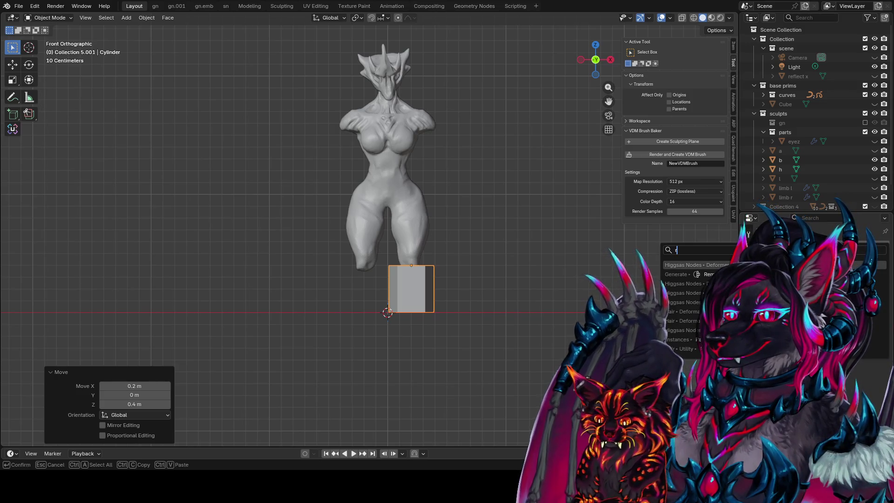
pyautogui.press('Escape')
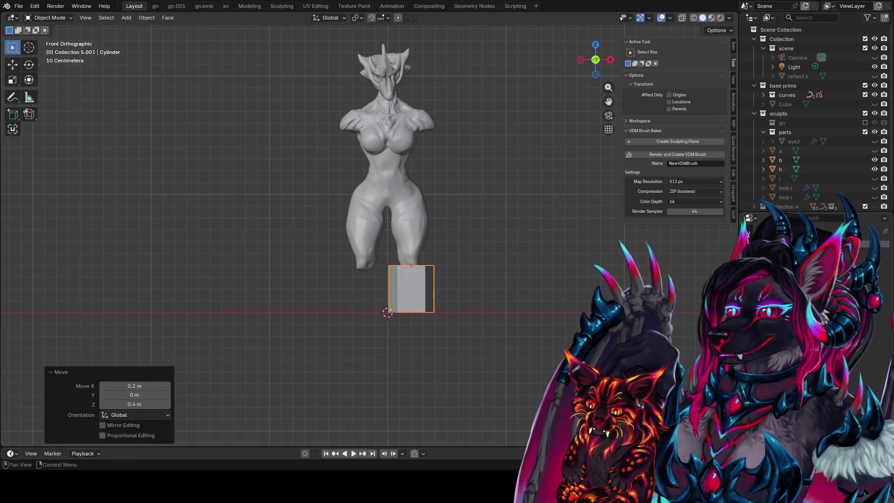
pyautogui.click(791, 233)
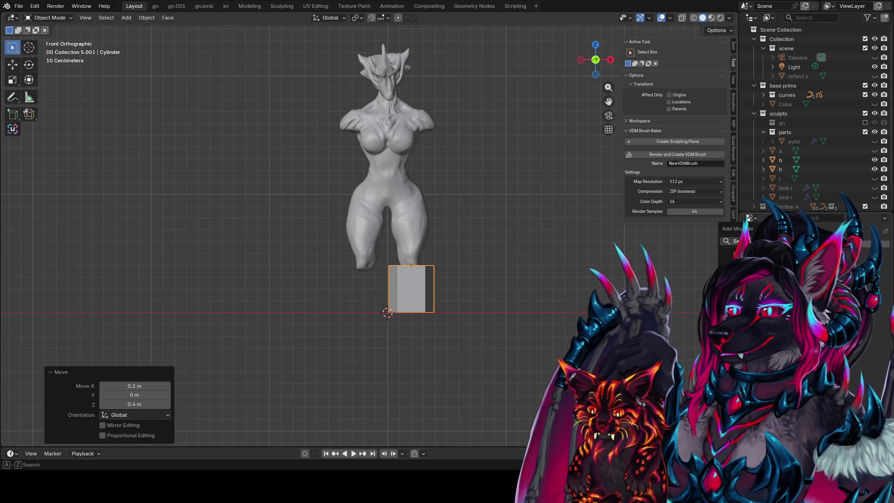
pyautogui.write('m')
pyautogui.press('Return')
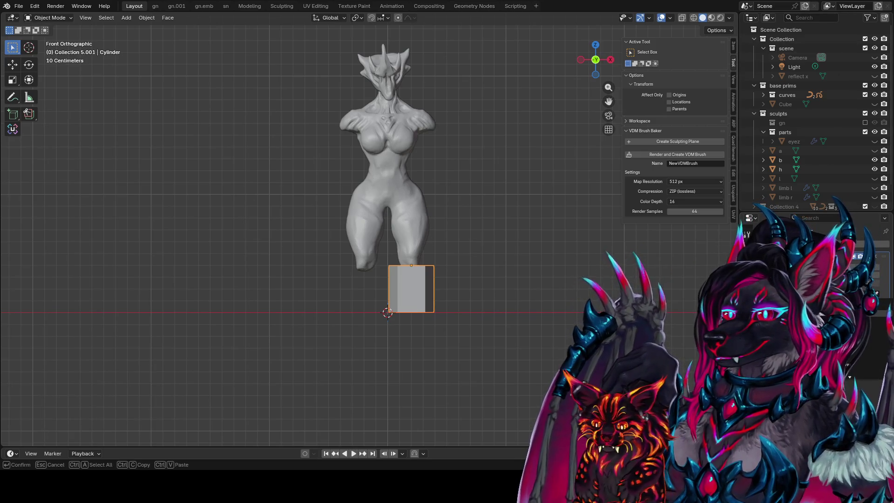
pyautogui.press('e')
pyautogui.click(409, 162)
# Orbit to check the mirrored blocks, save idea farm1.blend, and select the figure
pyautogui.moveTo(604, 226)
pyautogui.mouseDown(button='middle')
pyautogui.moveTo(447, 248)
pyautogui.moveTo(337, 221)
pyautogui.moveTo(322, 250)
pyautogui.moveTo(454, 238)
pyautogui.mouseUp(button='middle')
pyautogui.scroll(-3, 439, 237)
pyautogui.scroll(2, 487, 232)
pyautogui.hotkey('ctrl', 's')
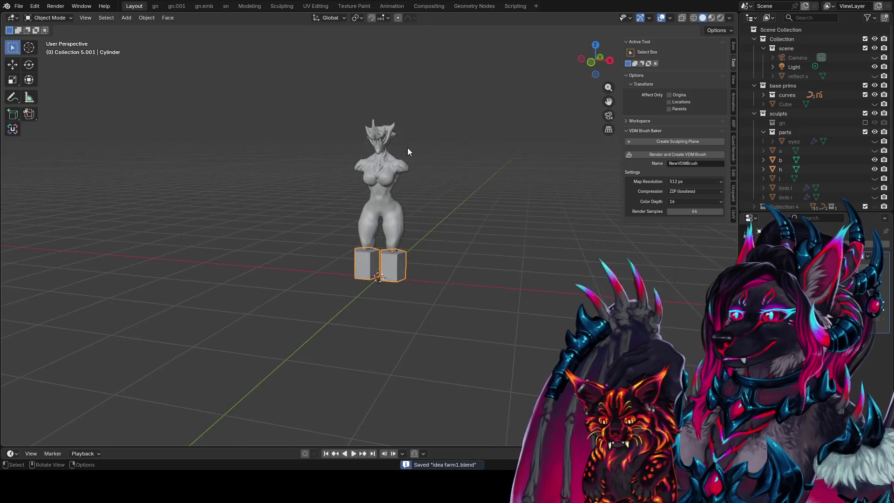
pyautogui.moveTo(399, 99); pyautogui.dragTo(347, 240)
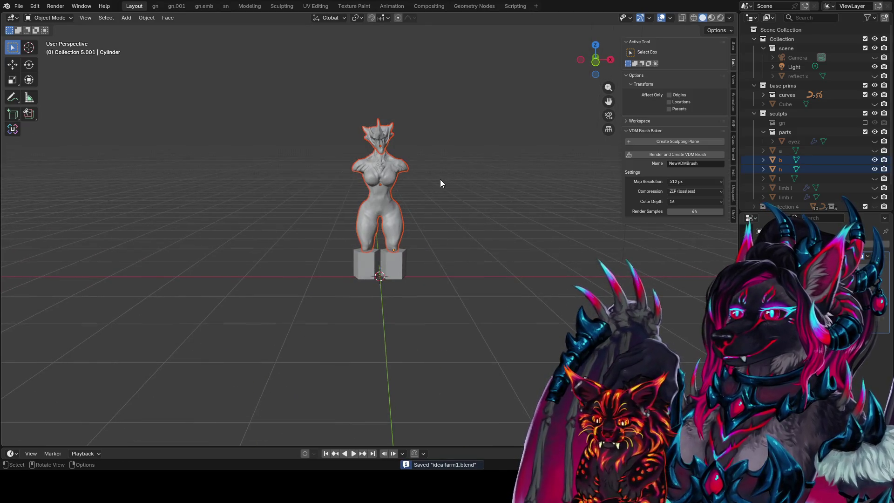
# Raise the figure 0.3 m along Z in the front view
pyautogui.press('KP_1')
pyautogui.press('z')
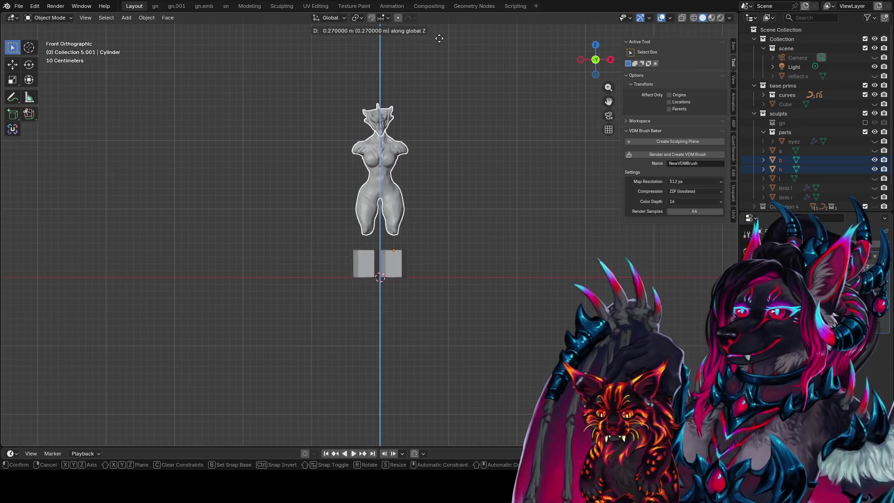
pyautogui.click(437, 21)
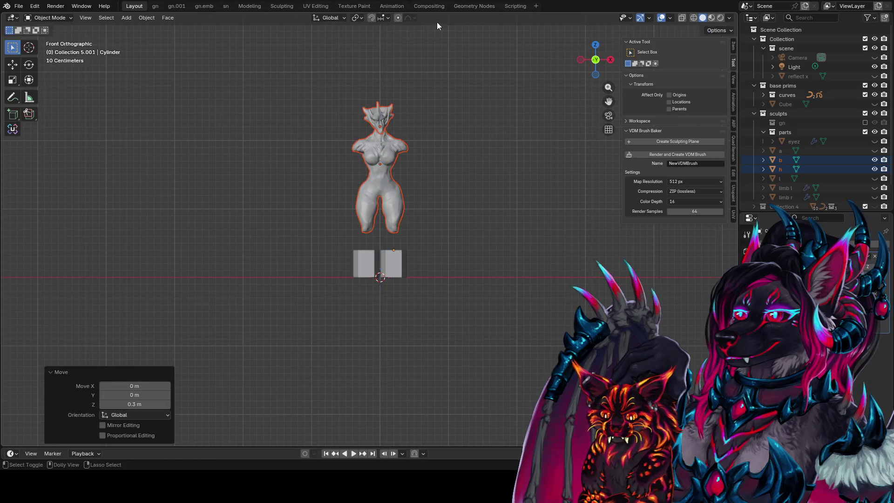
# Select the cylinder block, check it from the side view, and save the file
pyautogui.click(387, 266)
pyautogui.moveTo(387, 266)
pyautogui.mouseDown(button='middle')
pyautogui.moveTo(313, 257)
pyautogui.moveTo(351, 267)
pyautogui.mouseUp(button='middle')
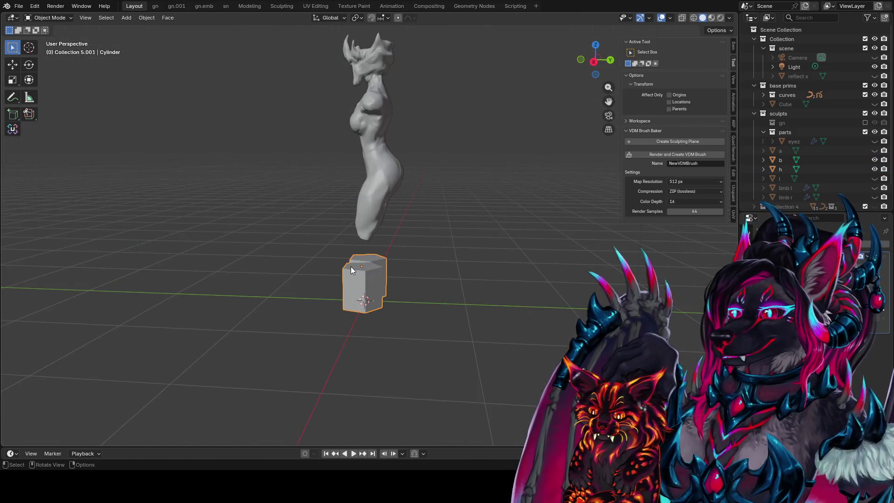
pyautogui.press('KP_3')
pyautogui.hotkey('ctrl', 's')
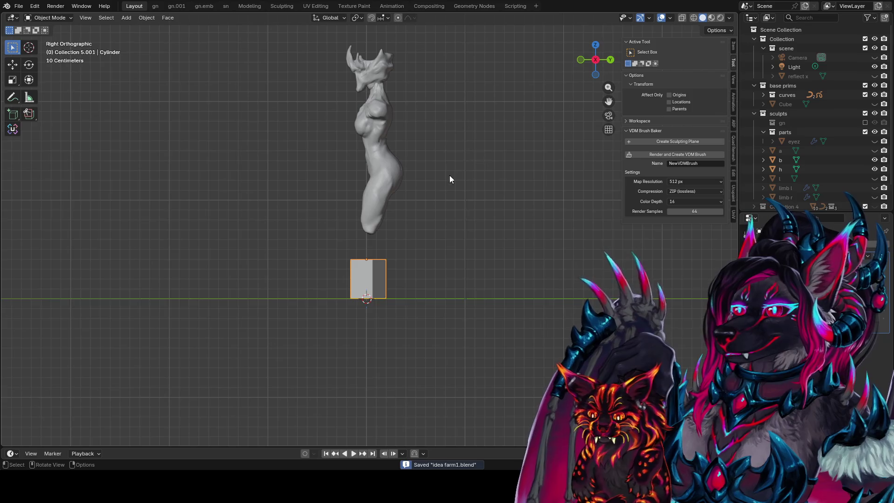
pyautogui.scroll(1, 434, 181)
pyautogui.moveTo(384, 269); pyautogui.dragTo(485, 261, button='middle')
# Reposition the block beneath the leg, nudging it along Z, Y, then freely
pyautogui.press('g')
pyautogui.press('z')
pyautogui.click(486, 226)
pyautogui.moveTo(486, 226)
pyautogui.mouseDown(button='middle')
pyautogui.moveTo(388, 208)
pyautogui.moveTo(443, 256)
pyautogui.moveTo(506, 238)
pyautogui.moveTo(494, 240)
pyautogui.moveTo(494, 272)
pyautogui.moveTo(429, 250)
pyautogui.moveTo(463, 275)
pyautogui.mouseUp(button='middle')
pyautogui.press('g')
pyautogui.press('y')
pyautogui.click(391, 210)
pyautogui.press('g')
pyautogui.click(495, 234)
# Rotate the block's mesh 180° about Z in Edit Mode
pyautogui.press('r')
pyautogui.press('Escape')
pyautogui.press('Tab')
pyautogui.press('r')
pyautogui.write('z')
pyautogui.write('180')
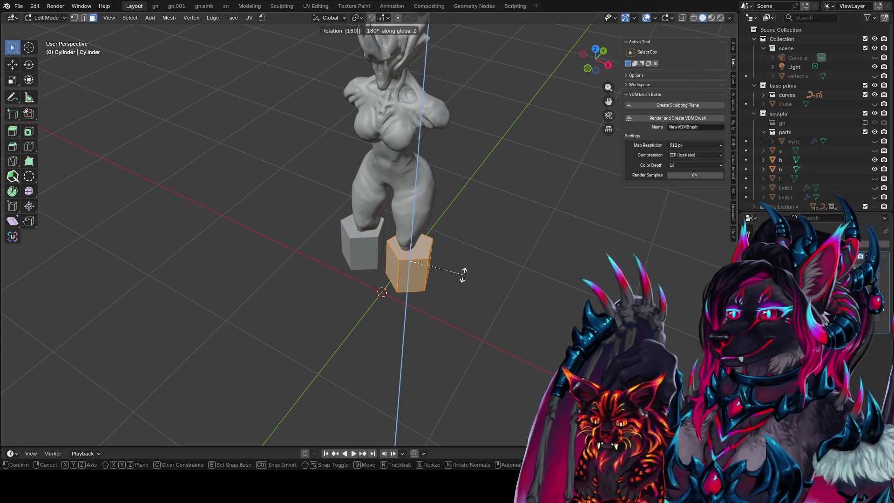
# Confirm the 180° turn and scale the blocks to 0.637 in X and Y, keeping height
pyautogui.press('Return')
pyautogui.moveTo(463, 275)
pyautogui.mouseDown(button='middle')
pyautogui.moveTo(529, 229)
pyautogui.moveTo(515, 214)
pyautogui.moveTo(455, 236)
pyautogui.moveTo(476, 223)
pyautogui.mouseUp(button='middle')
pyautogui.press('Tab')
pyautogui.press('Tab')
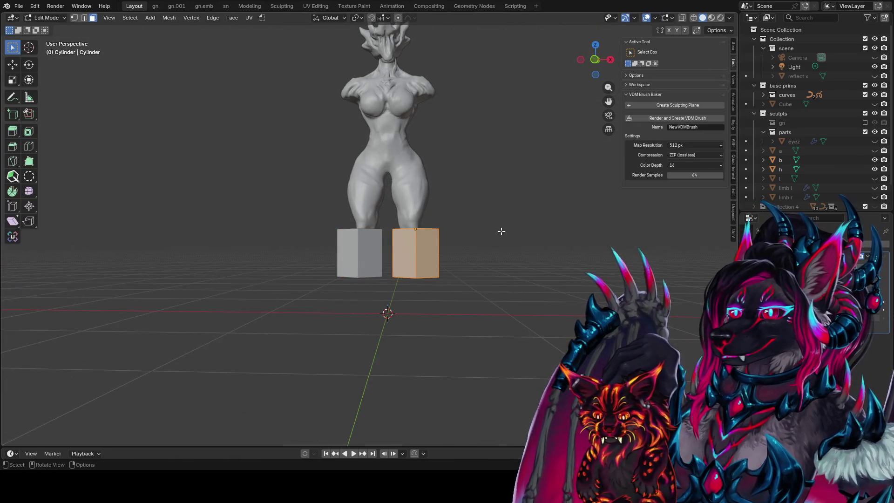
pyautogui.press('s')
pyautogui.hotkey('shift', 'z')
pyautogui.press('Return')
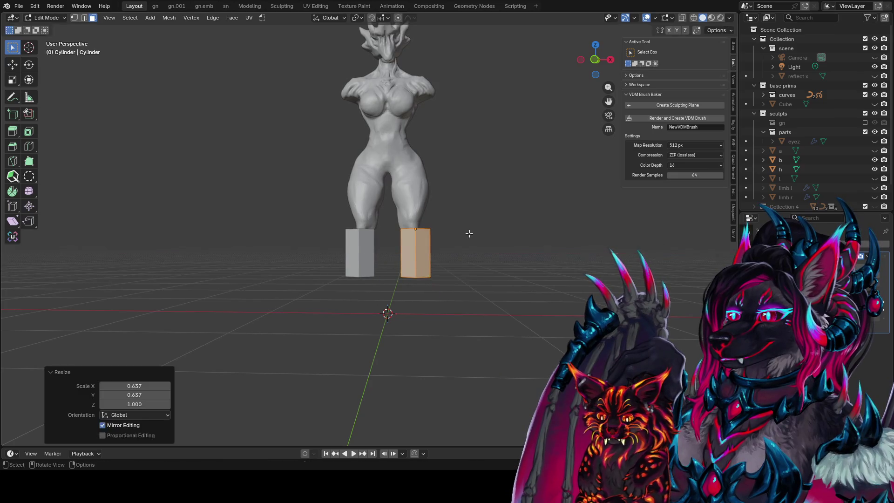
# Reposition the block, then lower its bottom face 0.1 m along Z
pyautogui.press('Tab')
pyautogui.press('g')
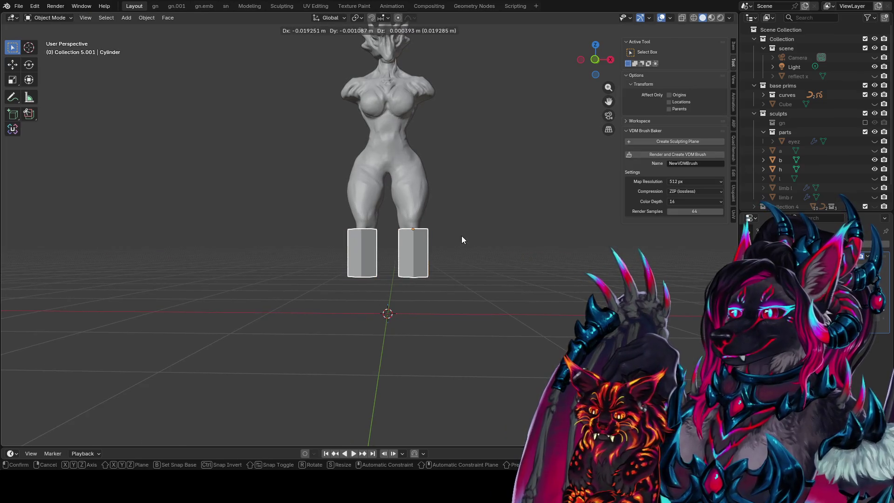
pyautogui.click(468, 238)
pyautogui.press('Tab')
pyautogui.moveTo(467, 238); pyautogui.dragTo(427, 210, button='middle')
pyautogui.click(411, 266)
pyautogui.moveTo(411, 266); pyautogui.dragTo(426, 290, button='middle')
pyautogui.press('g')
pyautogui.press('z')
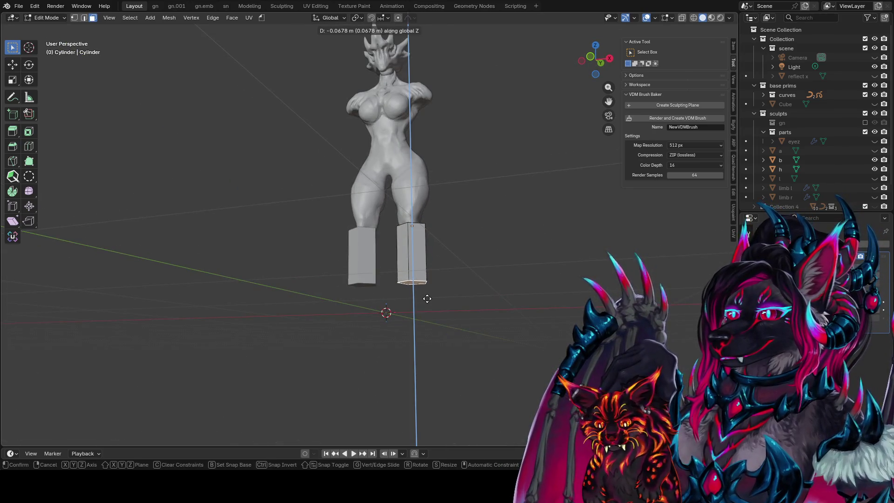
pyautogui.click(429, 386)
# Reframe the model in Right orthographic view and save idea farm1.blend
pyautogui.moveTo(447, 319); pyautogui.dragTo(448, 335, button='middle')
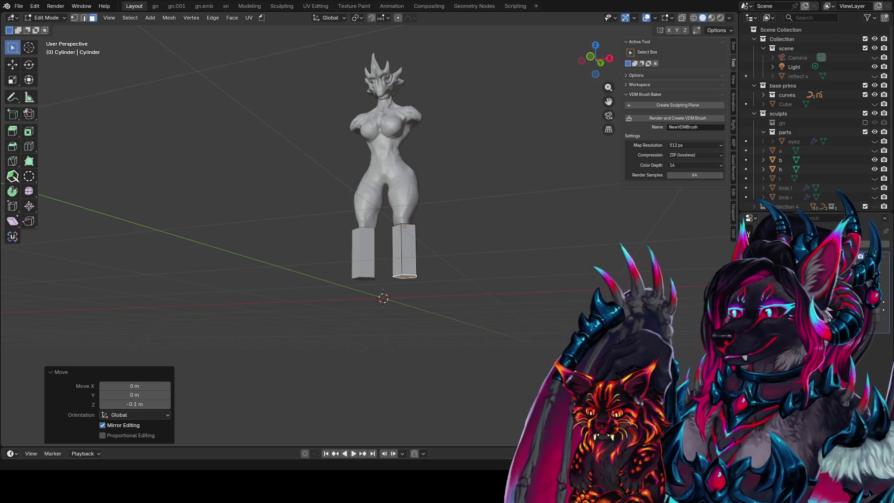
pyautogui.moveTo(399, 219)
pyautogui.keyDown('shift'); pyautogui.mouseDown(button='middle')
pyautogui.moveTo(381, 265)
pyautogui.moveTo(331, 281)
pyautogui.mouseUp(button='middle'); pyautogui.keyUp('shift')
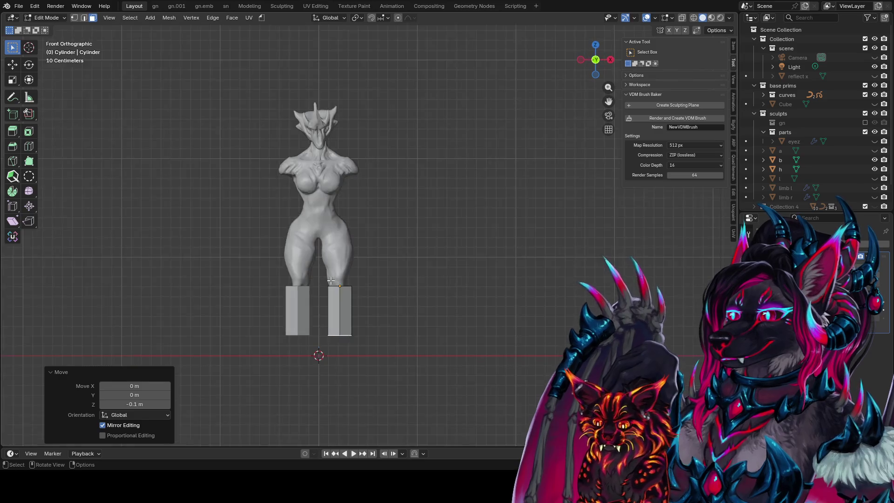
pyautogui.press('KP_3')
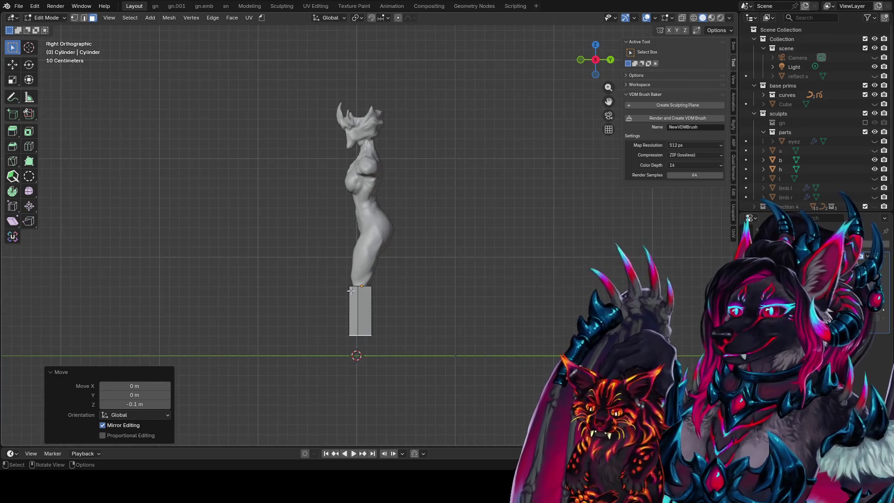
pyautogui.moveTo(409, 320)
pyautogui.keyDown('ctrl'); pyautogui.mouseDown(button='middle')
pyautogui.moveTo(455, 296)
pyautogui.moveTo(423, 316)
pyautogui.mouseUp(button='middle'); pyautogui.keyUp('ctrl')
pyautogui.hotkey('ctrl', 's')
# Try a 20° tilt and vertical nudge of the leg block, then undo the tilt
pyautogui.press('Tab')
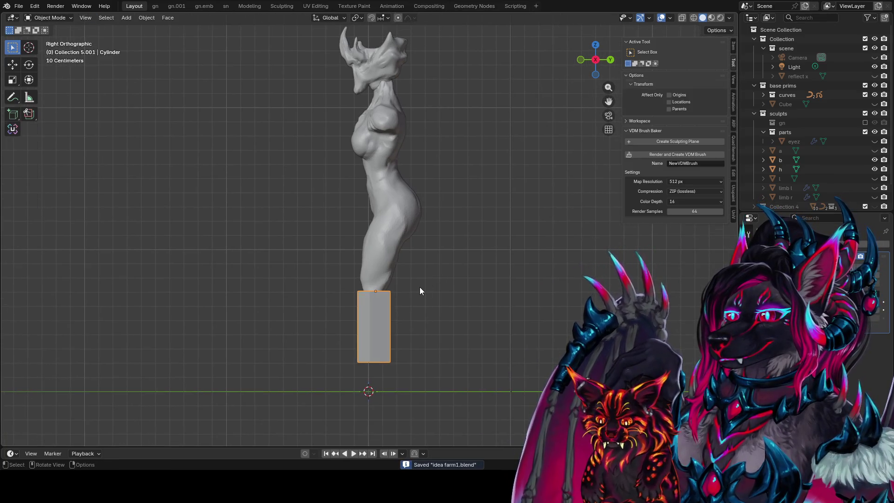
pyautogui.press('r')
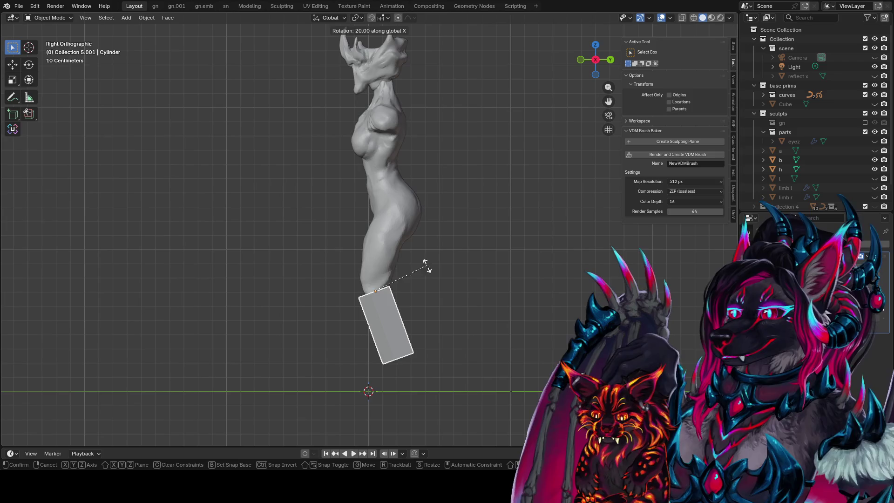
pyautogui.click(400, 278)
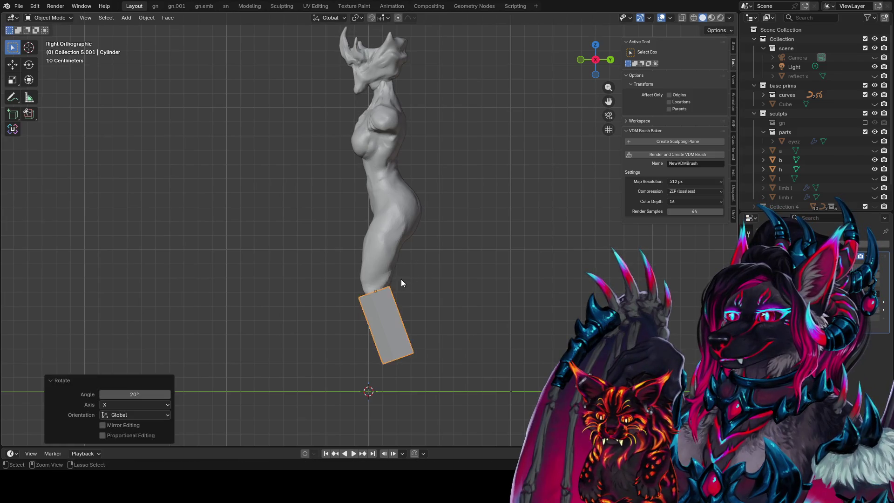
pyautogui.press('g')
pyautogui.press('z')
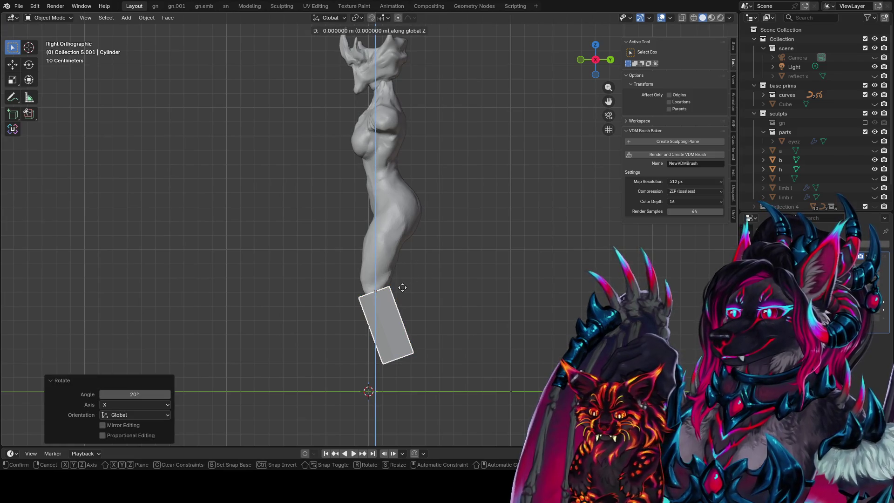
pyautogui.click(377, 268)
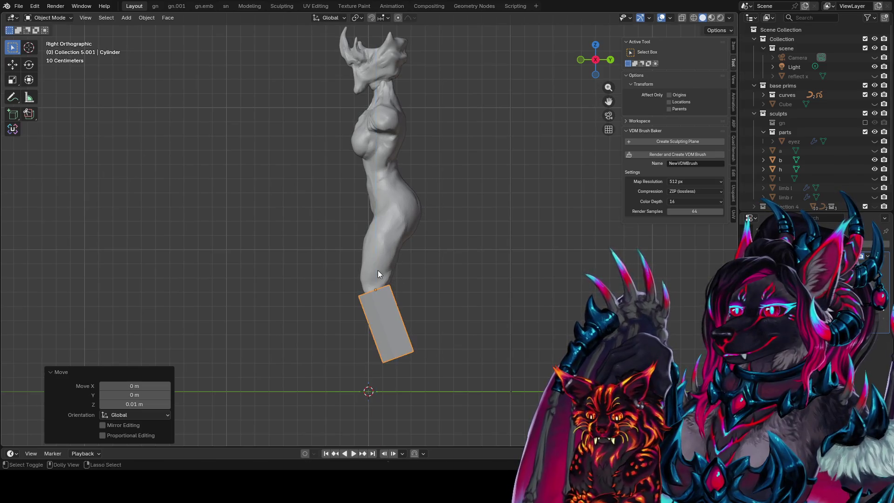
pyautogui.scroll(-4, 420, 280)
pyautogui.moveTo(463, 292)
pyautogui.mouseDown(button='middle')
pyautogui.moveTo(494, 301)
pyautogui.moveTo(545, 280)
pyautogui.moveTo(459, 274)
pyautogui.moveTo(588, 258)
pyautogui.moveTo(506, 291)
pyautogui.moveTo(357, 279)
pyautogui.moveTo(508, 255)
pyautogui.moveTo(479, 249)
pyautogui.mouseUp(button='middle')
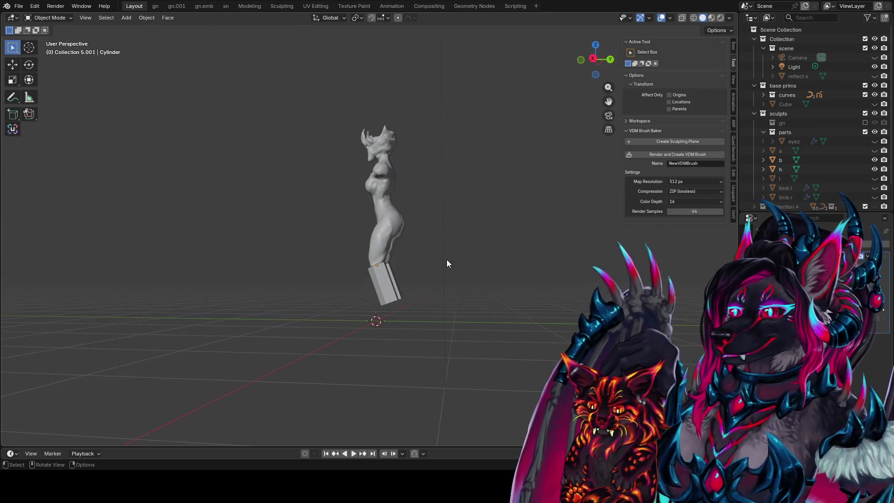
pyautogui.hotkey('ctrl', 'z')
# Tilt the leg block 4° about the X axis and check it from the front
pyautogui.moveTo(418, 272); pyautogui.dragTo(432, 252, button='middle')
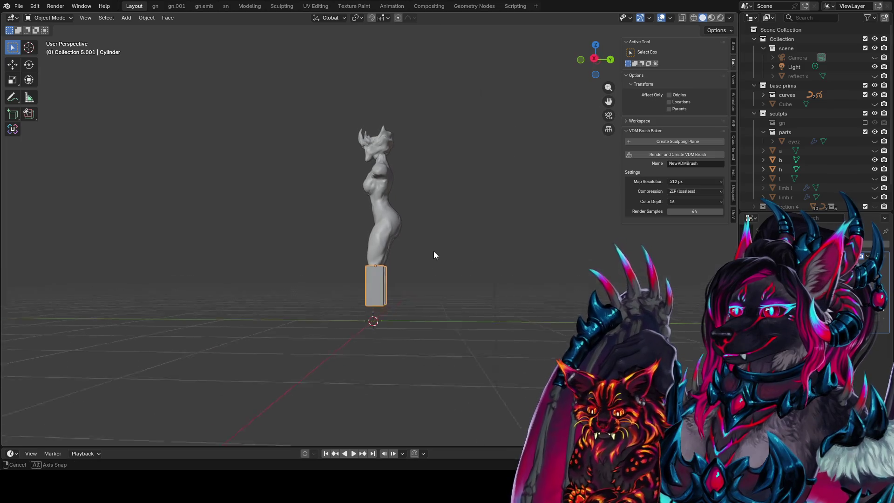
pyautogui.press('r')
pyautogui.press('x')
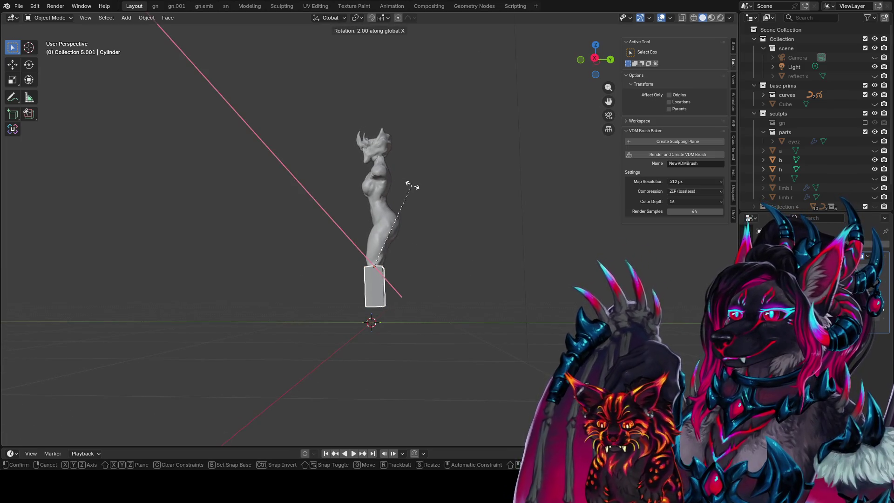
pyautogui.click(333, 206)
pyautogui.moveTo(333, 206)
pyautogui.mouseDown(button='middle')
pyautogui.moveTo(497, 218)
pyautogui.moveTo(589, 210)
pyautogui.moveTo(435, 228)
pyautogui.mouseUp(button='middle')
pyautogui.scroll(2, 382, 258)
pyautogui.moveTo(381, 258)
pyautogui.mouseDown(button='middle')
pyautogui.moveTo(390, 222)
pyautogui.moveTo(379, 174)
pyautogui.mouseUp(button='middle')
# Save the file, switch to Right view and duplicate the leg block
pyautogui.hotkey('ctrl', 's')
pyautogui.press('KP_3')
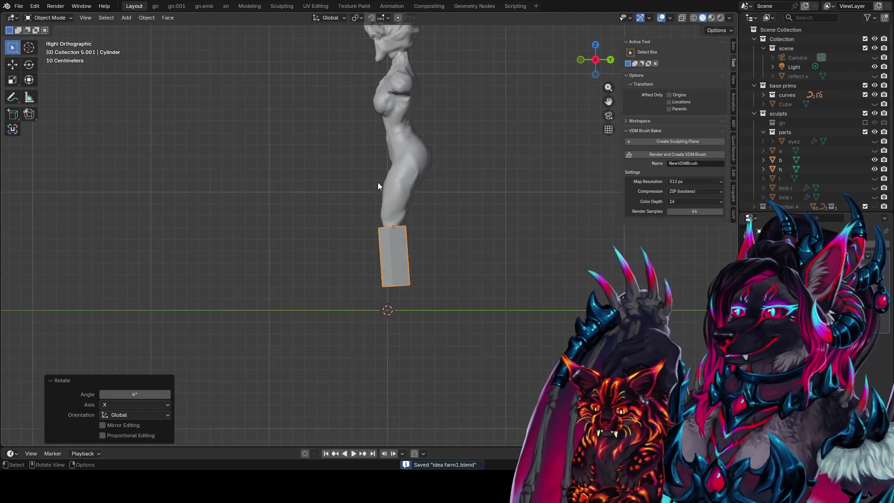
pyautogui.scroll(4, 401, 272)
pyautogui.hotkey('shift', 'd')
# Place the duplicate below the original block and extrude its bottom face 0.3 m
pyautogui.press('z')
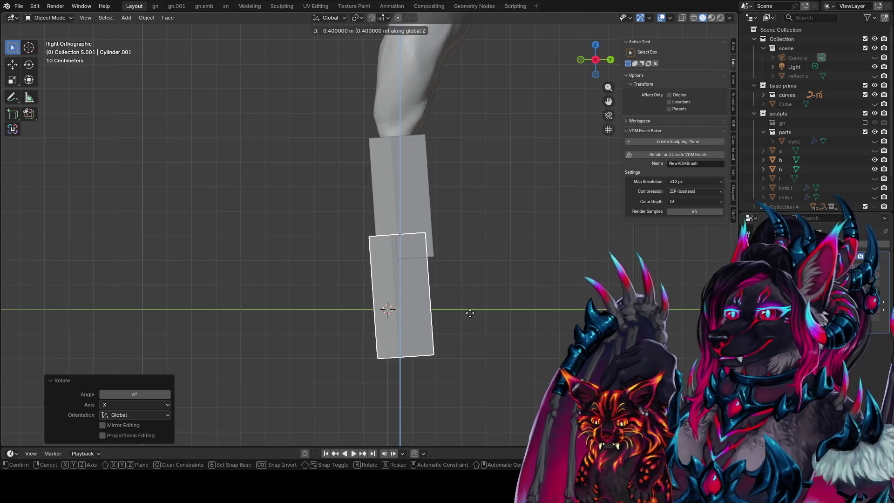
pyautogui.click(508, 88)
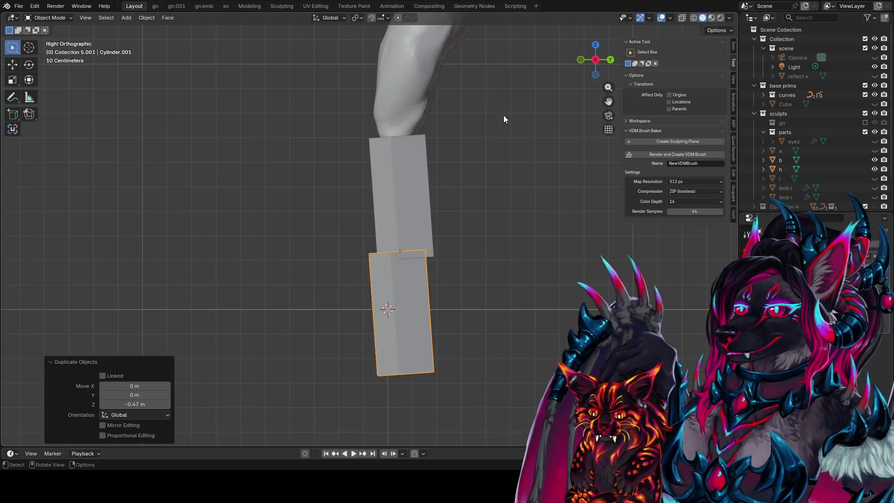
pyautogui.press('Tab')
pyautogui.moveTo(456, 299); pyautogui.dragTo(446, 265, button='middle')
pyautogui.press('e')
pyautogui.press('z')
pyautogui.press('z')
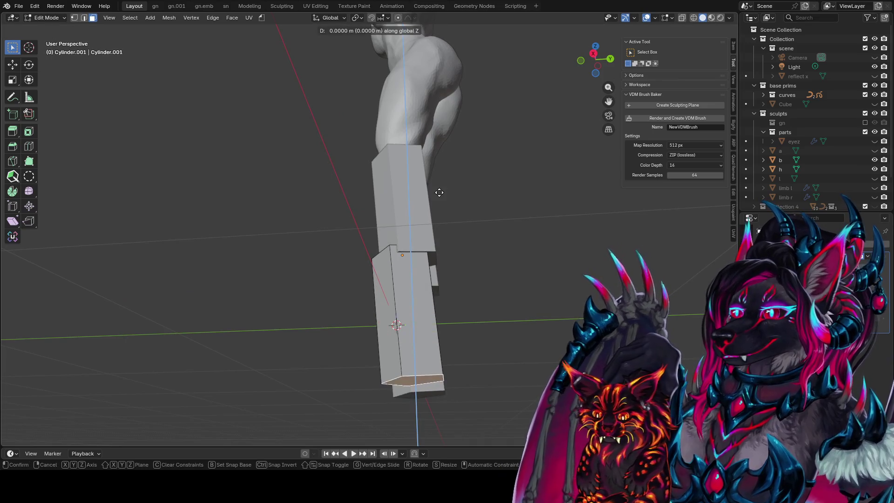
pyautogui.click(435, 179)
pyautogui.moveTo(435, 180)
pyautogui.mouseDown(button='middle')
pyautogui.moveTo(455, 210)
pyautogui.moveTo(518, 213)
pyautogui.mouseUp(button='middle')
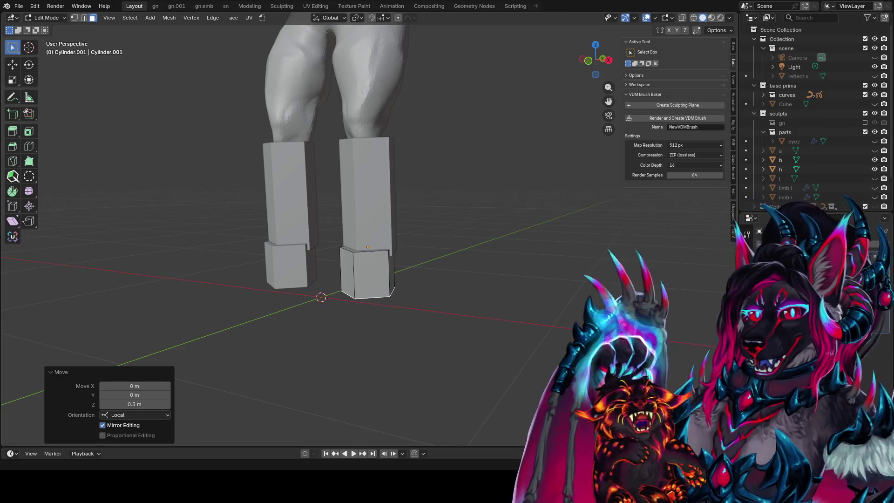
# Select the lower block's front face and shift it along Y
pyautogui.moveTo(461, 354); pyautogui.dragTo(471, 310, button='middle')
pyautogui.click(368, 281)
pyautogui.moveTo(368, 281)
pyautogui.mouseDown(button='middle')
pyautogui.moveTo(403, 285)
pyautogui.moveTo(361, 301)
pyautogui.mouseUp(button='middle')
pyautogui.moveTo(455, 267)
pyautogui.mouseDown(button='middle')
pyautogui.moveTo(471, 254)
pyautogui.moveTo(438, 231)
pyautogui.moveTo(523, 255)
pyautogui.moveTo(435, 286)
pyautogui.moveTo(445, 280)
pyautogui.mouseUp(button='middle')
pyautogui.press('g')
pyautogui.press('y')
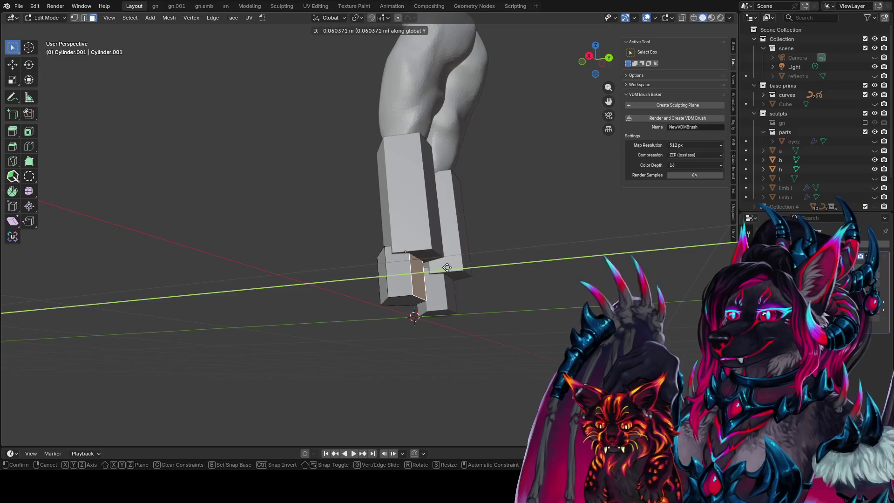
pyautogui.click(453, 267)
# Save the file, then adjust the front face further along Y
pyautogui.moveTo(445, 265)
pyautogui.mouseDown(button='middle')
pyautogui.moveTo(459, 277)
pyautogui.moveTo(405, 281)
pyautogui.mouseUp(button='middle')
pyautogui.hotkey('ctrl', 's')
pyautogui.press('g')
pyautogui.press('y')
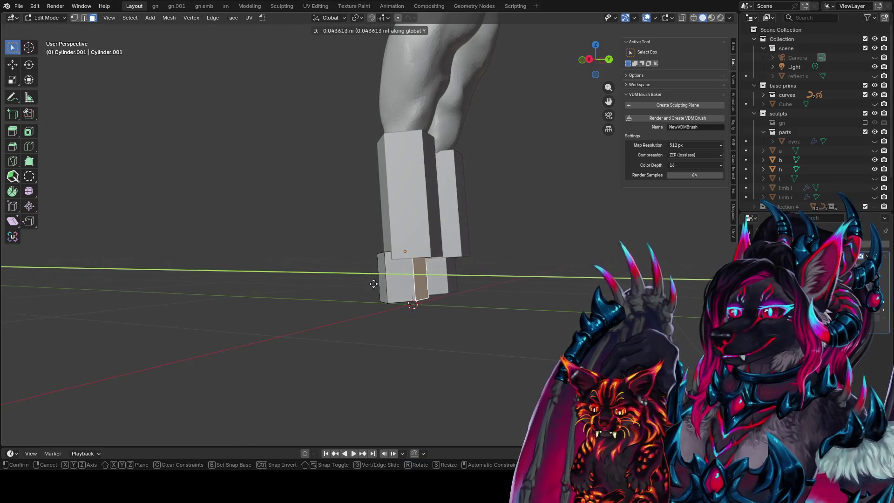
pyautogui.click(327, 283)
pyautogui.moveTo(326, 283)
pyautogui.mouseDown(button='middle')
pyautogui.moveTo(422, 244)
pyautogui.moveTo(408, 252)
pyautogui.mouseUp(button='middle')
# Add an edge loop across the lower block and extrude the new faces 0.1 m
pyautogui.hotkey('ctrl', 'r')
pyautogui.click(407, 261)
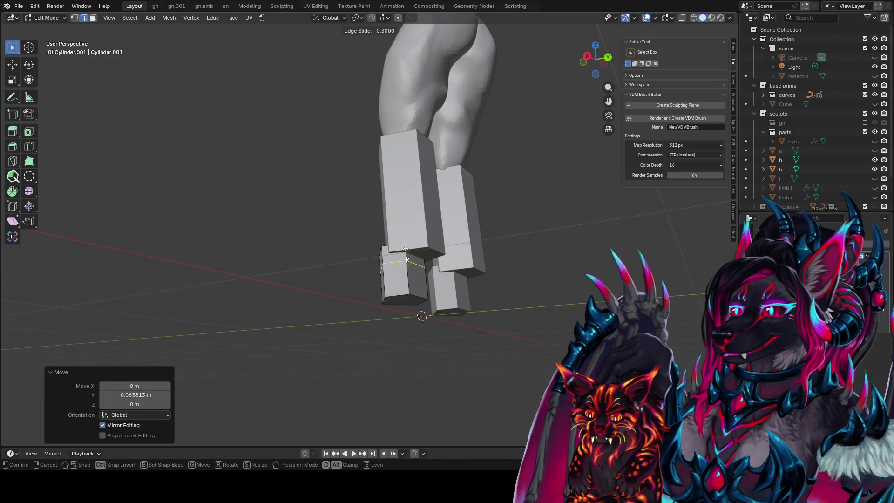
pyautogui.click(406, 253)
pyautogui.press('3')
pyautogui.moveTo(420, 261)
pyautogui.mouseDown(button='middle')
pyautogui.moveTo(461, 281)
pyautogui.moveTo(471, 266)
pyautogui.moveTo(459, 229)
pyautogui.moveTo(478, 276)
pyautogui.moveTo(431, 251)
pyautogui.moveTo(426, 198)
pyautogui.moveTo(444, 260)
pyautogui.moveTo(424, 240)
pyautogui.moveTo(394, 264)
pyautogui.mouseUp(button='middle')
pyautogui.write('e')
pyautogui.write('.1')
pyautogui.press('Return')
# Nudge the faces about 0.014 m along Y and select the foot block's side face
pyautogui.press('KP_3')
pyautogui.press('g')
pyautogui.press('y')
pyautogui.click(475, 268)
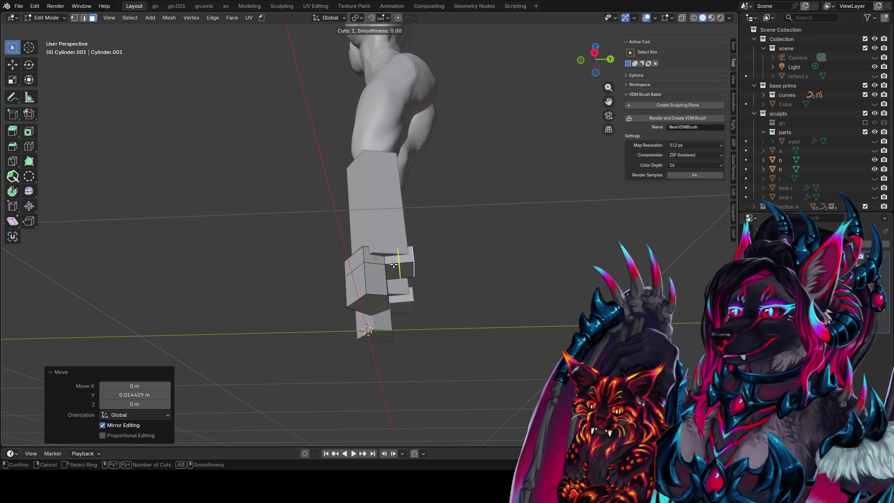
pyautogui.press('2')
pyautogui.click(407, 264)
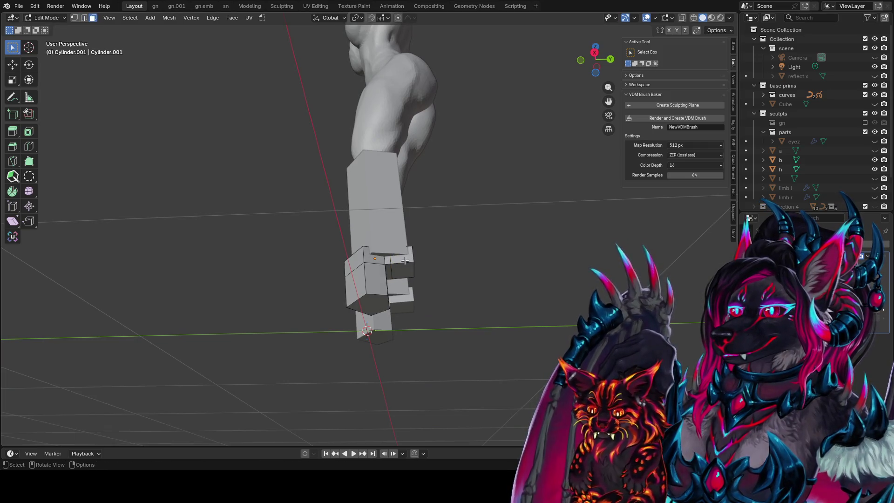
pyautogui.click(401, 278)
pyautogui.press('KP_3')
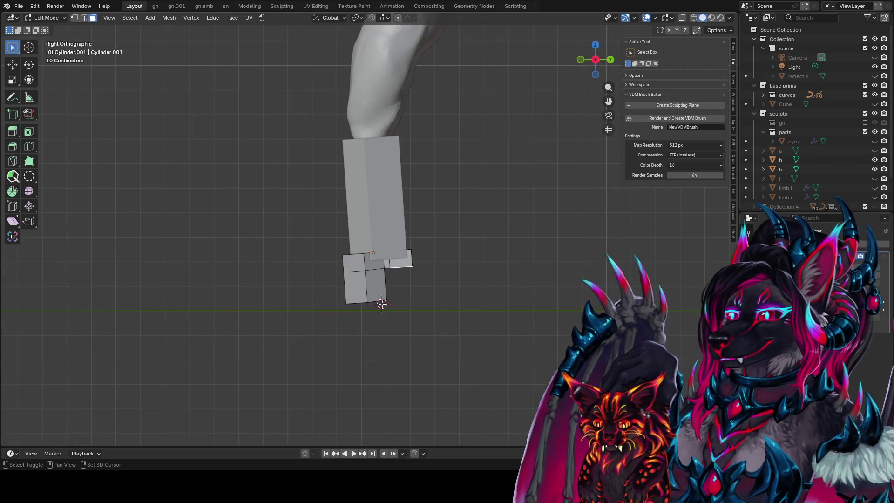
pyautogui.click(12, 194)
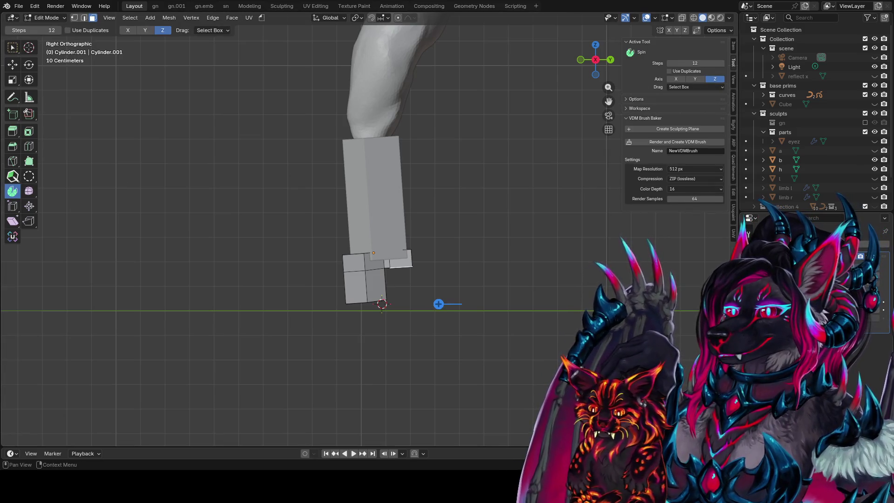
# Save, enable X and Y spin axes, and spin the face into a 59.1° arc
pyautogui.hotkey('ctrl', 's')
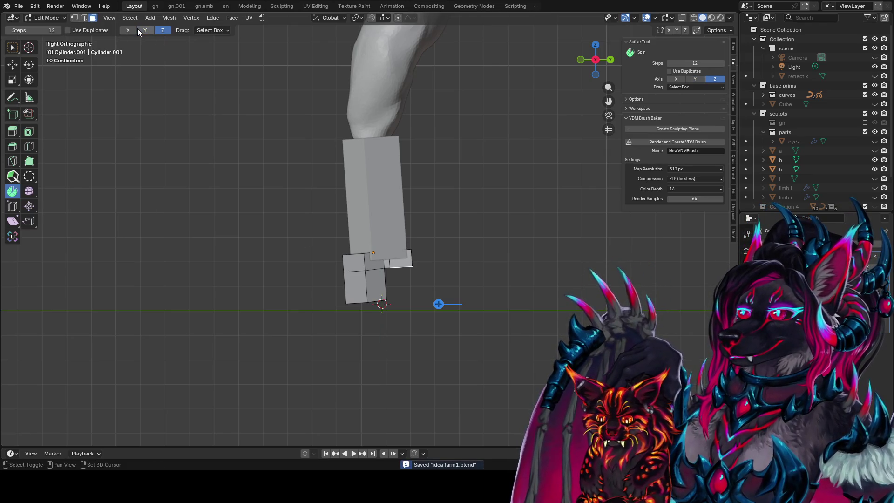
pyautogui.moveTo(144, 32); pyautogui.dragTo(135, 29)
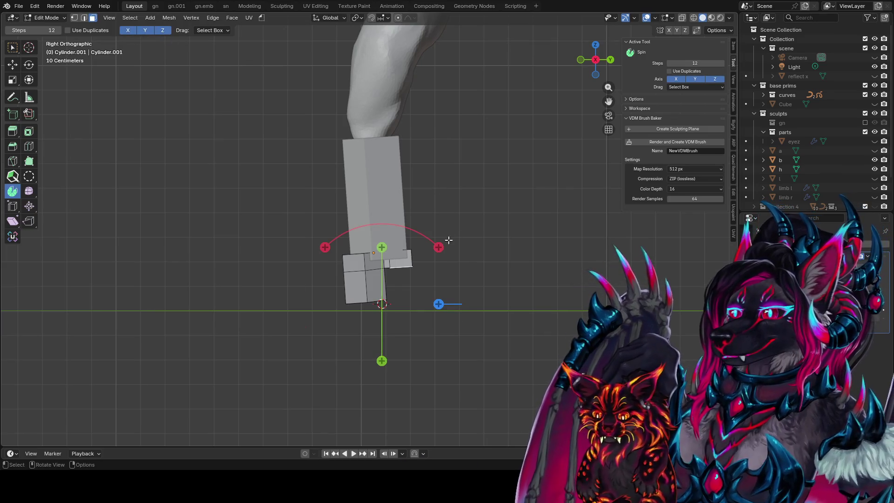
pyautogui.moveTo(441, 249)
pyautogui.mouseDown()
pyautogui.moveTo(442, 328)
pyautogui.moveTo(430, 321)
pyautogui.mouseUp()
pyautogui.moveTo(381, 306)
pyautogui.mouseDown()
pyautogui.moveTo(361, 325)
pyautogui.moveTo(381, 319)
pyautogui.mouseUp()
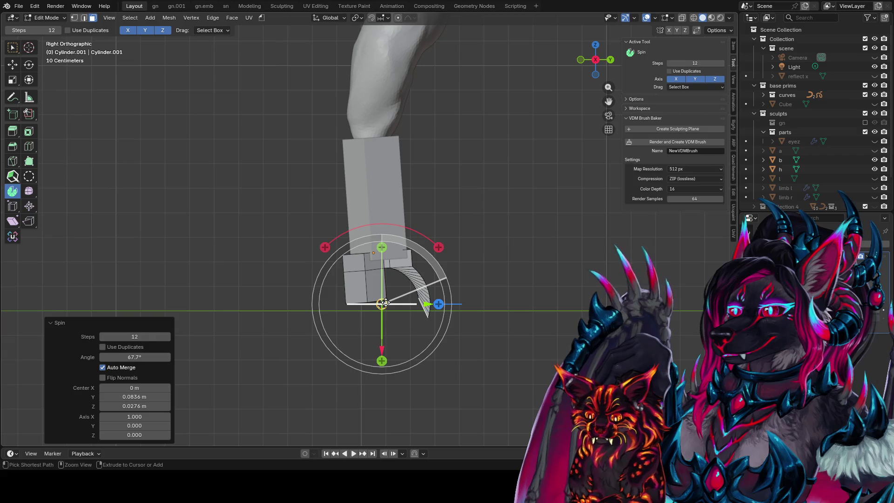
pyautogui.hotkey('ctrl', 'z')
pyautogui.moveTo(439, 247)
pyautogui.mouseDown()
pyautogui.moveTo(433, 304)
pyautogui.moveTo(376, 297)
pyautogui.moveTo(366, 306)
pyautogui.moveTo(358, 296)
pyautogui.moveTo(371, 288)
pyautogui.mouseUp()
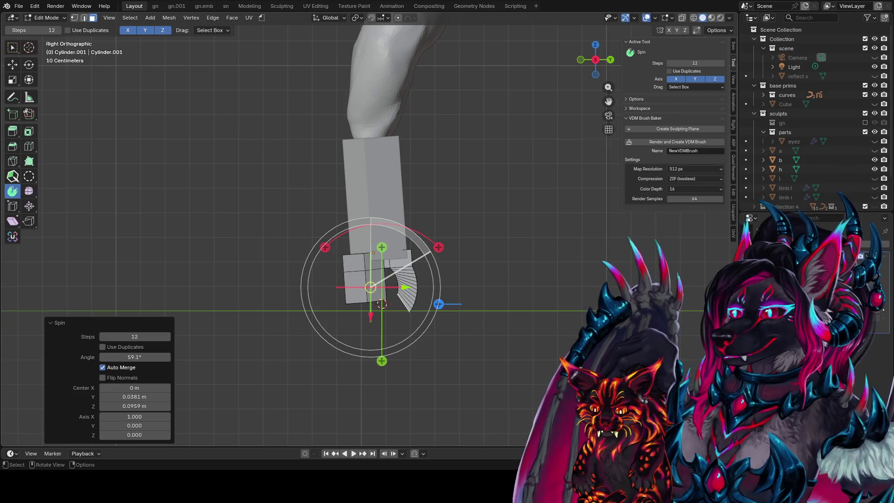
# Set the spin to 4 steps and relocate its centre beside the foot for a new arc
pyautogui.moveTo(135, 336); pyautogui.dragTo(116, 337)
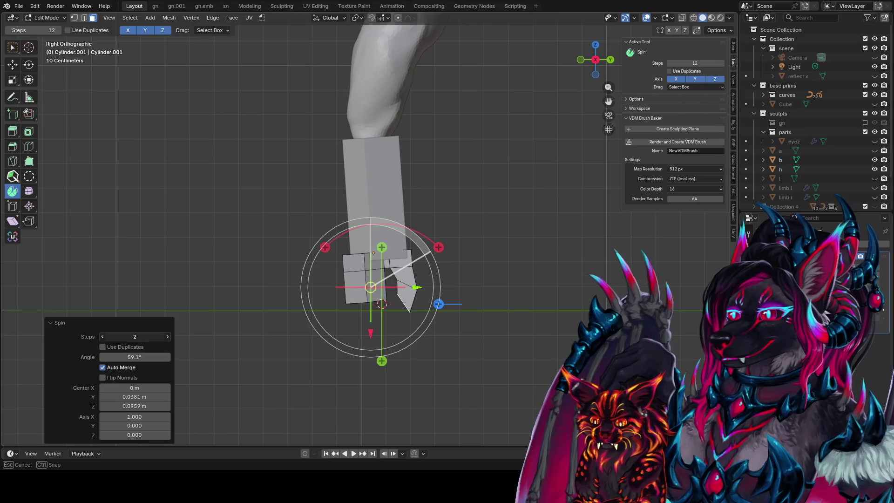
pyautogui.moveTo(117, 336); pyautogui.dragTo(114, 336)
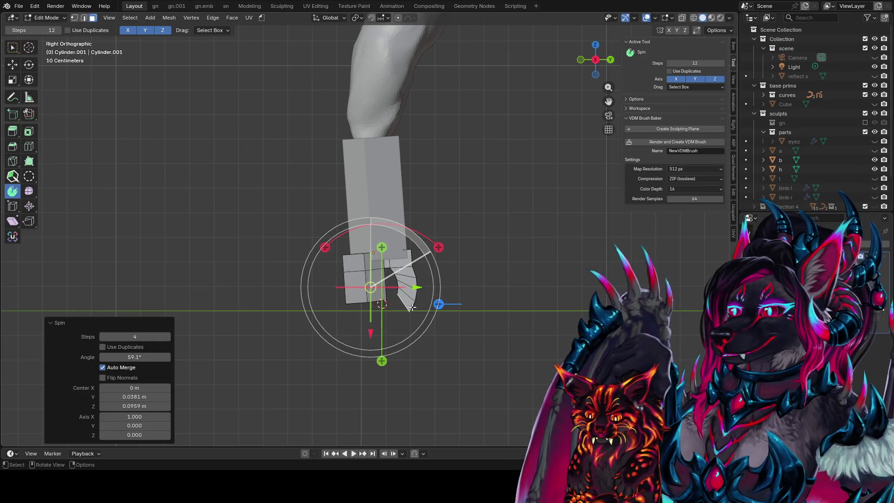
pyautogui.moveTo(372, 334); pyautogui.dragTo(375, 316)
pyautogui.moveTo(416, 273)
pyautogui.mouseDown()
pyautogui.moveTo(427, 273)
pyautogui.moveTo(368, 275)
pyautogui.moveTo(387, 291)
pyautogui.mouseUp()
pyautogui.keyDown('shift'); pyautogui.rightClick(465, 271); pyautogui.keyUp('shift')
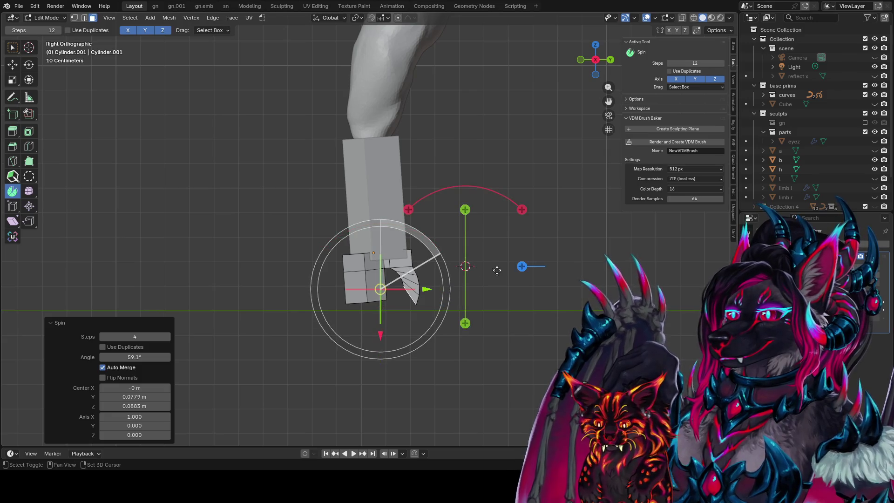
pyautogui.moveTo(521, 206)
pyautogui.mouseDown()
pyautogui.moveTo(495, 200)
pyautogui.moveTo(471, 242)
pyautogui.mouseUp()
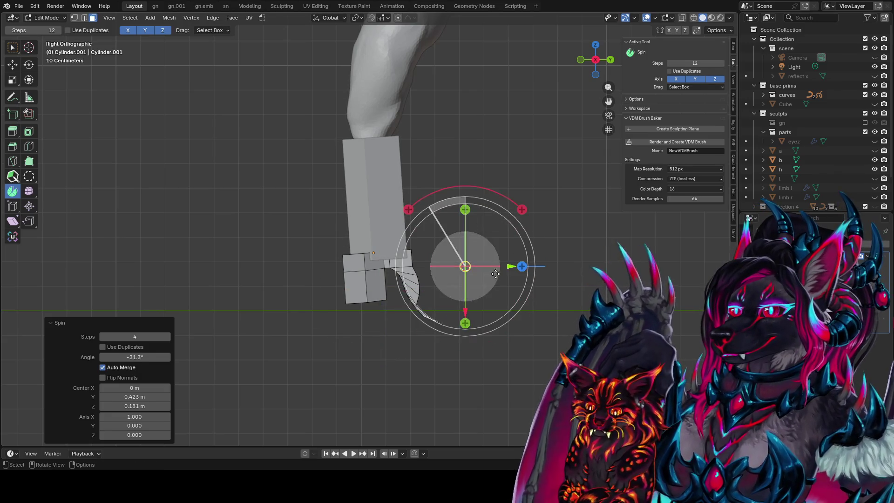
pyautogui.moveTo(472, 273)
pyautogui.mouseDown()
pyautogui.moveTo(443, 272)
pyautogui.moveTo(487, 282)
pyautogui.moveTo(485, 297)
pyautogui.moveTo(437, 294)
pyautogui.moveTo(424, 283)
pyautogui.moveTo(474, 255)
pyautogui.moveTo(436, 300)
pyautogui.moveTo(402, 271)
pyautogui.moveTo(412, 339)
pyautogui.moveTo(461, 339)
pyautogui.moveTo(474, 327)
pyautogui.moveTo(452, 320)
pyautogui.moveTo(469, 303)
pyautogui.moveTo(452, 312)
pyautogui.mouseUp()
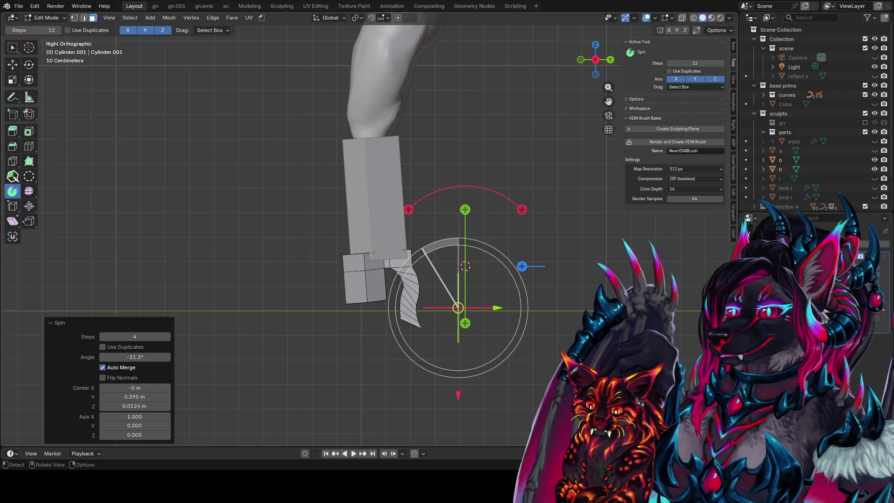
pyautogui.moveTo(465, 289)
pyautogui.mouseDown(button='middle')
pyautogui.moveTo(583, 272)
pyautogui.moveTo(576, 273)
pyautogui.mouseUp(button='middle')
pyautogui.click(368, 283)
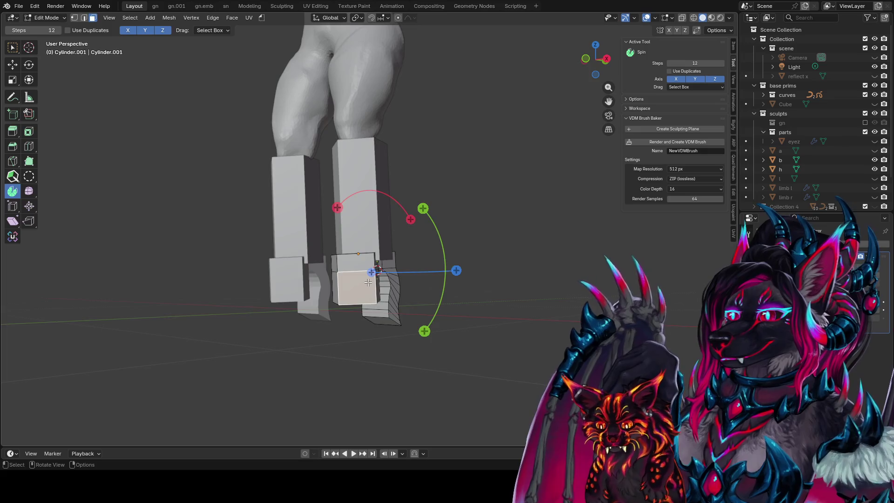
# Add three faces of the lower block to the selection and save the file
pyautogui.press('KP_3')
pyautogui.moveTo(368, 283); pyautogui.dragTo(355, 290, button='middle')
pyautogui.keyDown('shift'); pyautogui.click(361, 286); pyautogui.keyUp('shift')
pyautogui.keyDown('shift'); pyautogui.click(344, 271); pyautogui.keyUp('shift')
pyautogui.keyDown('shift'); pyautogui.click(338, 286); pyautogui.keyUp('shift')
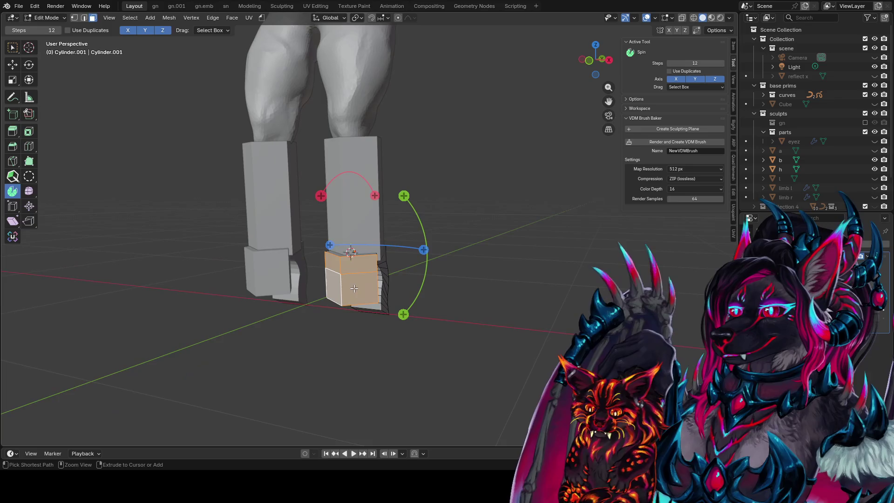
pyautogui.hotkey('ctrl', 's')
pyautogui.press('KP_3')
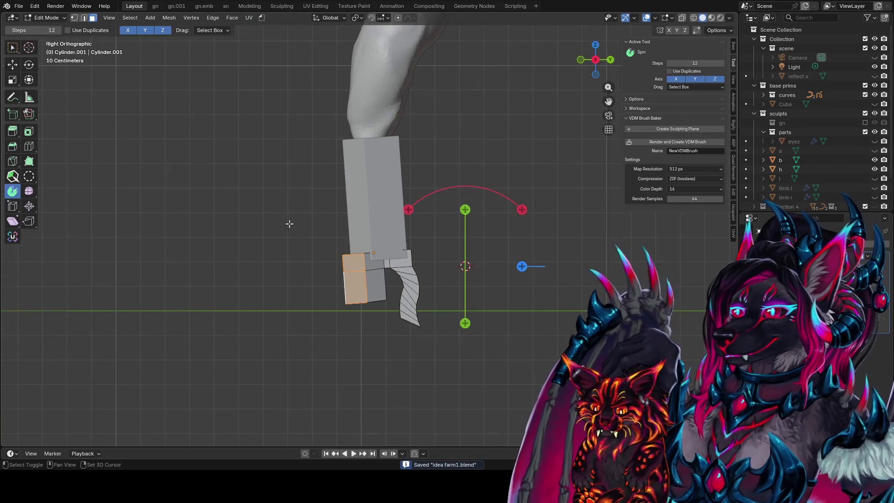
# Spin the selected faces with 7 steps, repositioning the spin centre behind the foot
pyautogui.keyDown('shift'); pyautogui.rightClick(369, 314); pyautogui.keyUp('shift')
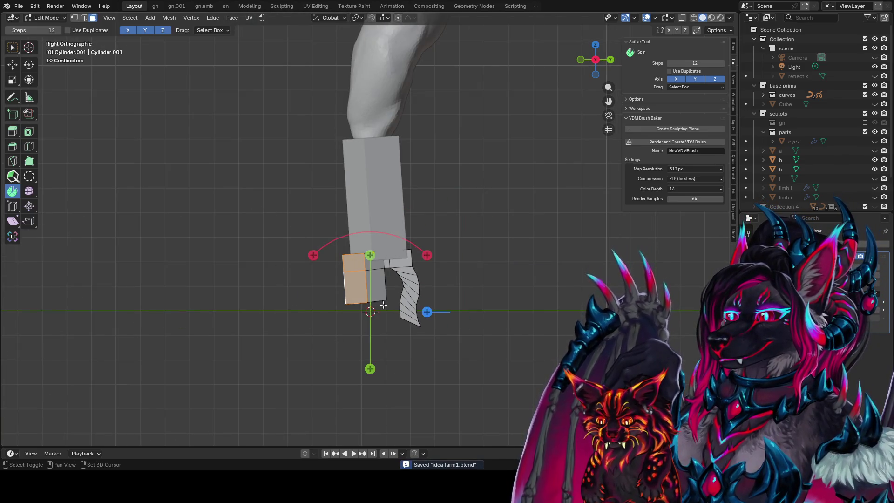
pyautogui.moveTo(425, 255)
pyautogui.mouseDown()
pyautogui.moveTo(398, 247)
pyautogui.moveTo(354, 266)
pyautogui.mouseUp()
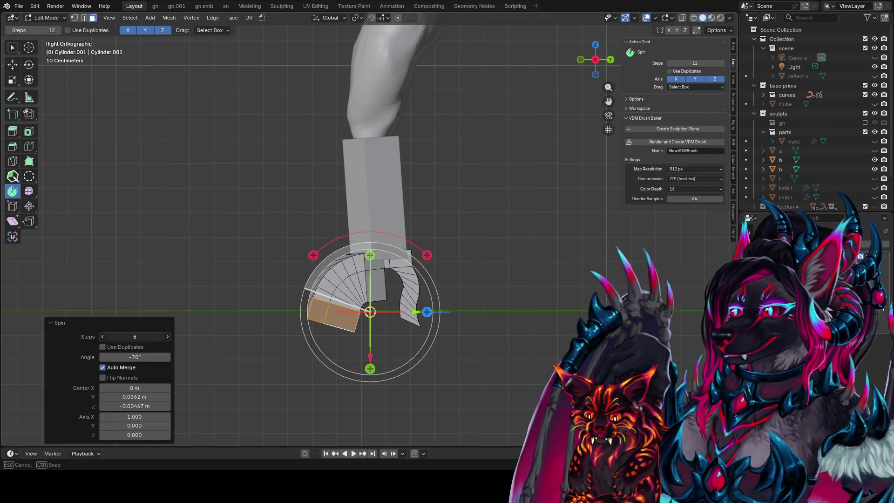
pyautogui.click(167, 337)
pyautogui.moveTo(415, 312); pyautogui.dragTo(378, 313)
pyautogui.moveTo(378, 313); pyautogui.dragTo(614, 337, button='middle')
pyautogui.press('KP_3')
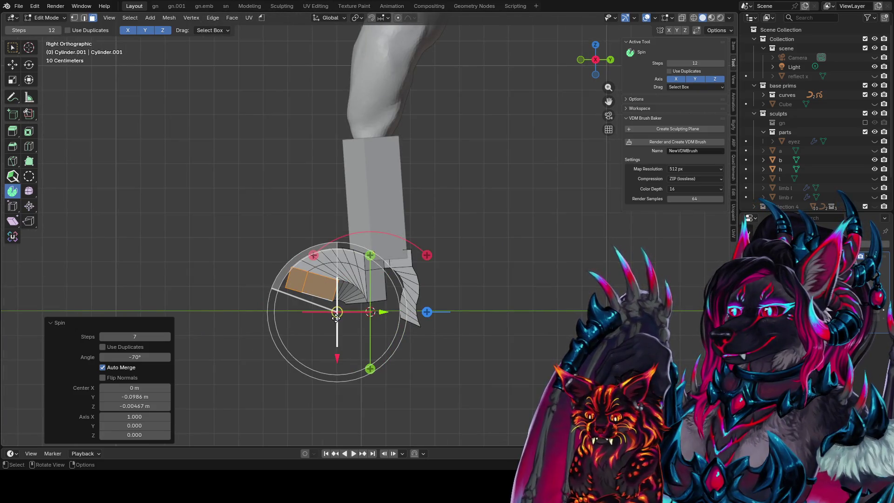
pyautogui.moveTo(336, 315)
pyautogui.mouseDown()
pyautogui.moveTo(324, 323)
pyautogui.moveTo(335, 345)
pyautogui.mouseUp()
pyautogui.moveTo(335, 345)
pyautogui.mouseDown(button='middle')
pyautogui.moveTo(470, 363)
pyautogui.moveTo(521, 353)
pyautogui.mouseUp(button='middle')
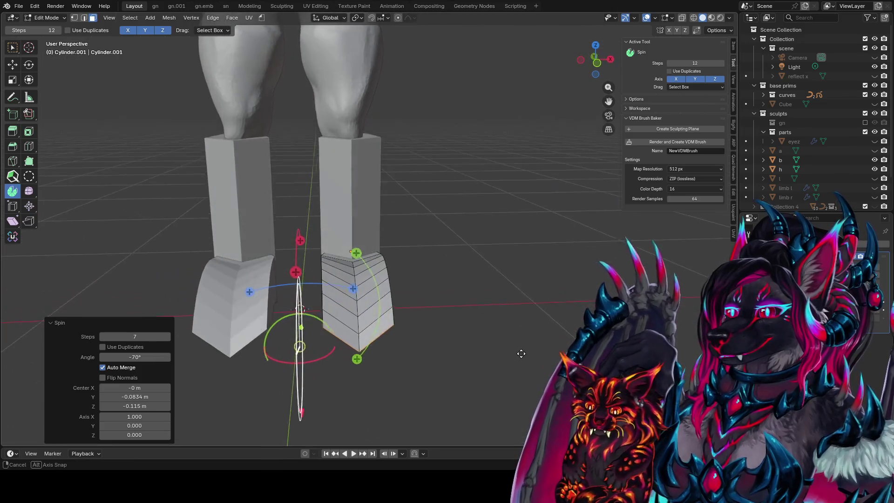
pyautogui.moveTo(291, 329)
pyautogui.mouseDown()
pyautogui.moveTo(284, 361)
pyautogui.moveTo(317, 336)
pyautogui.moveTo(321, 347)
pyautogui.moveTo(308, 331)
pyautogui.mouseUp()
# Undo that spin and redo it, ending at about -98.6°
pyautogui.hotkey('ctrl', 'z')
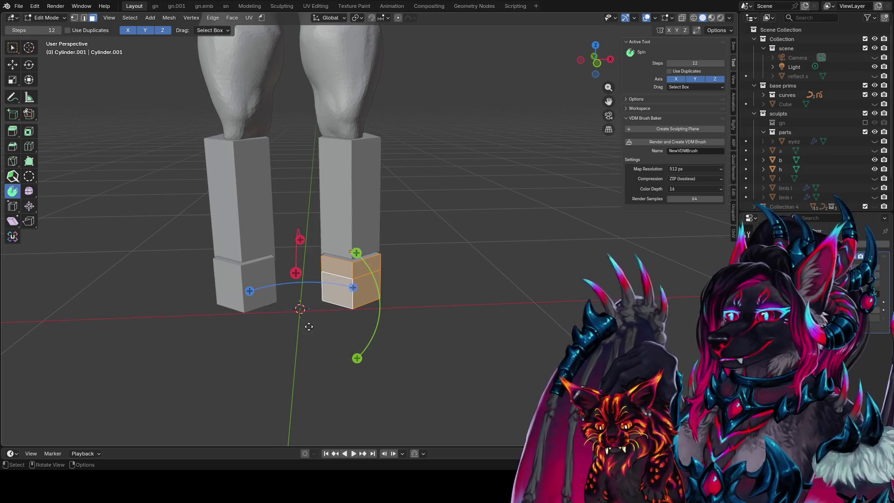
pyautogui.moveTo(344, 264)
pyautogui.mouseDown()
pyautogui.moveTo(287, 258)
pyautogui.moveTo(326, 280)
pyautogui.moveTo(354, 316)
pyautogui.moveTo(368, 363)
pyautogui.moveTo(362, 400)
pyautogui.moveTo(346, 383)
pyautogui.mouseUp()
pyautogui.moveTo(346, 383); pyautogui.dragTo(293, 338, button='middle')
pyautogui.moveTo(418, 335); pyautogui.dragTo(420, 334)
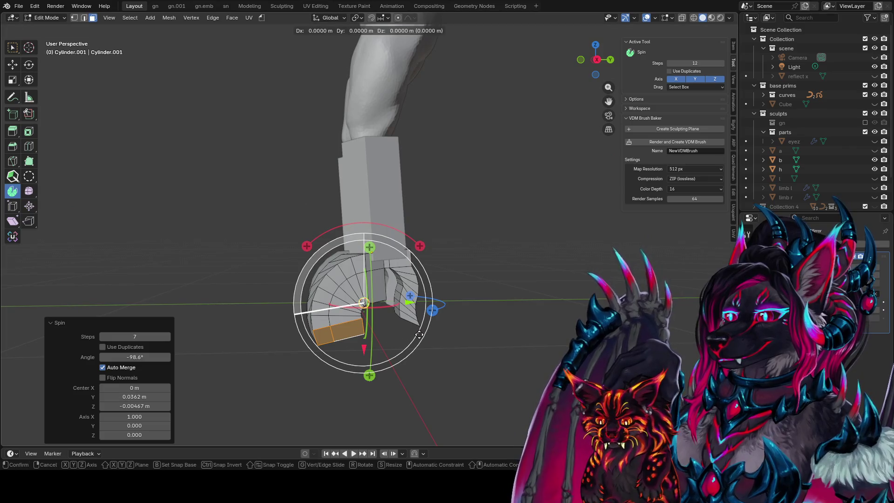
# Turn on proportional editing and slide the spun foot faces along Y
pyautogui.press('o')
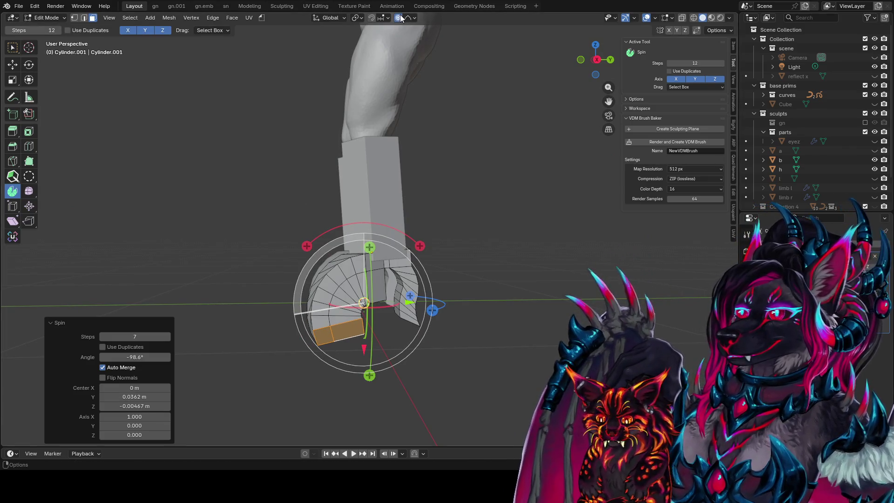
pyautogui.press('y')
pyautogui.scroll(3, 452, 161)
pyautogui.moveTo(458, 169); pyautogui.dragTo(436, 140)
pyautogui.click(408, 18)
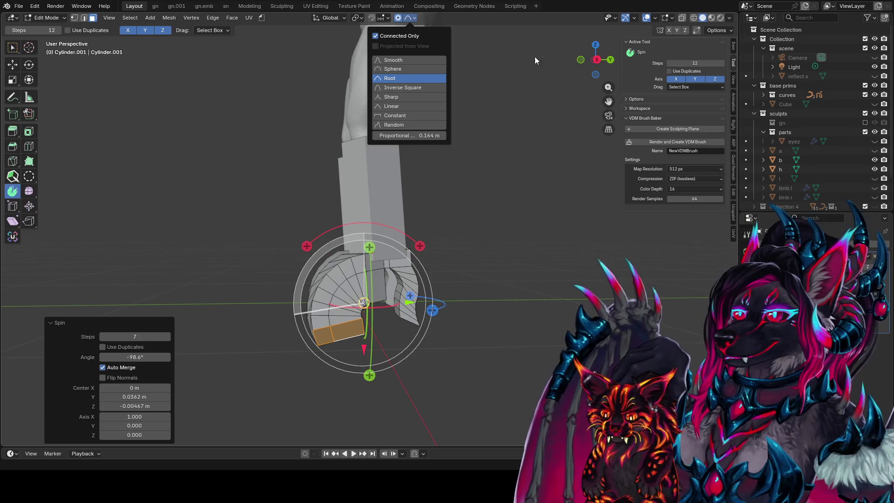
# Move the spun faces along Y and rotate them -15° around X
pyautogui.press('g')
pyautogui.press('y')
pyautogui.scroll(-3, 410, 193)
pyautogui.scroll(4, 388, 175)
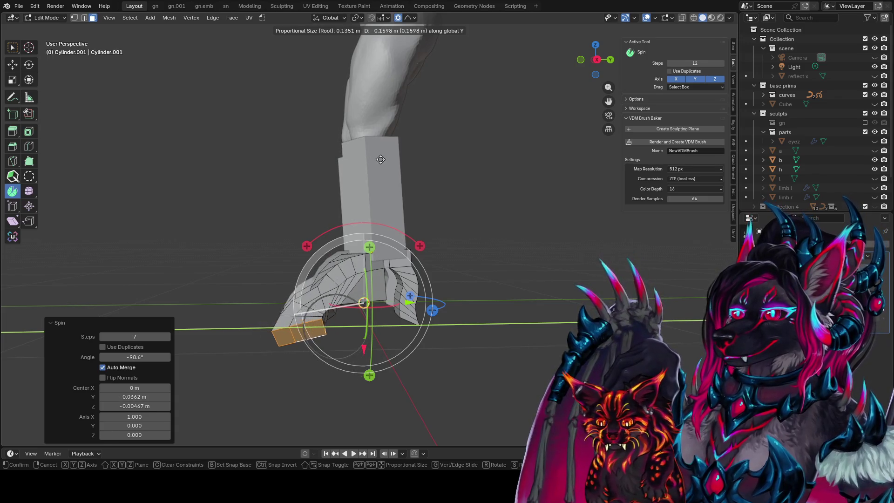
pyautogui.click(366, 161)
pyautogui.press('r')
pyautogui.press('x')
pyautogui.click(386, 211)
pyautogui.moveTo(387, 211)
pyautogui.mouseDown(button='middle')
pyautogui.moveTo(486, 222)
pyautogui.moveTo(485, 212)
pyautogui.moveTo(393, 207)
pyautogui.moveTo(332, 233)
pyautogui.mouseUp(button='middle')
# Flatten the face loop to zero Z scale and rotate the leg faces
pyautogui.press('s')
pyautogui.press('z')
pyautogui.press('0')
pyautogui.press('Return')
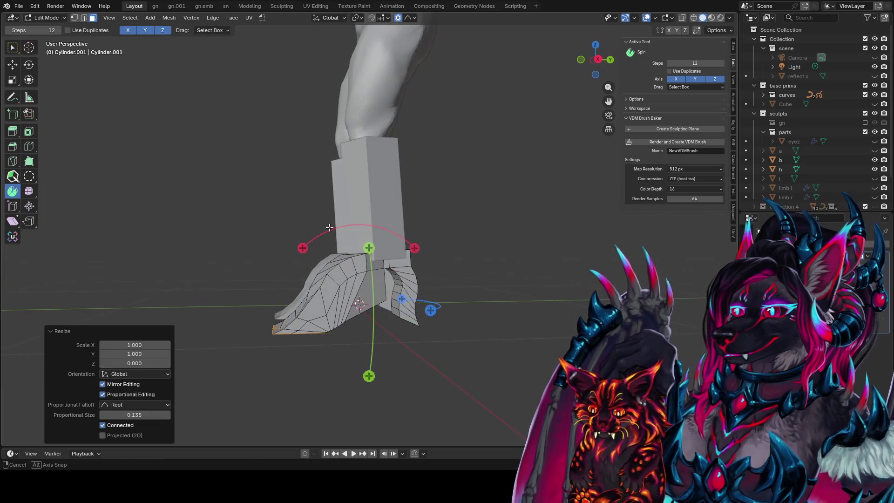
pyautogui.press('r')
pyautogui.scroll(-10, 312, 265)
pyautogui.click(311, 265)
pyautogui.moveTo(311, 264)
pyautogui.mouseDown(button='middle')
pyautogui.moveTo(424, 264)
pyautogui.moveTo(387, 256)
pyautogui.mouseUp(button='middle')
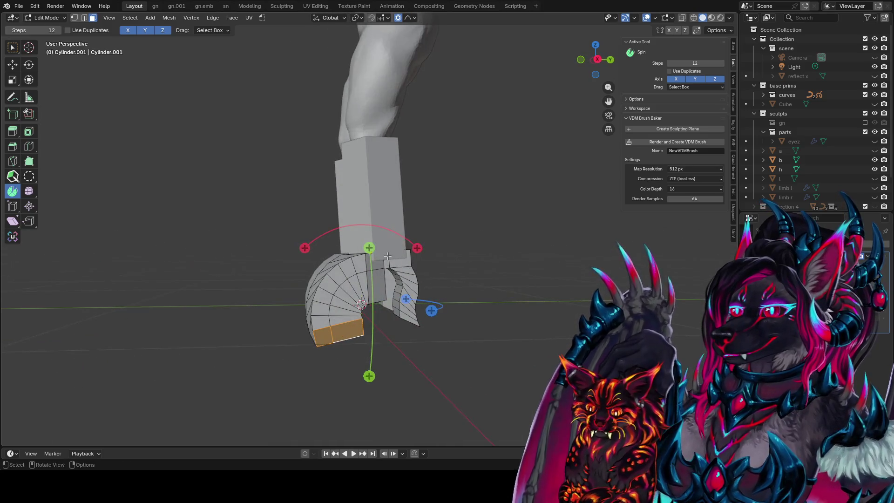
# Abandon several trial rotations and switch the proportional falloff to Sphere
pyautogui.press('r')
pyautogui.scroll(8, 435, 303)
pyautogui.press('x')
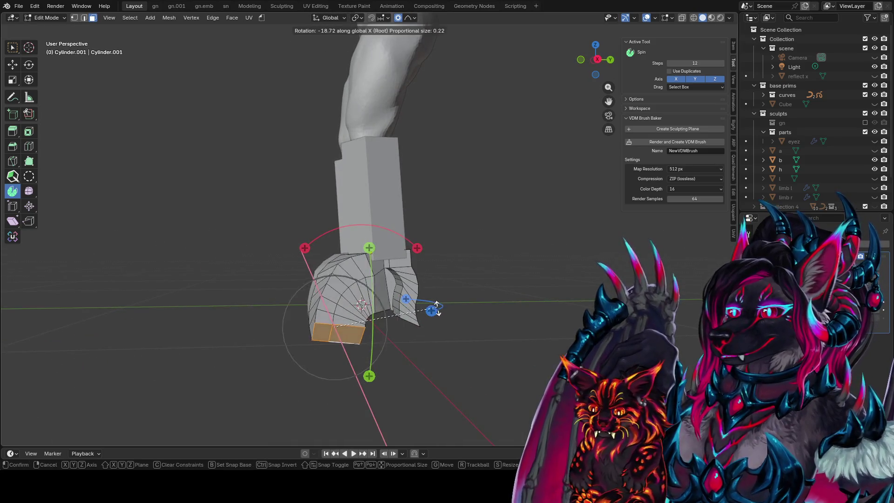
pyautogui.rightClick(407, 351)
pyautogui.press('r')
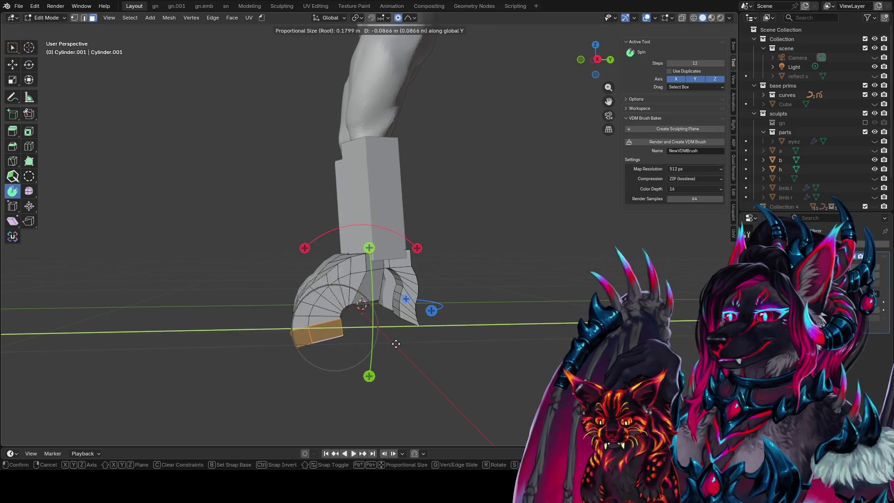
pyautogui.rightClick(363, 364)
pyautogui.click(414, 19)
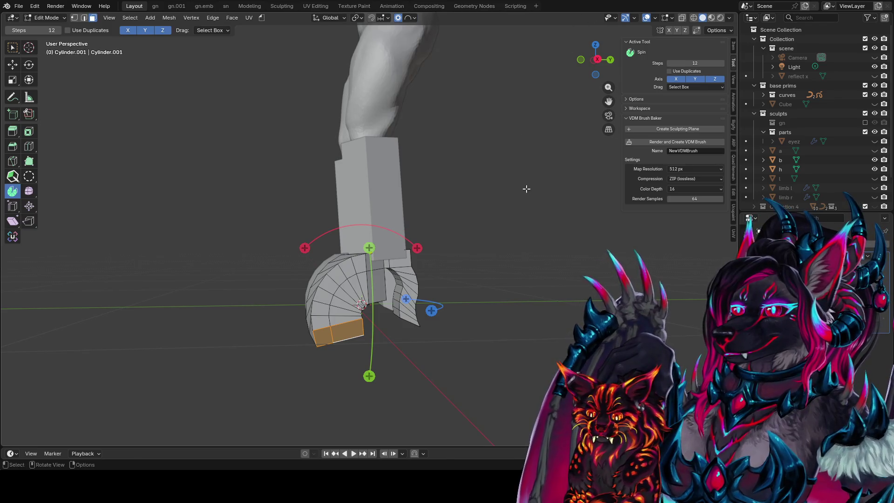
pyautogui.press('r')
pyautogui.rightClick(513, 284)
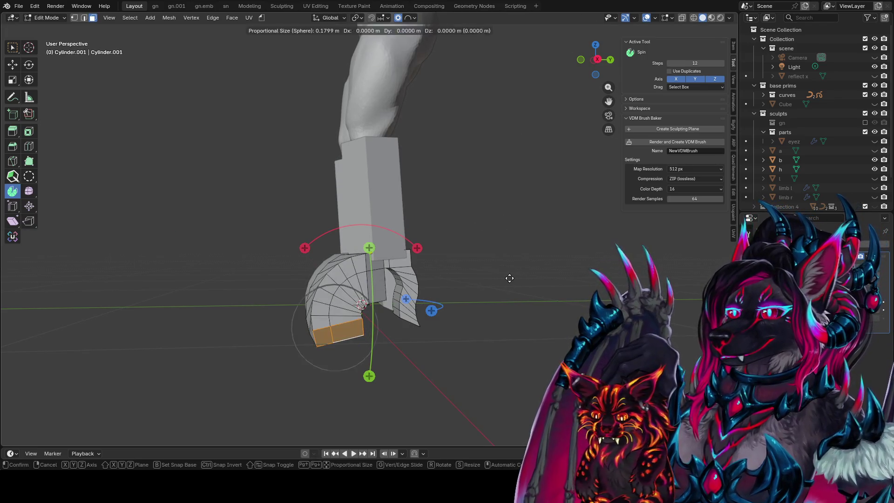
# Shift the faces along Y and scale them proportionally to 0.856
pyautogui.press('g')
pyautogui.press('y')
pyautogui.click(409, 270)
pyautogui.moveTo(408, 270)
pyautogui.mouseDown(button='middle')
pyautogui.moveTo(551, 273)
pyautogui.moveTo(296, 237)
pyautogui.mouseUp(button='middle')
pyautogui.press('s')
pyautogui.click(520, 280)
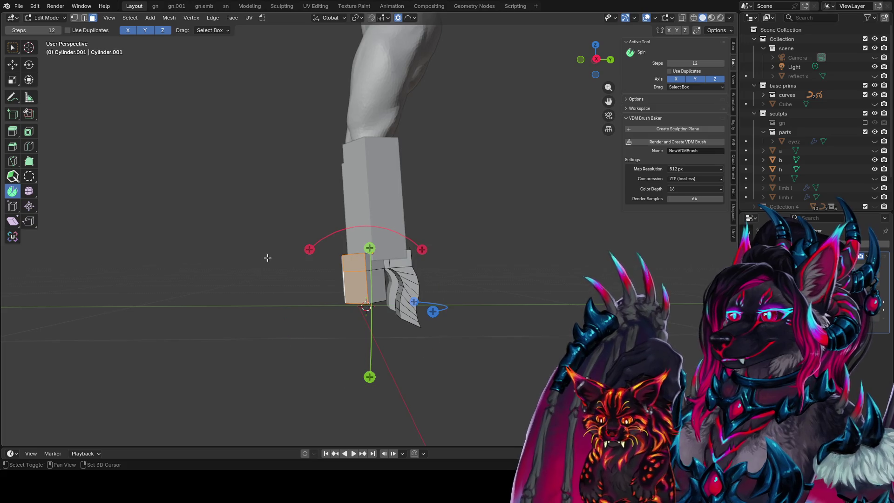
# Spin the foot faces 52.5° in 7 steps around X about the 3D cursor, then save
pyautogui.keyDown('shift'); pyautogui.rightClick(277, 243); pyautogui.keyUp('shift')
pyautogui.moveTo(335, 188)
pyautogui.mouseDown()
pyautogui.moveTo(322, 245)
pyautogui.moveTo(278, 243)
pyautogui.mouseUp()
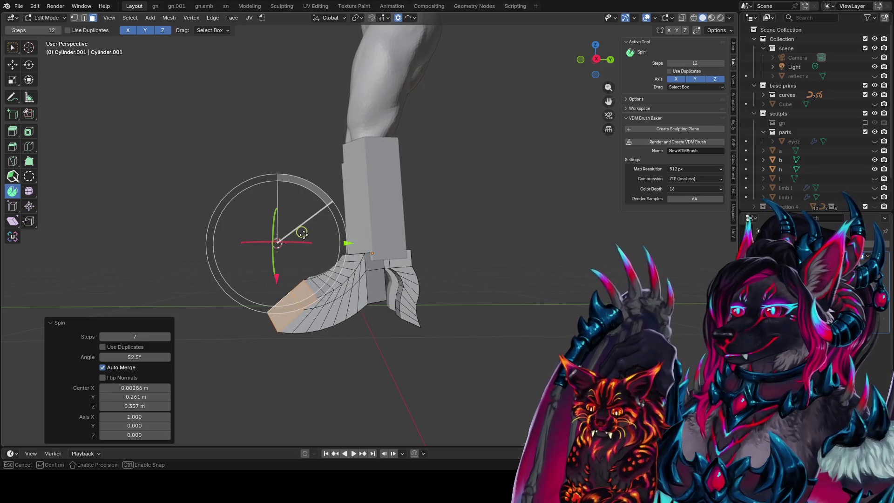
pyautogui.moveTo(284, 224)
pyautogui.mouseDown()
pyautogui.moveTo(286, 214)
pyautogui.moveTo(300, 220)
pyautogui.mouseUp()
pyautogui.moveTo(300, 220)
pyautogui.mouseDown(button='middle')
pyautogui.moveTo(525, 343)
pyautogui.moveTo(92, 302)
pyautogui.moveTo(180, 357)
pyautogui.moveTo(296, 319)
pyautogui.moveTo(335, 279)
pyautogui.moveTo(391, 252)
pyautogui.moveTo(372, 219)
pyautogui.moveTo(401, 177)
pyautogui.moveTo(435, 242)
pyautogui.moveTo(361, 272)
pyautogui.moveTo(449, 260)
pyautogui.moveTo(422, 242)
pyautogui.moveTo(425, 260)
pyautogui.moveTo(439, 255)
pyautogui.mouseUp(button='middle')
pyautogui.hotkey('ctrl', 's')
# Scale the new toe tip down proportionally to 0.663
pyautogui.click(19, 53)
pyautogui.press('s')
pyautogui.click(467, 251)
# Fill-select the strip of faces on the right boot and save the file
pyautogui.press('r')
pyautogui.press('x')
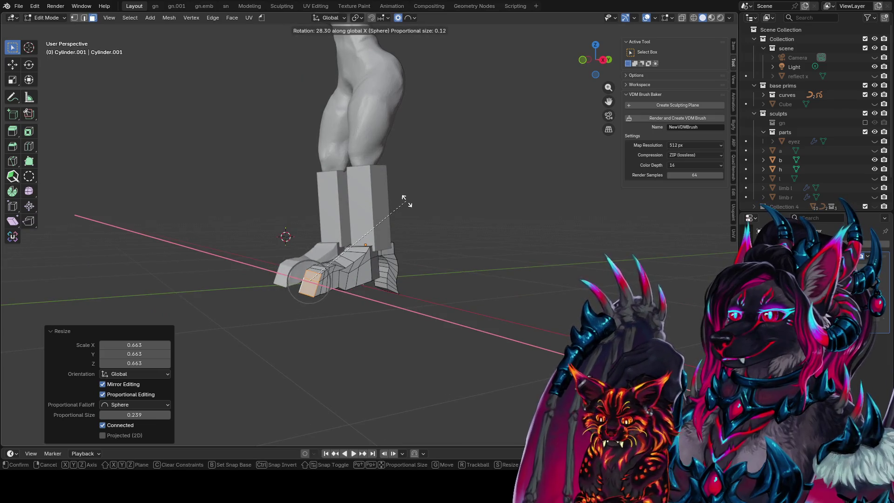
pyautogui.rightClick(404, 199)
pyautogui.moveTo(400, 216)
pyautogui.mouseDown(button='middle')
pyautogui.moveTo(455, 142)
pyautogui.moveTo(349, 205)
pyautogui.moveTo(343, 316)
pyautogui.mouseUp(button='middle')
pyautogui.click(331, 197)
pyautogui.keyDown('ctrl'); pyautogui.keyDown('shift'); pyautogui.click(359, 230); pyautogui.keyUp('shift'); pyautogui.keyUp('ctrl')
pyautogui.hotkey('ctrl', 's')
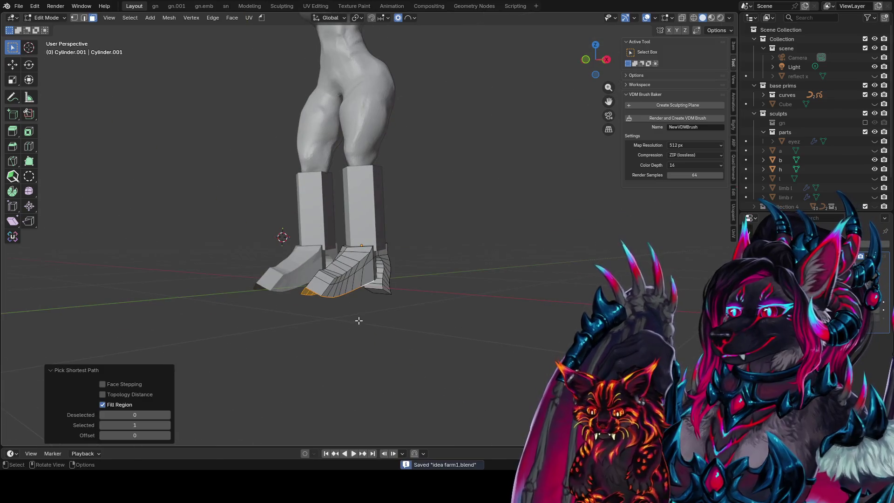
# Extrude the selected faces in place and scale them to form the sole
pyautogui.press('e')
pyautogui.click(360, 323)
pyautogui.write('si')
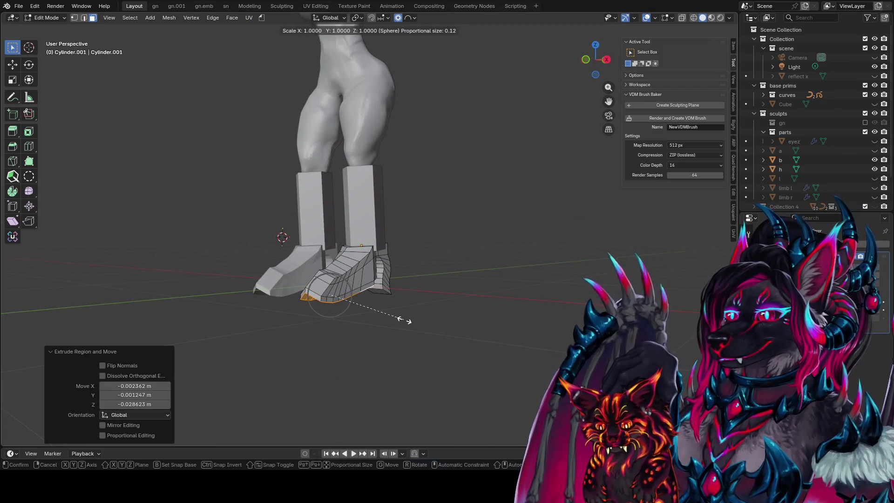
pyautogui.write('ze: 0')
pyautogui.scroll(9, 398, 317)
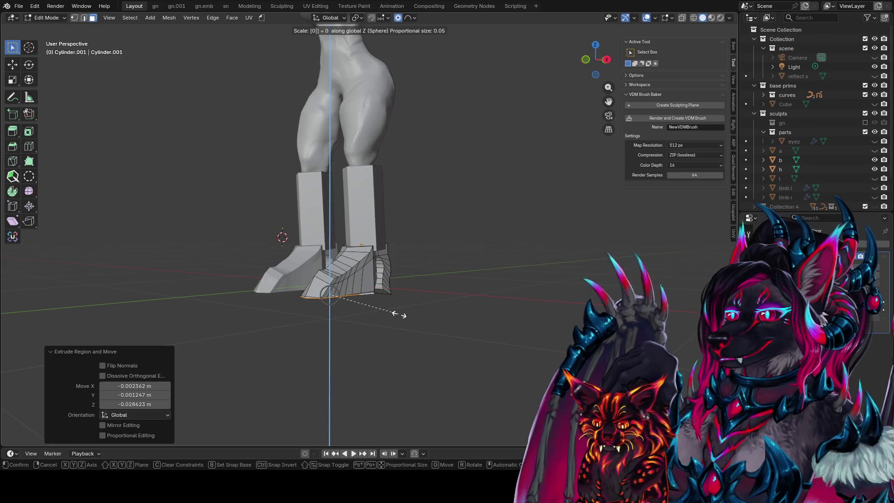
pyautogui.scroll(7, 394, 313)
pyautogui.click(409, 311)
pyautogui.moveTo(408, 311); pyautogui.dragTo(451, 280, button='middle')
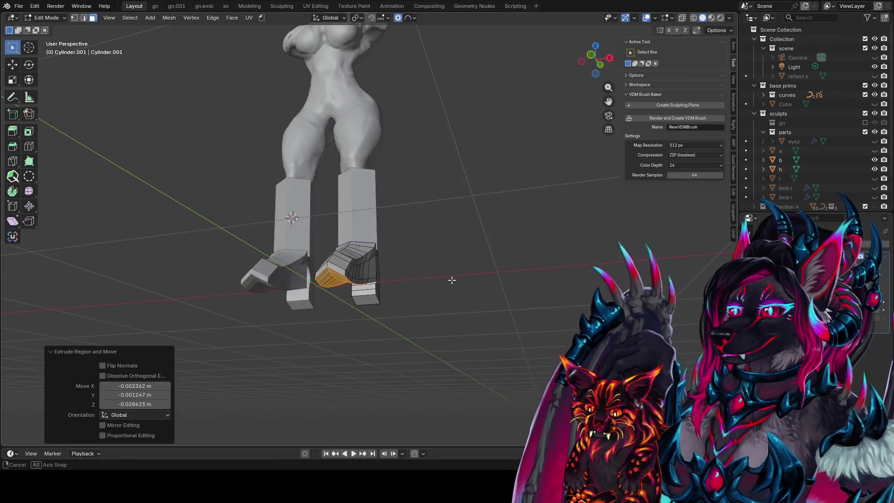
# Lower the toe faces about 0.062 m along Z
pyautogui.press('g')
pyautogui.press('z')
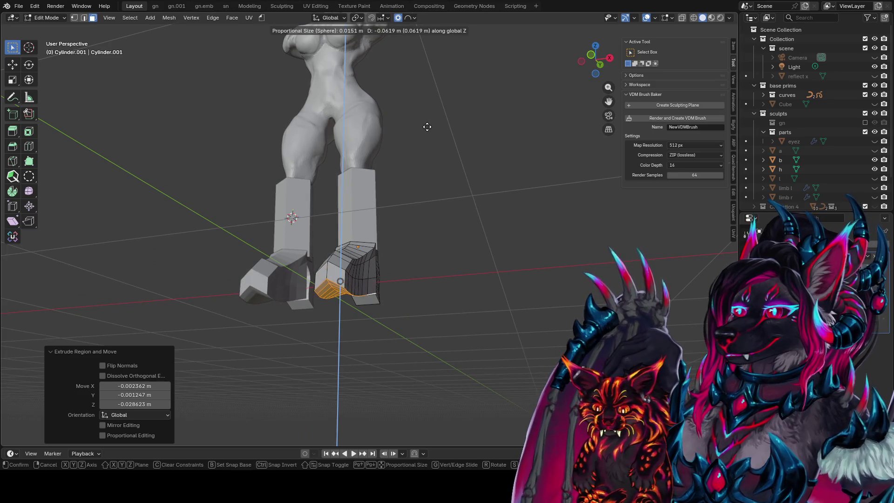
pyautogui.click(427, 127)
pyautogui.moveTo(427, 127)
pyautogui.mouseDown(button='middle')
pyautogui.moveTo(300, 144)
pyautogui.moveTo(354, 142)
pyautogui.moveTo(392, 235)
pyautogui.moveTo(334, 227)
pyautogui.moveTo(350, 186)
pyautogui.moveTo(384, 310)
pyautogui.mouseUp(button='middle')
# Add a centred loop cut to the boot and path-select its faces
pyautogui.hotkey('ctrl', 'r')
pyautogui.click(392, 235)
pyautogui.rightClick(390, 235)
pyautogui.press('3')
pyautogui.keyDown('ctrl'); pyautogui.keyDown('shift'); pyautogui.click(349, 186); pyautogui.keyUp('shift'); pyautogui.keyUp('ctrl')
# Flatten the boot's bottom faces to zero Z scale, then begin scaling them along X
pyautogui.press('s')
pyautogui.press('z')
pyautogui.press('0')
pyautogui.press('Return')
pyautogui.moveTo(421, 320)
pyautogui.mouseDown(button='middle')
pyautogui.moveTo(351, 318)
pyautogui.moveTo(391, 311)
pyautogui.moveTo(413, 334)
pyautogui.mouseUp(button='middle')
pyautogui.moveTo(451, 361); pyautogui.dragTo(489, 374, button='middle')
pyautogui.press('s')
pyautogui.press('x')
pyautogui.scroll(-15, 494, 378)
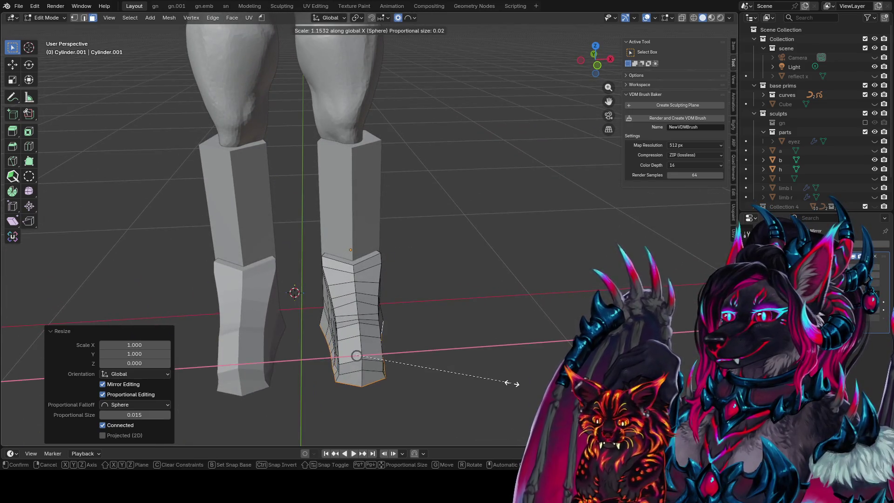
# Widen the boot faces to 1.2 along X at proportional size 0.102, then open the File menu
pyautogui.click(516, 381)
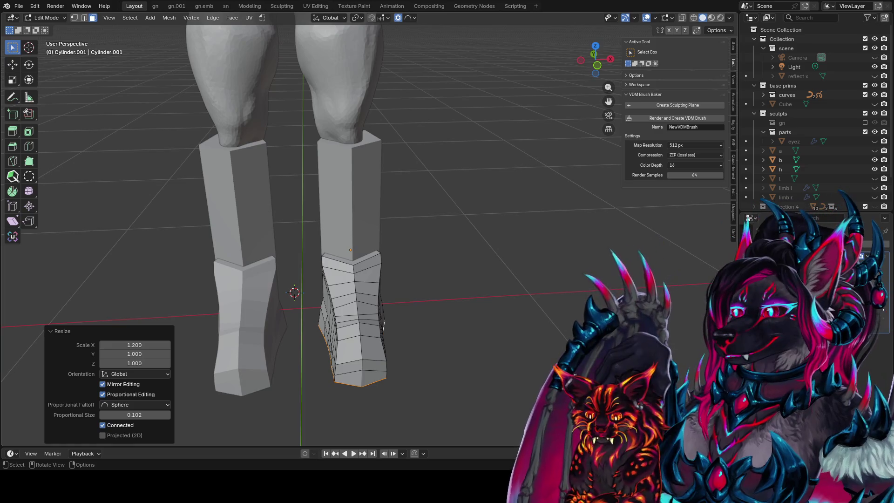
pyautogui.click(19, 6)
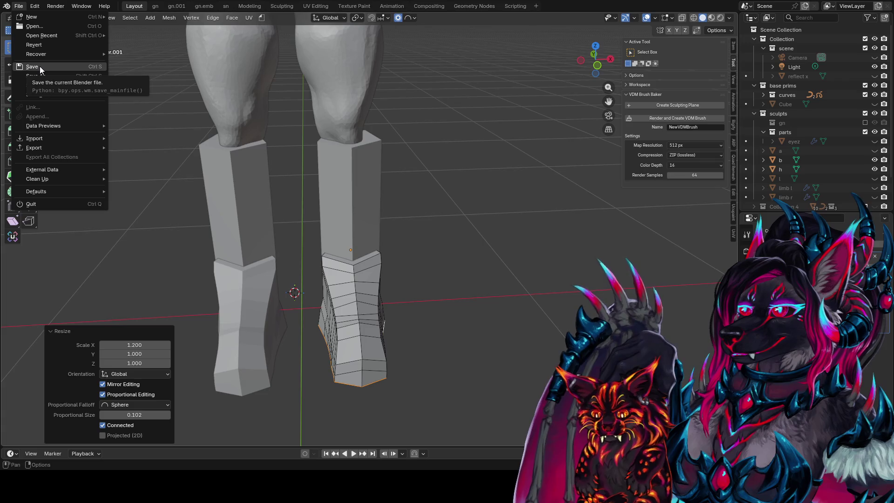
# Save idea farm1.blend and clear the boot mesh selection
pyautogui.click(40, 66)
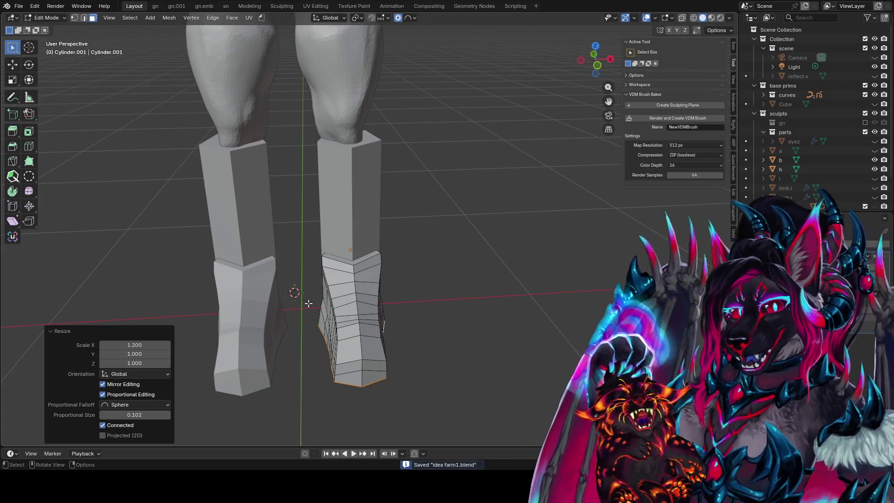
pyautogui.scroll(-3, 308, 303)
pyautogui.scroll(-5, 411, 244)
pyautogui.moveTo(414, 219); pyautogui.dragTo(414, 216, button='middle')
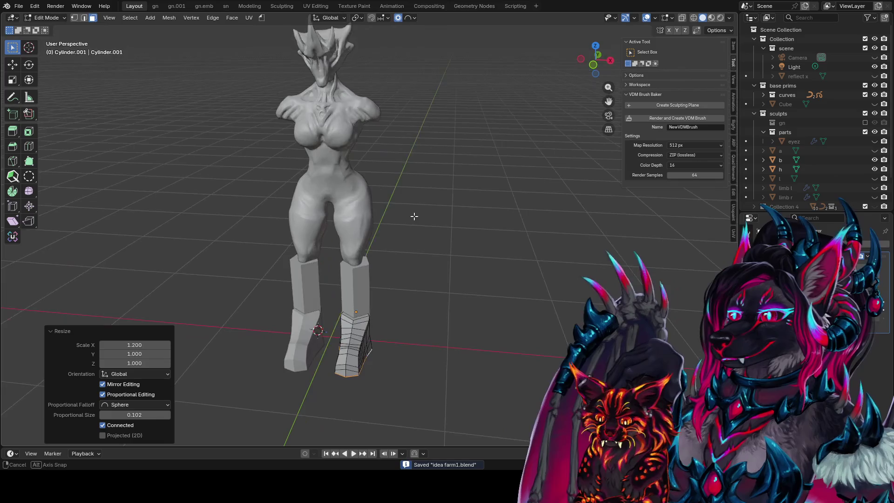
pyautogui.click(503, 235)
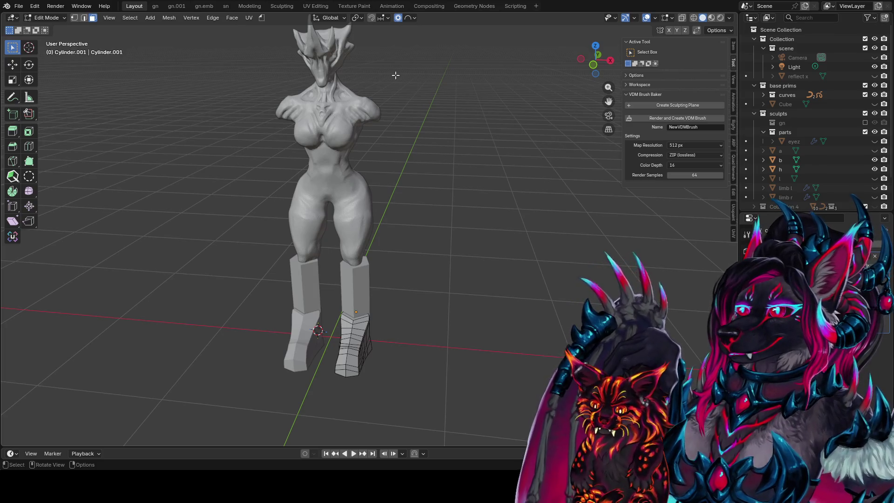
pyautogui.hotkey('ctrl', 's')
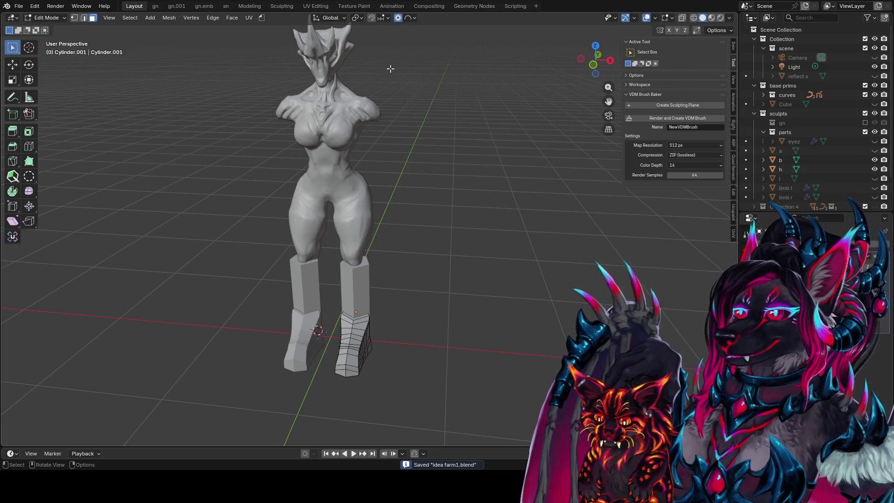
# Turn off proportional editing, switch to the gn workspace and save again
pyautogui.keyDown('shift'); pyautogui.moveTo(410, 68); pyautogui.dragTo(425, 80, button='middle'); pyautogui.keyUp('shift')
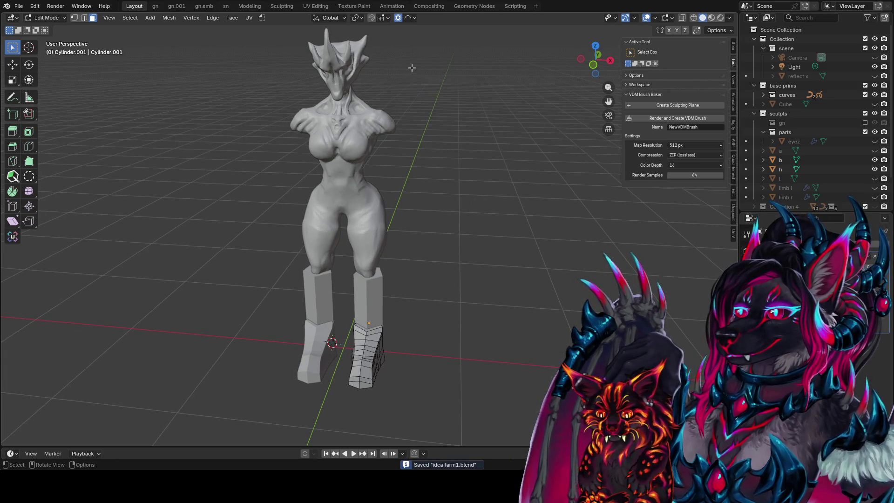
pyautogui.click(399, 19)
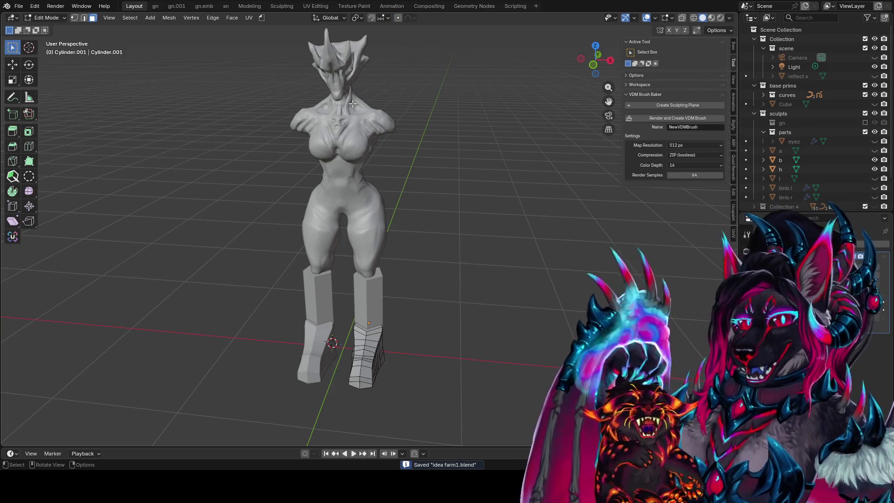
pyautogui.click(155, 5)
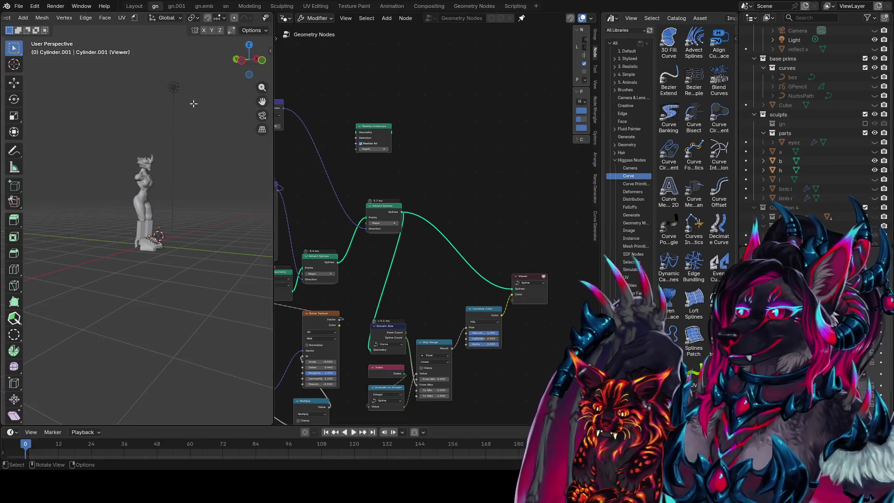
pyautogui.moveTo(450, 149)
pyautogui.mouseDown(button='middle')
pyautogui.moveTo(503, 146)
pyautogui.moveTo(513, 154)
pyautogui.mouseUp(button='middle')
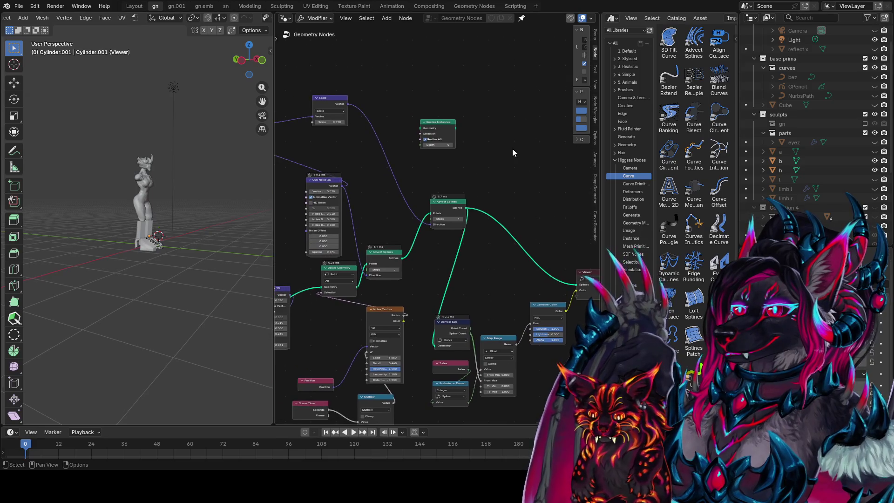
pyautogui.hotkey('ctrl', 's')
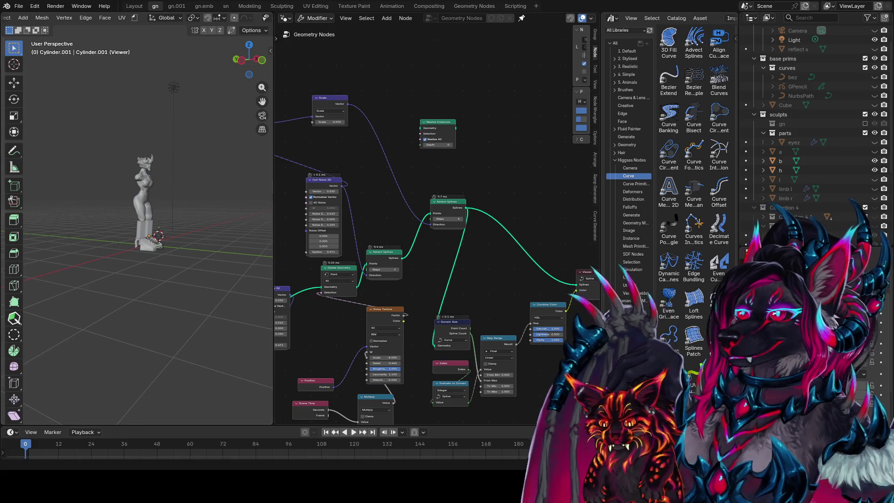
pyautogui.click(18, 6)
# Open a different recent project and add a Plane to the scene
pyautogui.moveTo(13, 6)
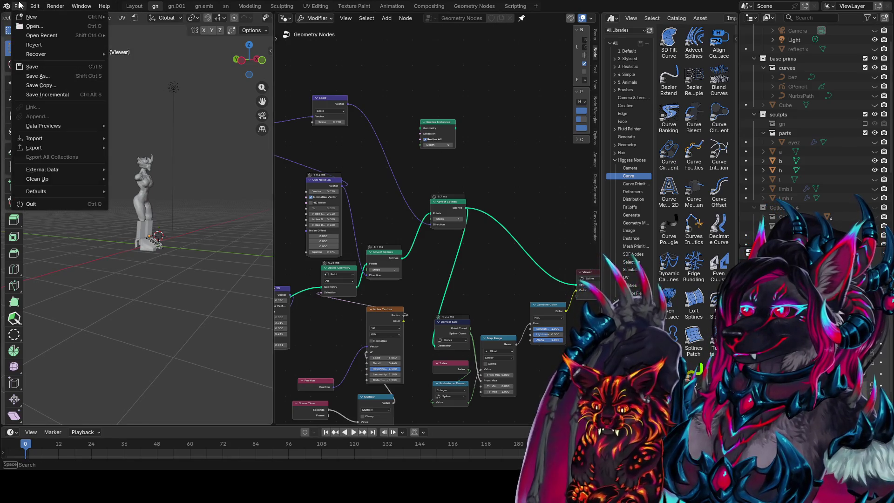
pyautogui.click(168, 21)
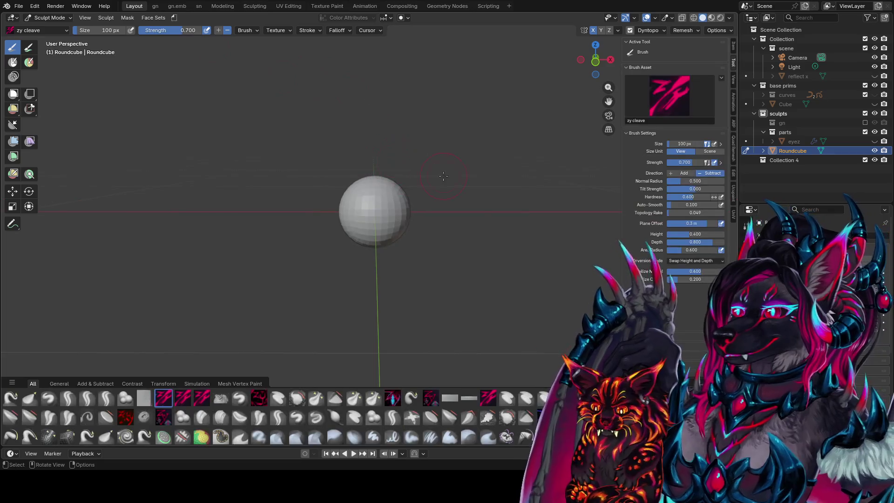
pyautogui.click(462, 156)
pyautogui.hotkey('shift', 'a')
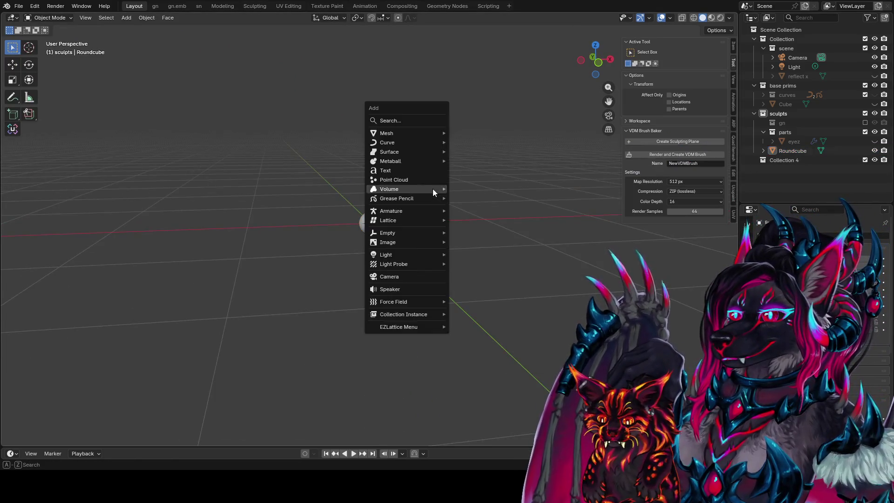
pyautogui.press('space')
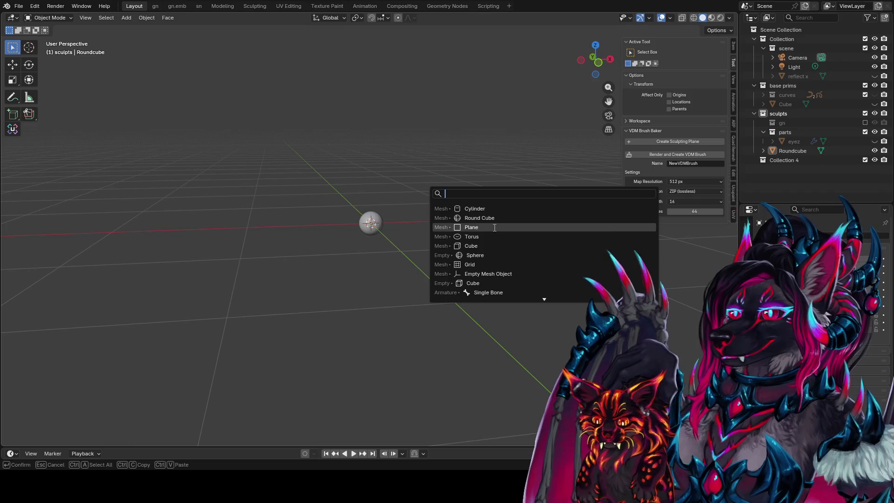
pyautogui.click(479, 227)
# Raise the Roundcube sphere 1 m along Z above the plane
pyautogui.click(371, 219)
pyautogui.press('g')
pyautogui.press('z')
pyautogui.click(377, 125)
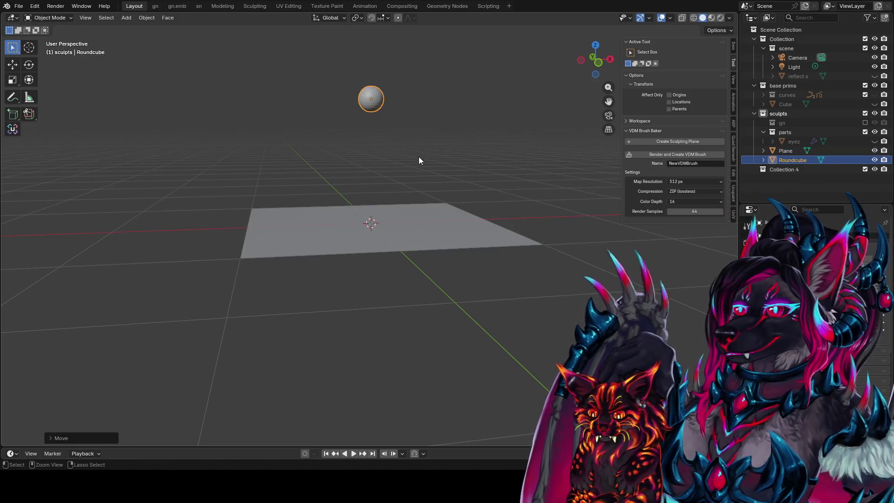
# Save the scene as roartest.blend and select the Plane
pyautogui.click(19, 6)
pyautogui.moveTo(49, 39)
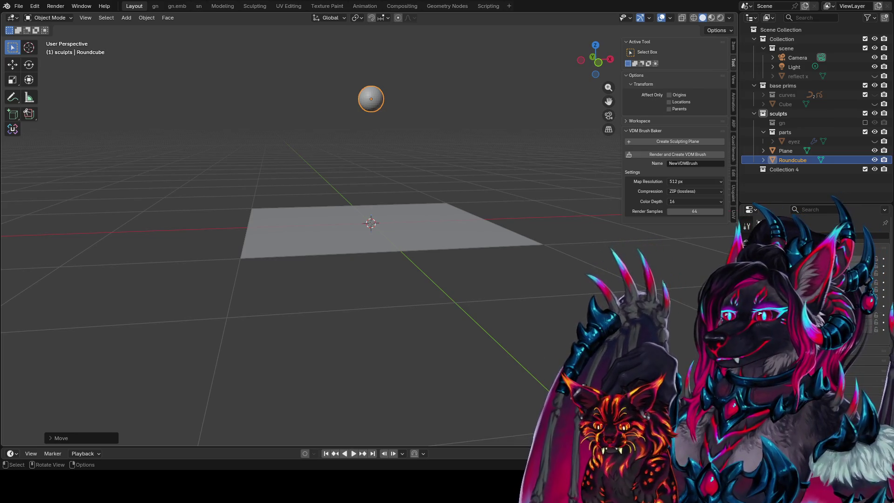
pyautogui.hotkey('ctrl', 's')
pyautogui.click(402, 214)
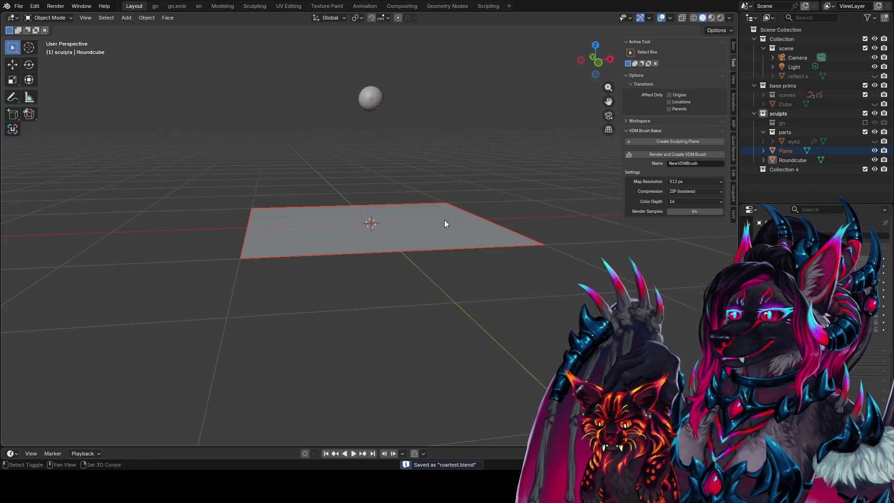
pyautogui.moveTo(443, 222); pyautogui.dragTo(436, 243, button='middle')
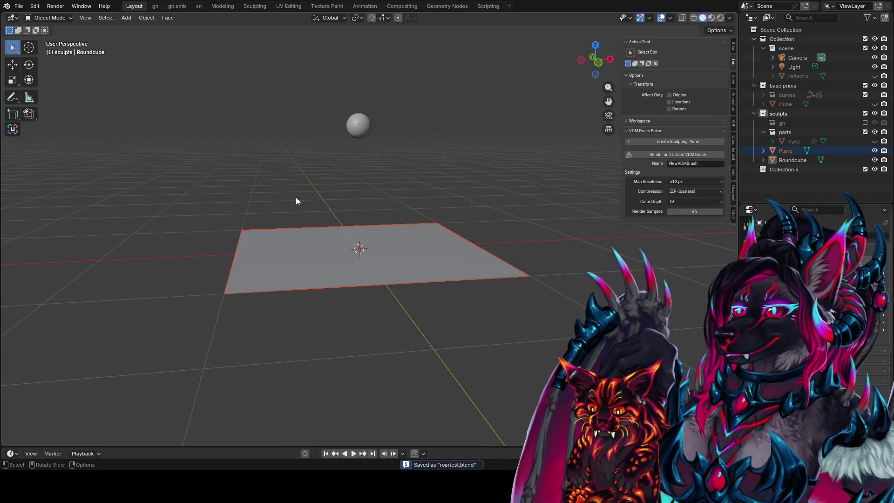
# In the gn workspace, give the Plane a new Geometry Nodes tree without adding nodes
pyautogui.click(155, 5)
pyautogui.click(186, 218)
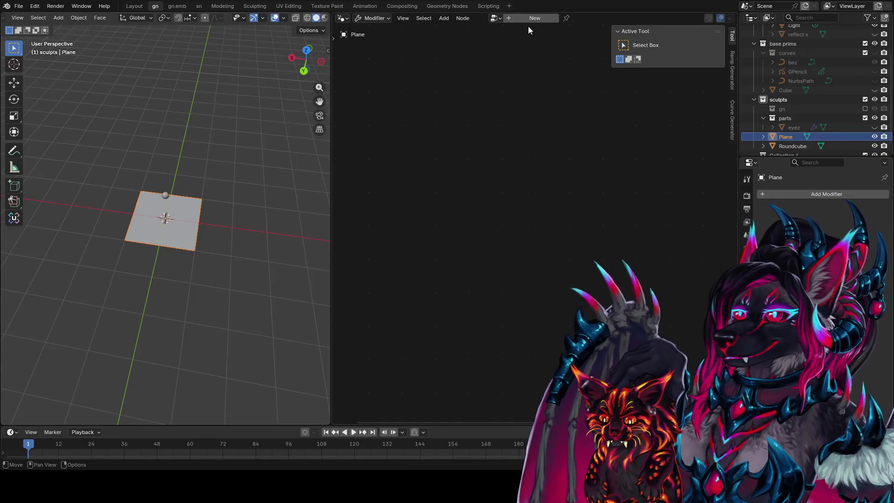
pyautogui.click(533, 18)
pyautogui.hotkey('shift', 'a')
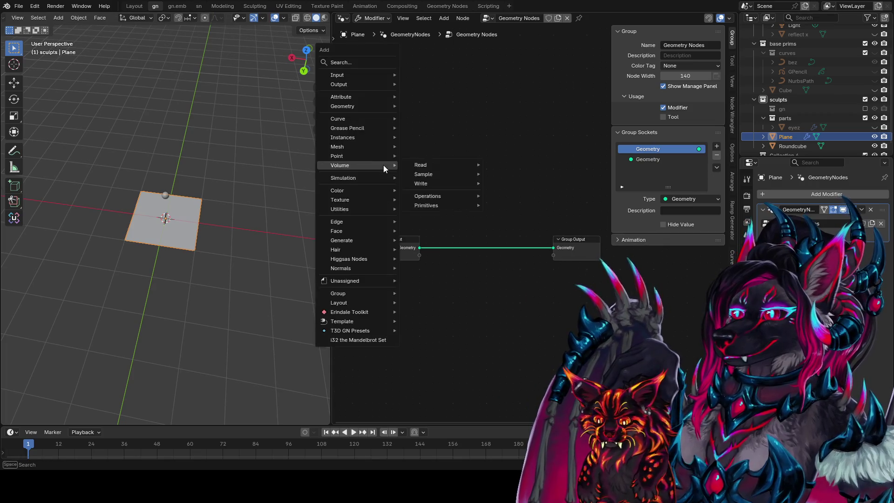
pyautogui.write('instance on fa')
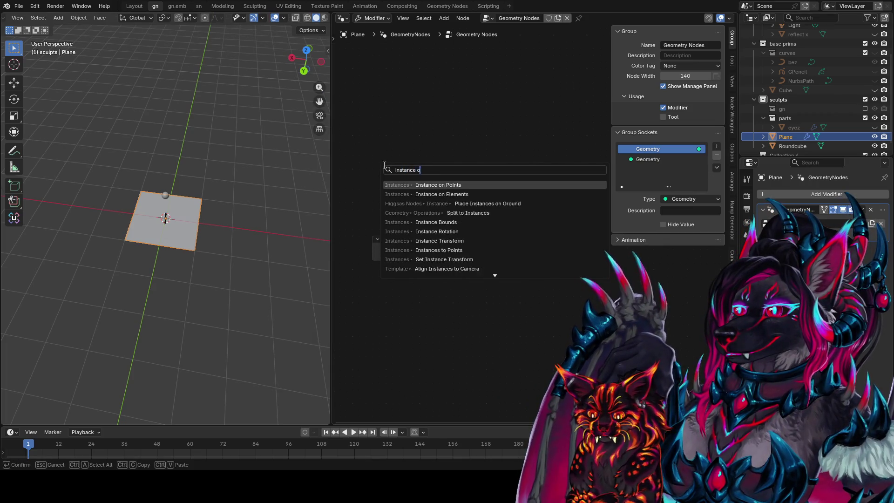
pyautogui.press('Escape')
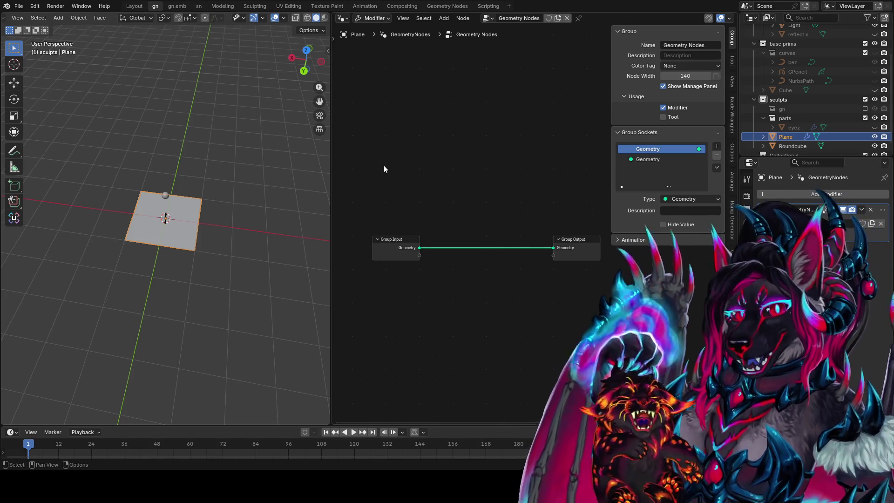
# Save roartest.blend and make the Roundcube the selected object
pyautogui.scroll(1, 139, 154)
pyautogui.moveTo(140, 154)
pyautogui.mouseDown(button='middle')
pyautogui.moveTo(226, 160)
pyautogui.moveTo(183, 194)
pyautogui.mouseUp(button='middle')
pyautogui.hotkey('ctrl', 's')
pyautogui.click(184, 171)
pyautogui.click(165, 168)
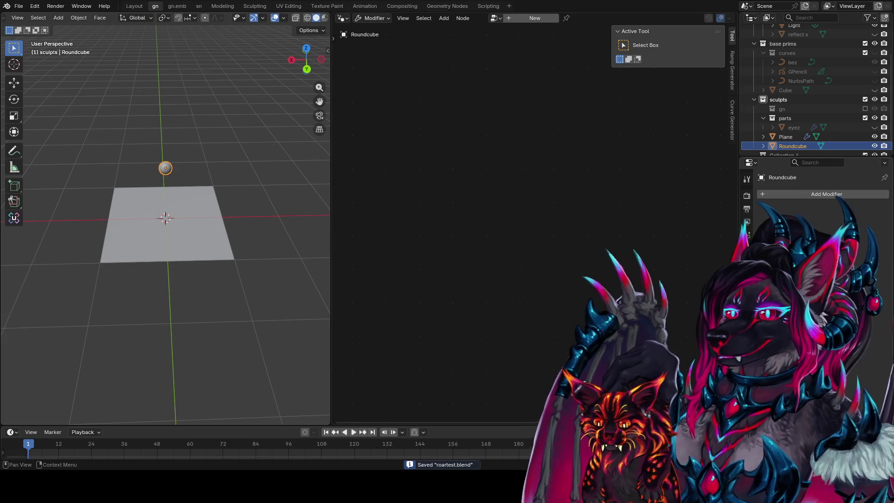
# Check Roundcube's mesh data, then its Object tab showing scale 1.000 on every axis
pyautogui.click(747, 343)
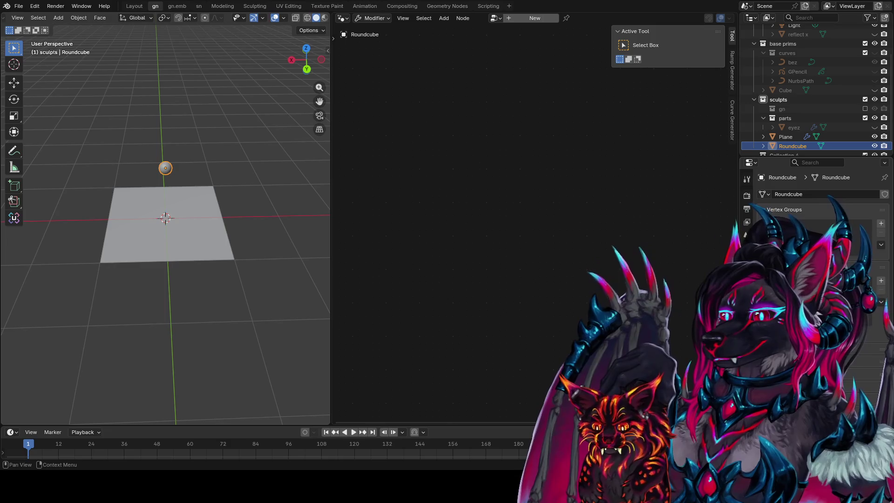
pyautogui.scroll(-2, 815, 280)
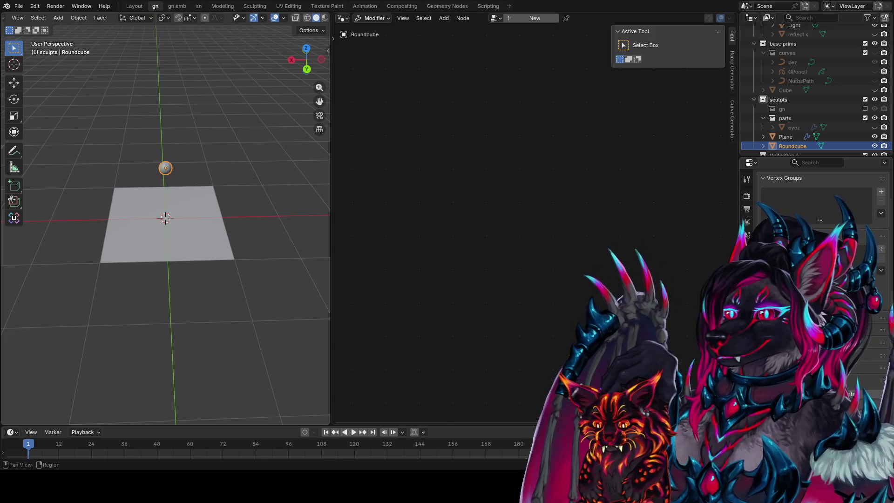
pyautogui.click(747, 274)
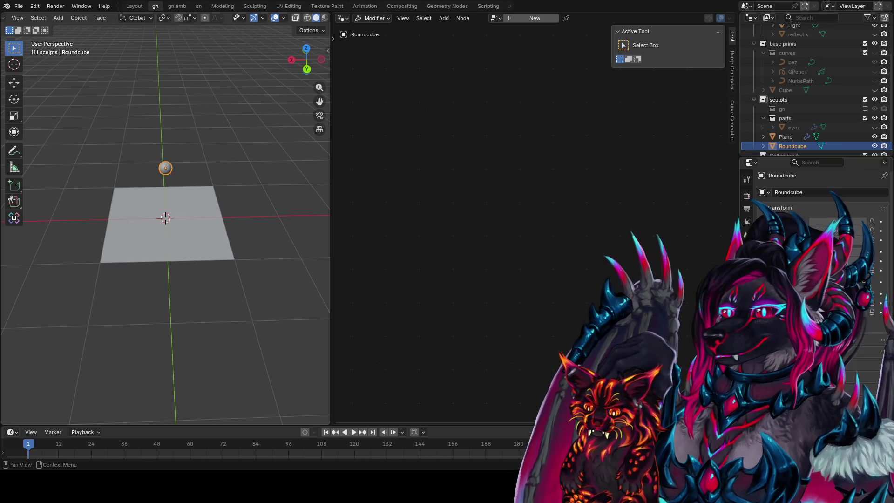
pyautogui.scroll(-5, 820, 233)
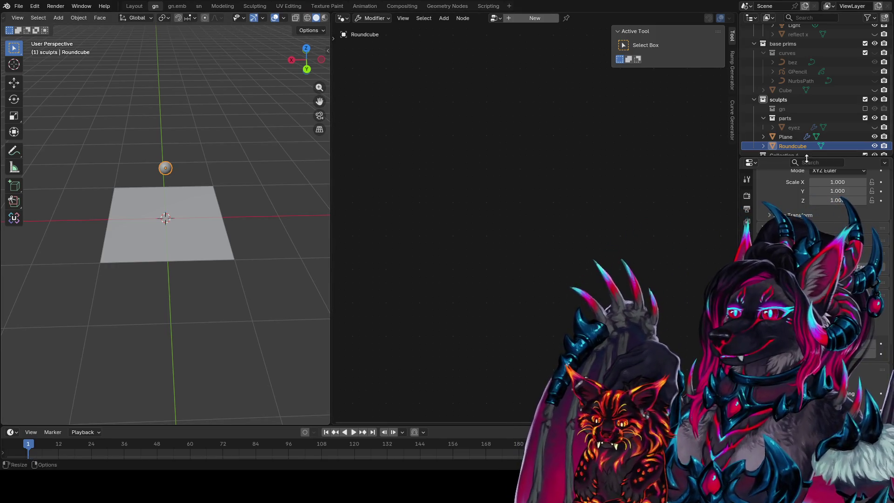
pyautogui.click(344, 22)
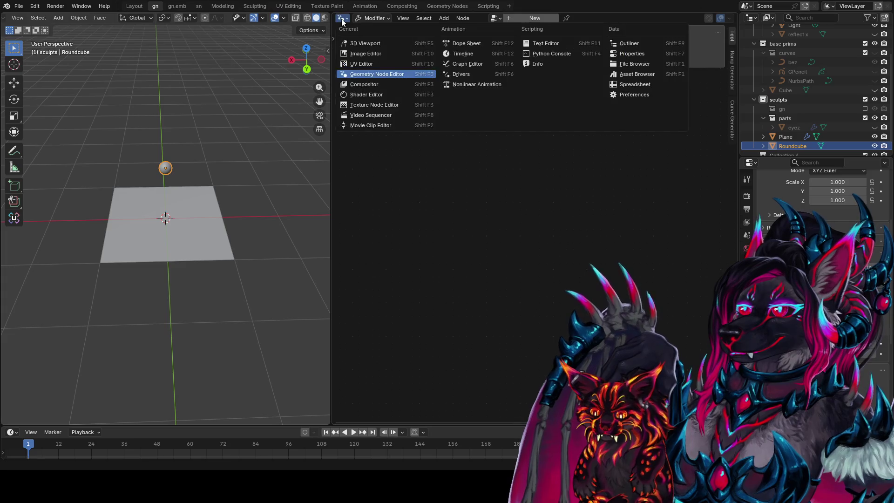
# Turn the node editor area into a Properties editor, passing through Python Console and Outliner
pyautogui.click(547, 52)
pyautogui.click(343, 18)
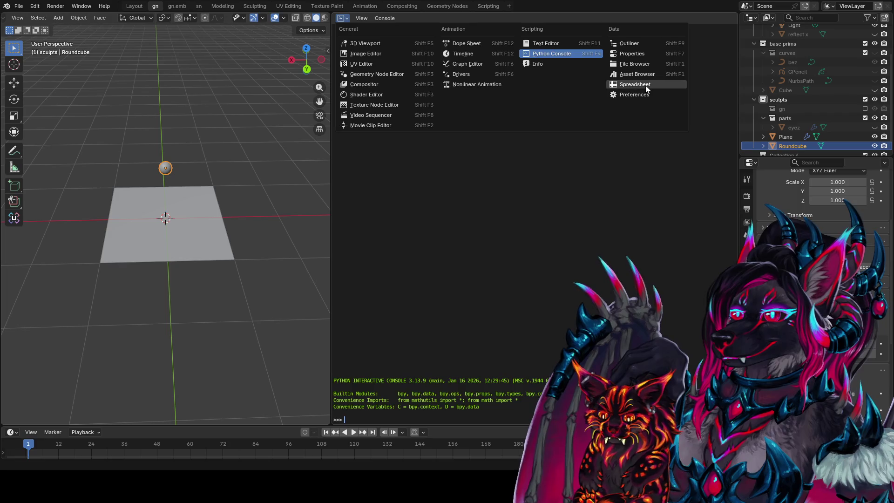
pyautogui.click(643, 45)
pyautogui.click(345, 20)
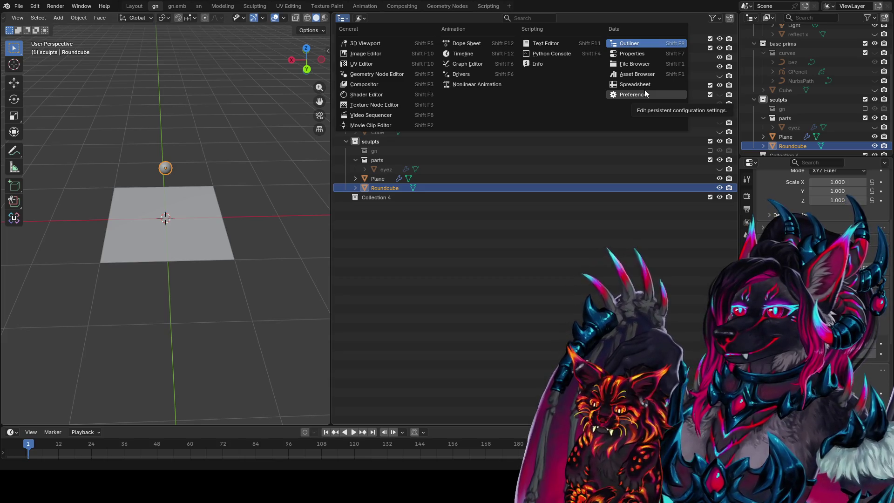
pyautogui.click(637, 53)
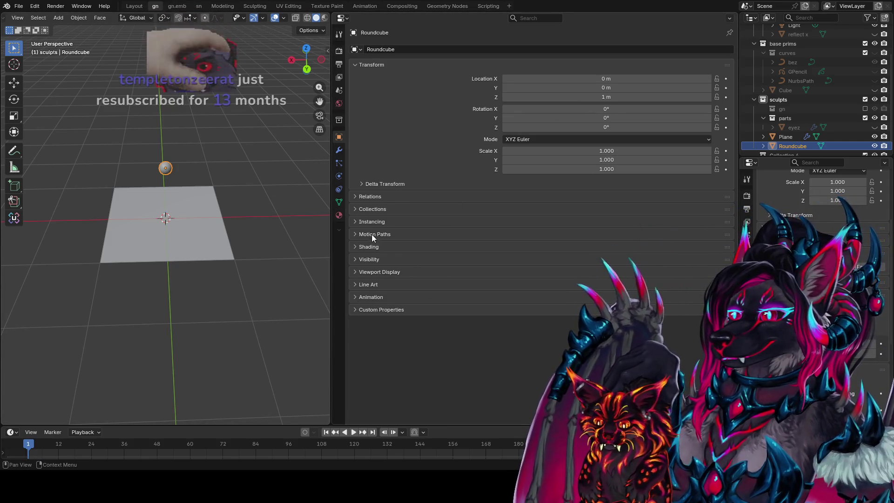
# Expand Roundcube's Instancing section showing None, Vertices and Faces
pyautogui.click(360, 221)
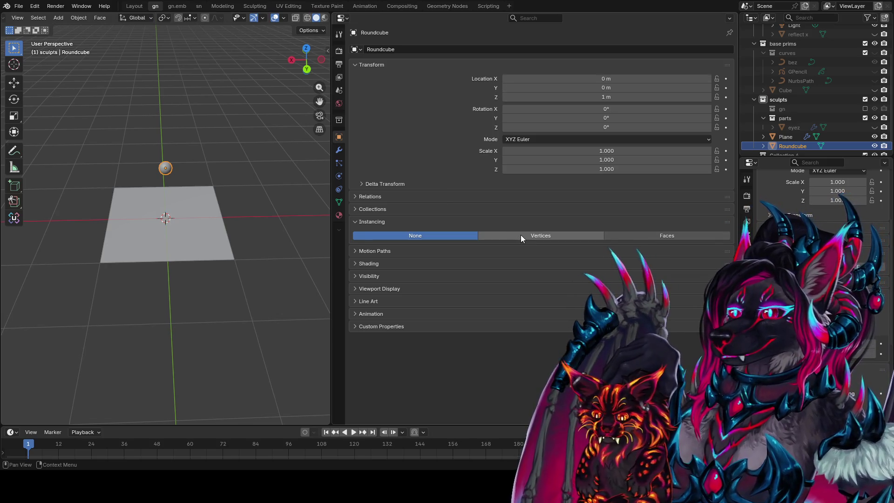
pyautogui.click(359, 207)
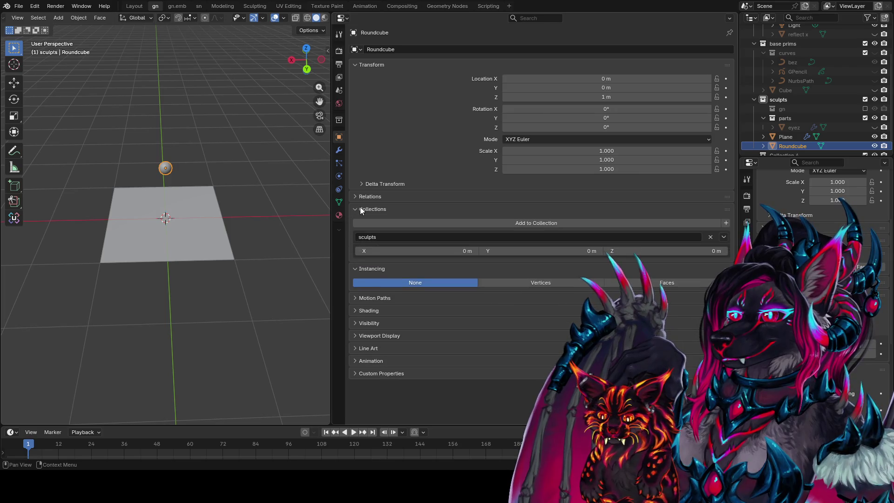
pyautogui.click(360, 208)
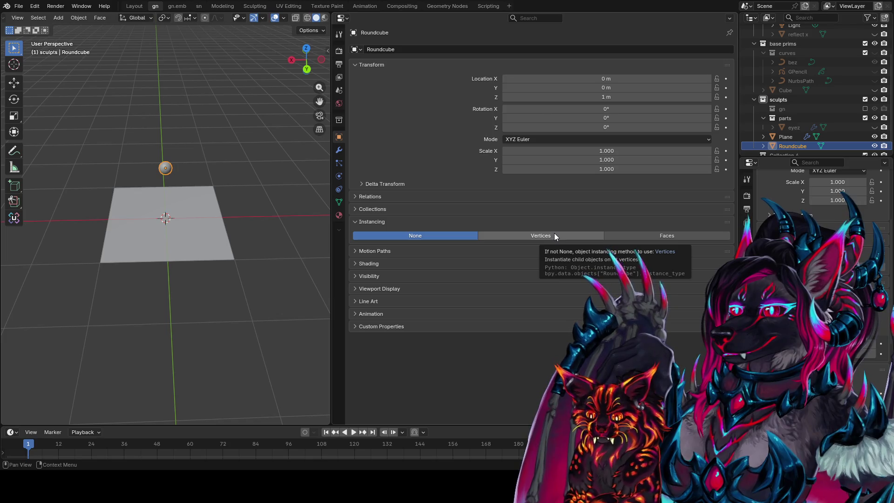
pyautogui.scroll(4, 181, 136)
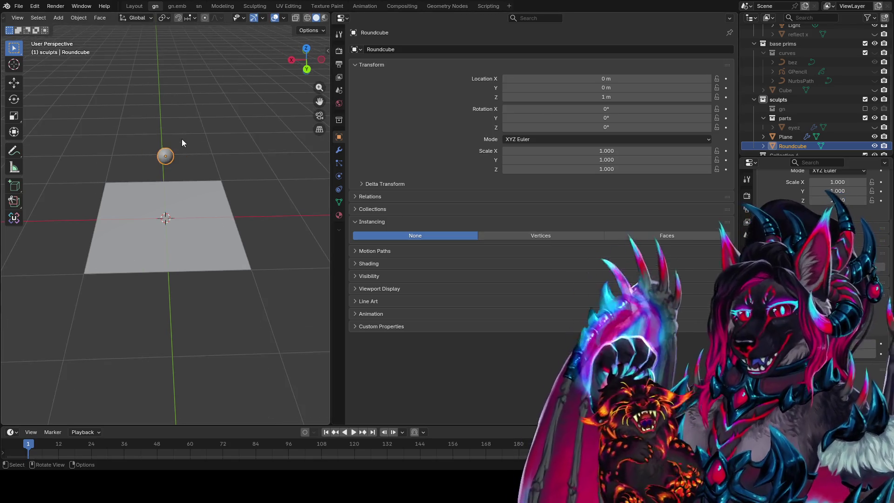
# Duplicate the Roundcube sphere and place the copy at X 0.4 m
pyautogui.moveTo(257, 195)
pyautogui.mouseDown(button='middle')
pyautogui.moveTo(250, 146)
pyautogui.moveTo(236, 167)
pyautogui.mouseUp(button='middle')
pyautogui.hotkey('shift', 'd')
pyautogui.press('x')
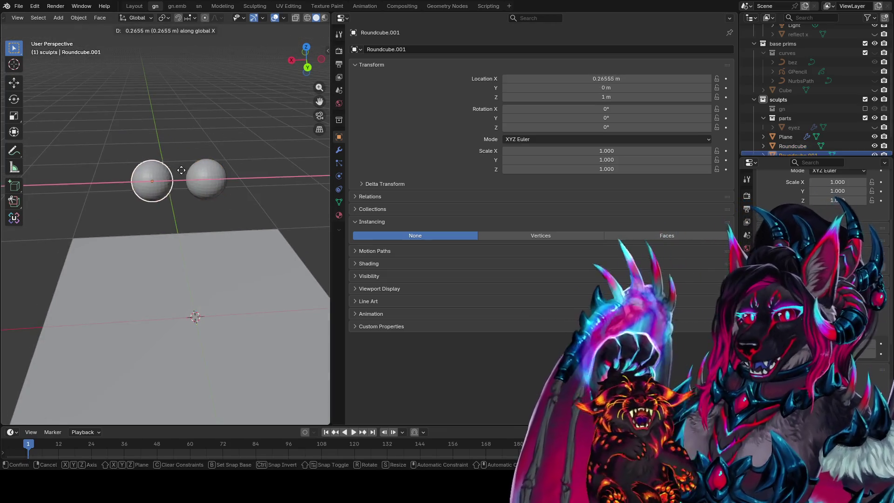
pyautogui.click(129, 171)
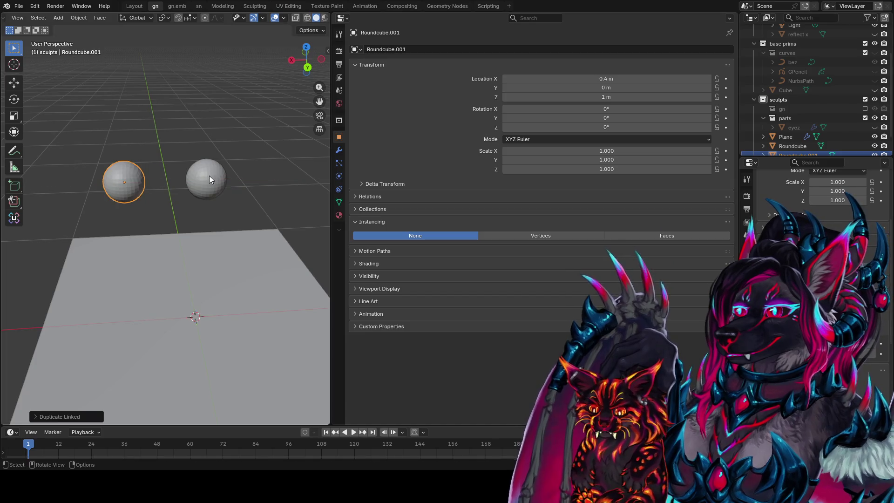
# In Edit Mode, select the whole copy and convert its triangles to quads with Alt+J
pyautogui.press('Tab')
pyautogui.scroll(4, 130, 167)
pyautogui.scroll(-2, 127, 172)
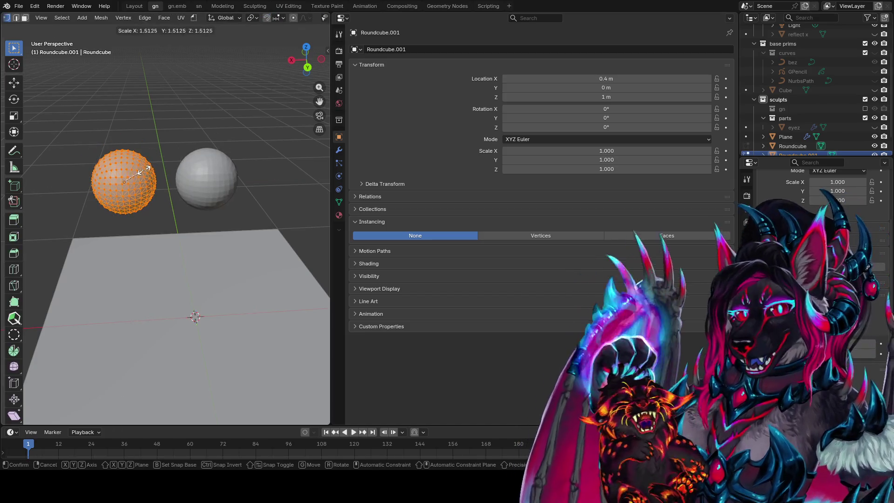
pyautogui.hotkey('alt', 'a')
pyautogui.press('a')
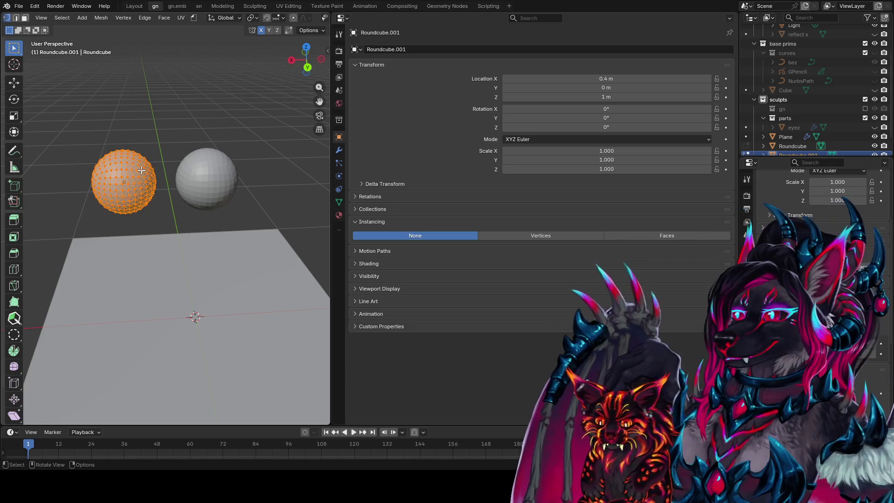
pyautogui.hotkey('alt', 'j')
pyautogui.press('Tab')
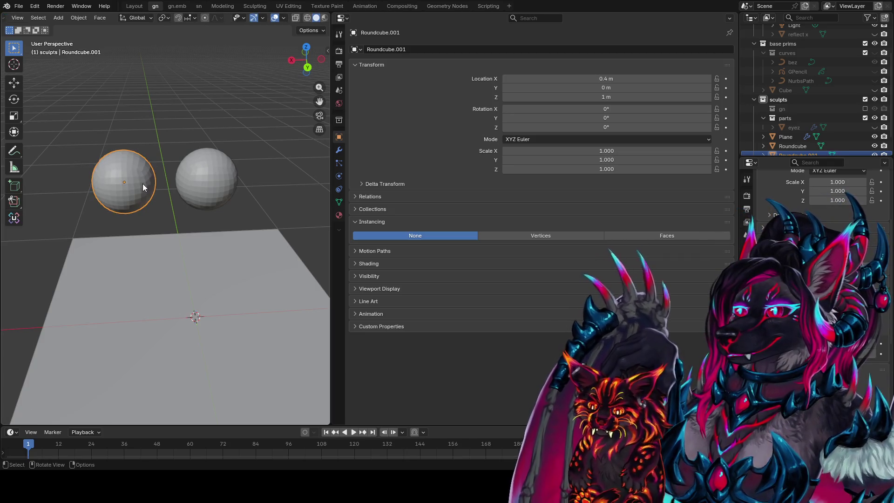
pyautogui.press('Tab')
# In edge mode, select a vertical edge loop on the sphere and scale it
pyautogui.press('3')
pyautogui.hotkey('alt', 'a')
pyautogui.press('2')
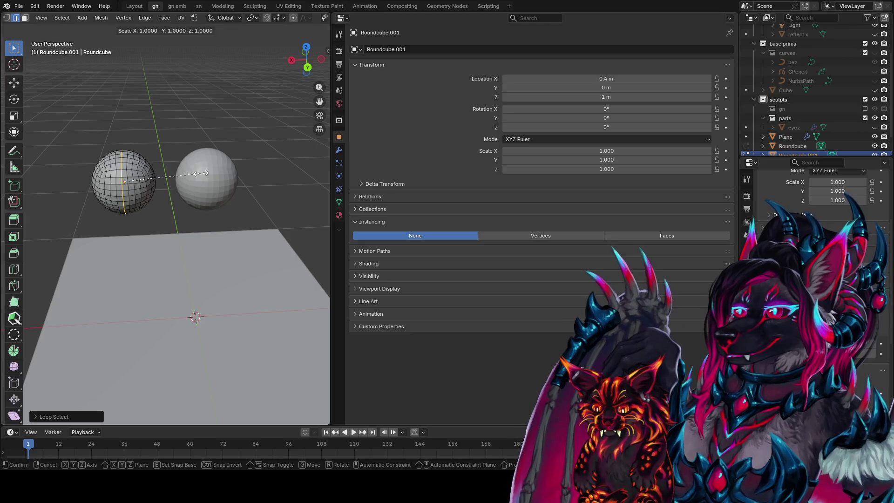
pyautogui.keyDown('alt'); pyautogui.click(122, 168); pyautogui.keyUp('alt')
pyautogui.press('s')
pyautogui.click(291, 196)
pyautogui.click(290, 196)
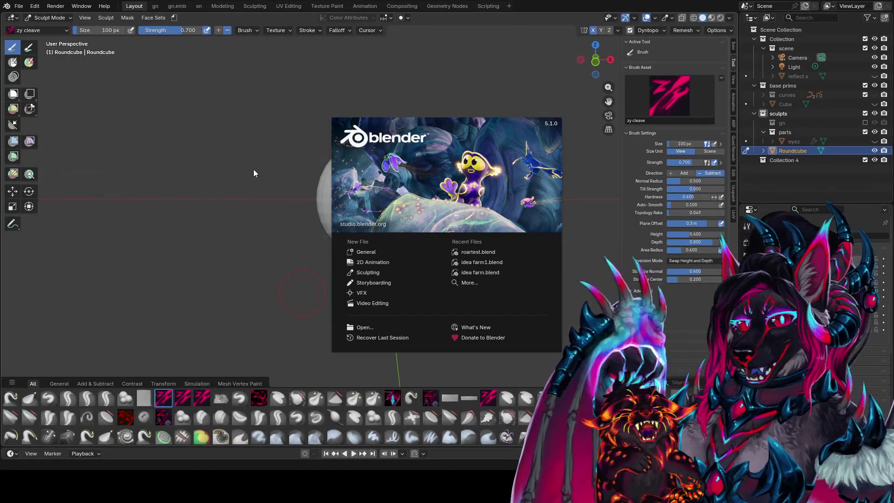
# Open roartest.blend from Recent Files, select the Roundcube, and switch to the sn workspace
pyautogui.click(495, 253)
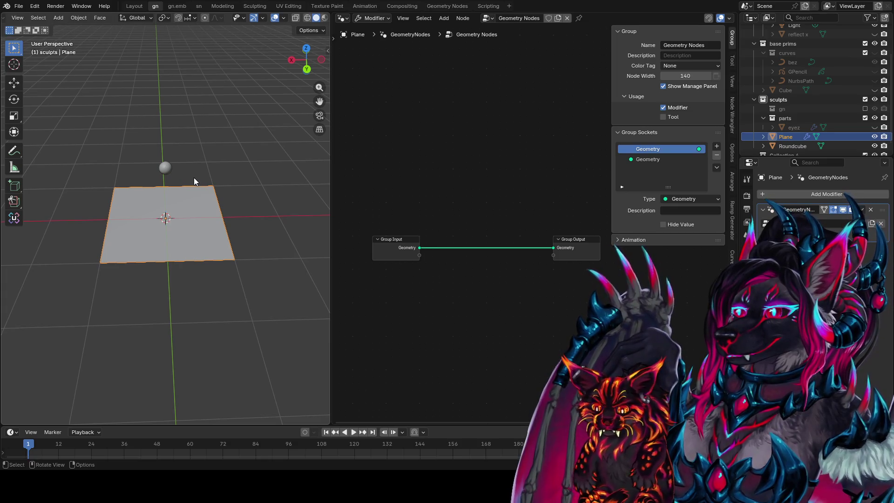
pyautogui.scroll(1, 194, 176)
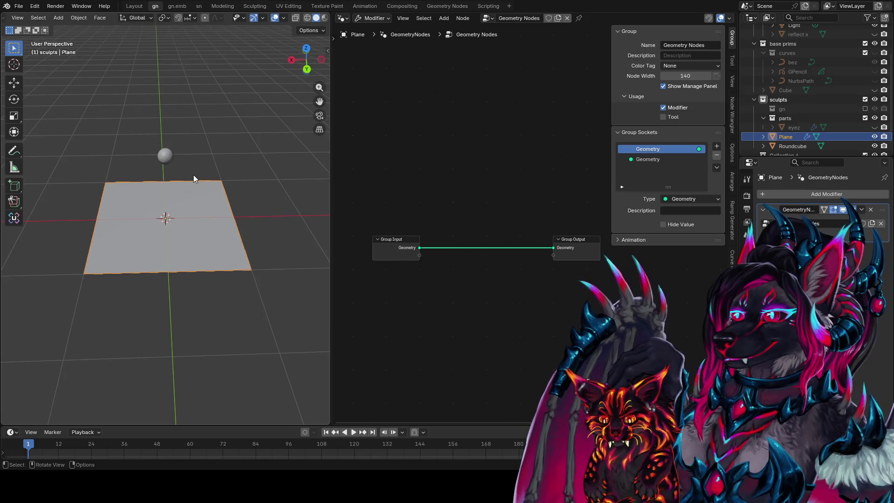
pyautogui.click(164, 157)
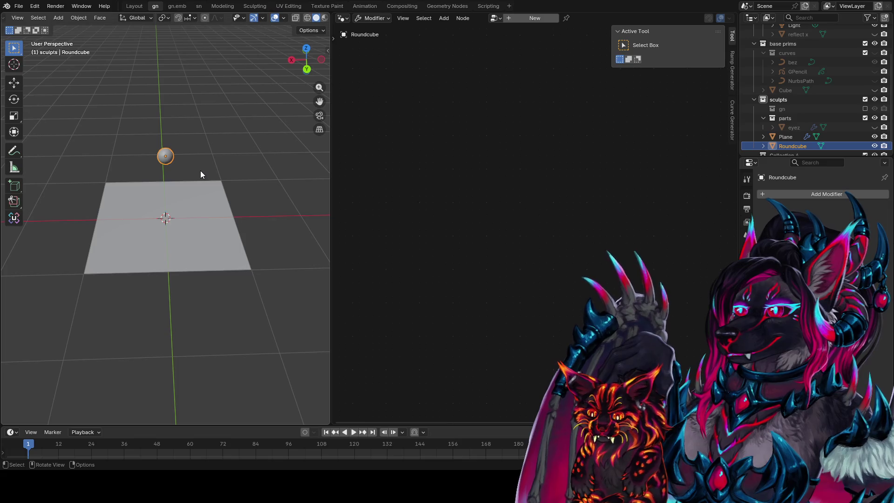
pyautogui.scroll(1, 200, 171)
pyautogui.moveTo(208, 166); pyautogui.dragTo(211, 213, button='middle')
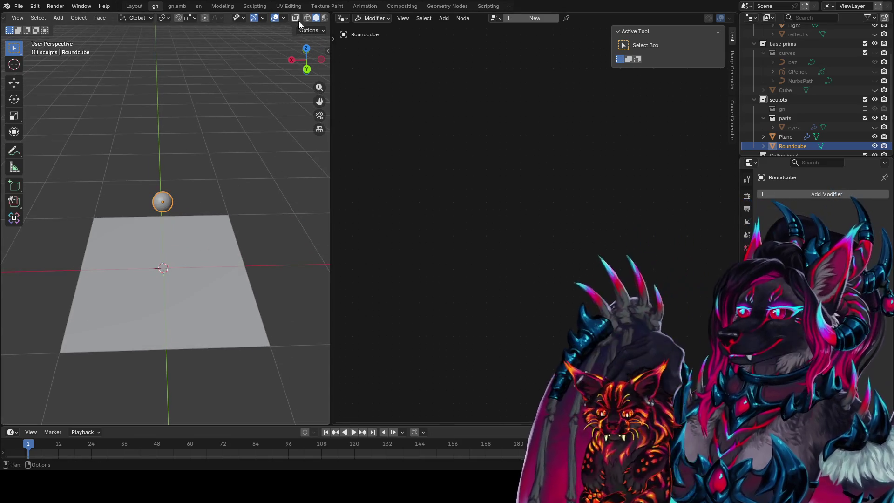
pyautogui.click(199, 6)
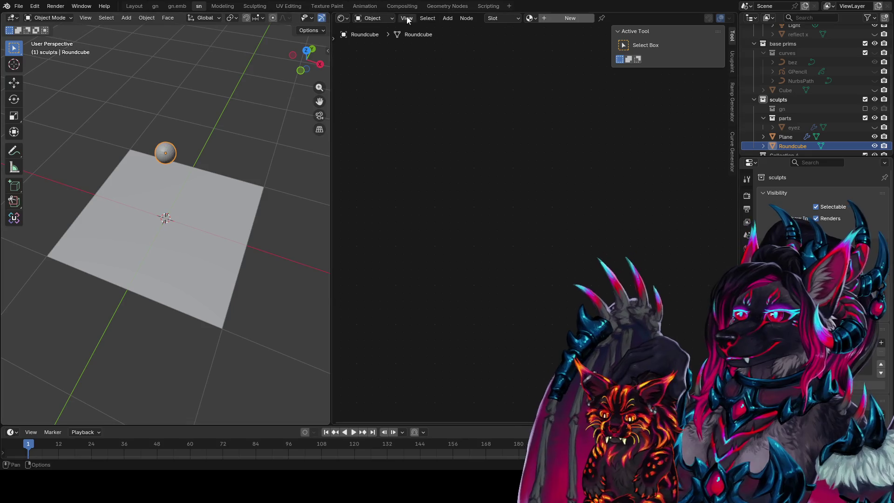
# Create a new material for the Roundcube and add a Wireframe node to it
pyautogui.click(570, 18)
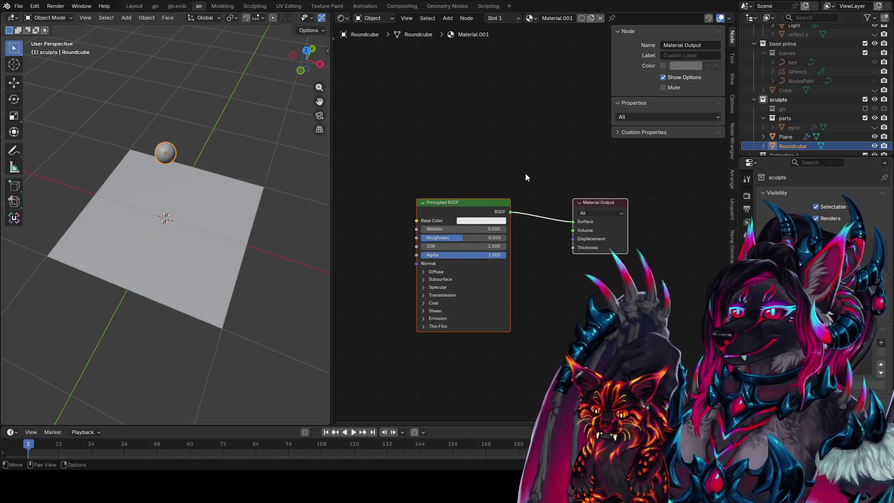
pyautogui.click(468, 210)
pyautogui.moveTo(484, 175); pyautogui.dragTo(421, 183, button='middle')
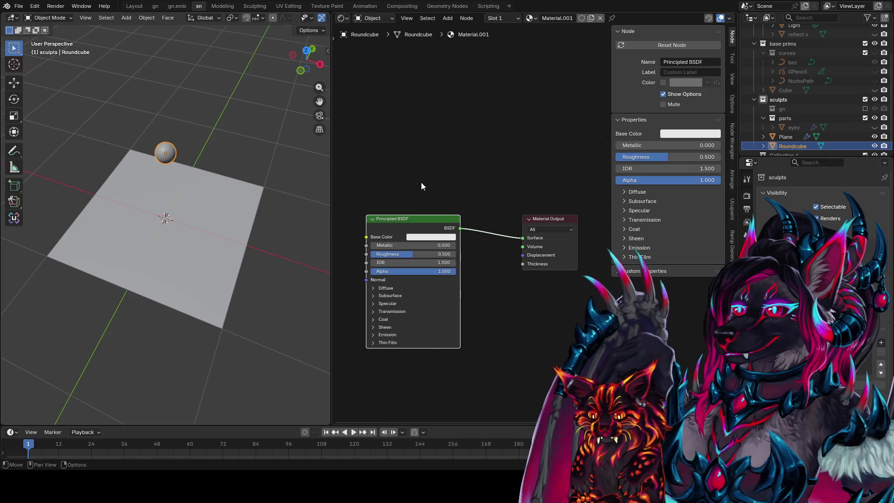
pyautogui.hotkey('shift', 'a')
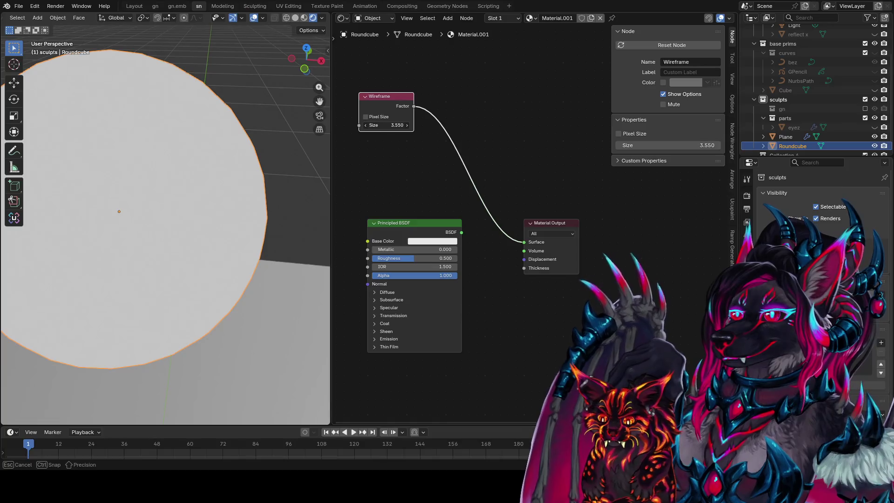
# Enable the Wireframe node's Pixel Size and set its Size to 1.260
pyautogui.moveTo(192, 127); pyautogui.dragTo(233, 137, button='middle')
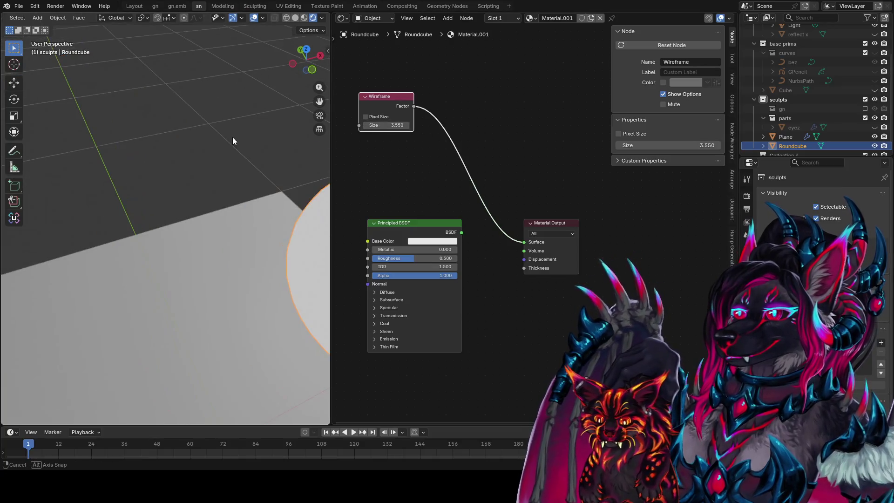
pyautogui.click(366, 117)
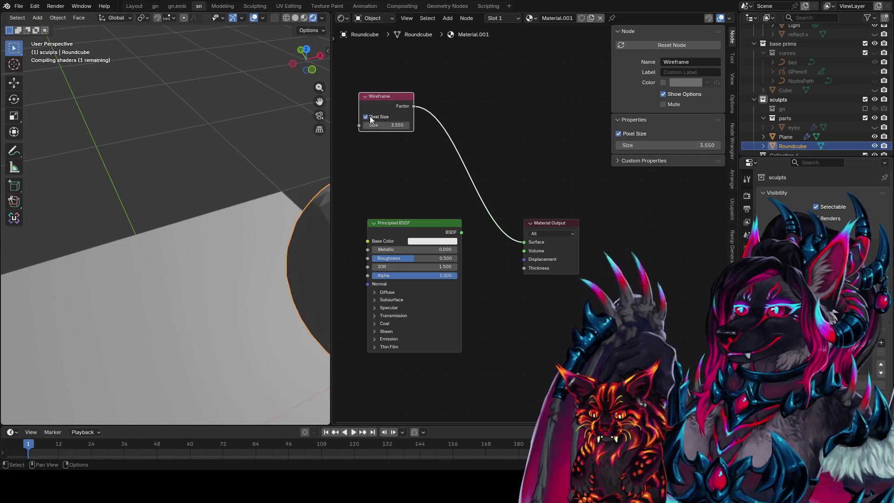
pyautogui.press('KP_Decimal')
pyautogui.moveTo(393, 125)
pyautogui.mouseDown()
pyautogui.moveTo(358, 125)
pyautogui.moveTo(389, 125)
pyautogui.mouseUp()
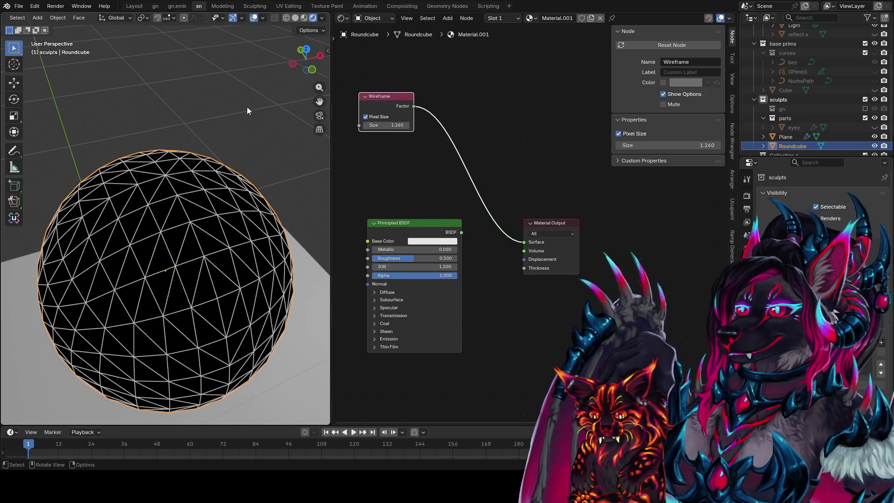
pyautogui.scroll(-5, 197, 396)
pyautogui.rightClick(203, 425)
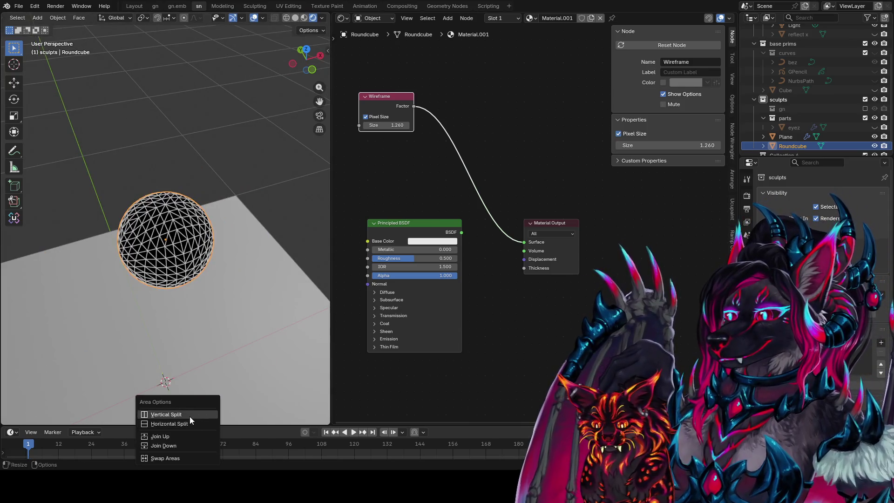
# Split the 3D view horizontally, hide overlays in the lower view, and orbit it around the sphere
pyautogui.click(189, 422)
pyautogui.click(140, 249)
pyautogui.click(254, 255)
pyautogui.moveTo(252, 262); pyautogui.dragTo(106, 336, button='middle')
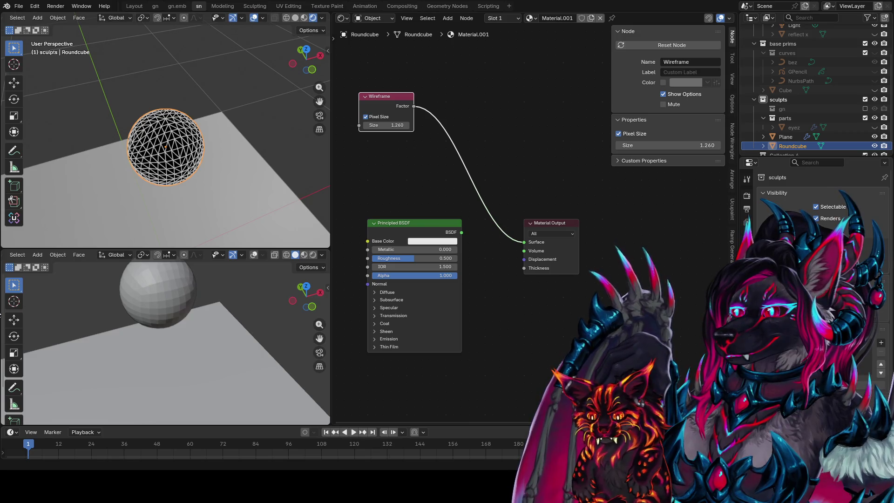
pyautogui.click(747, 278)
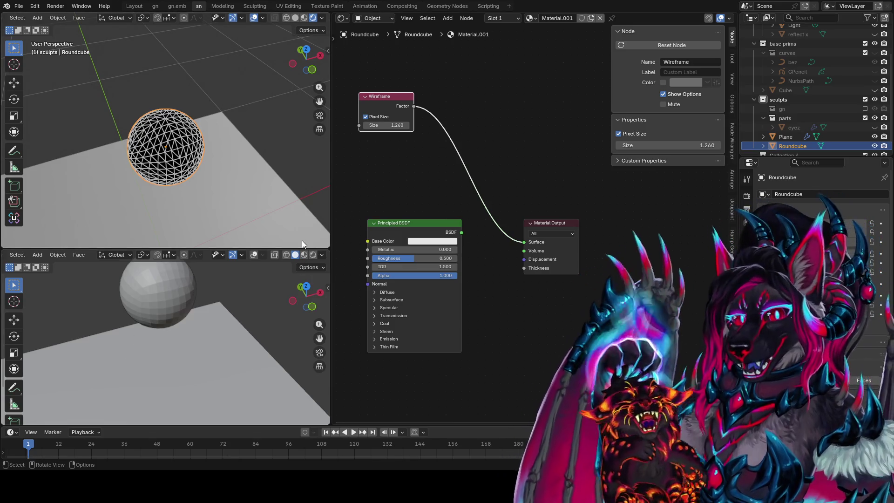
pyautogui.press('KP_1')
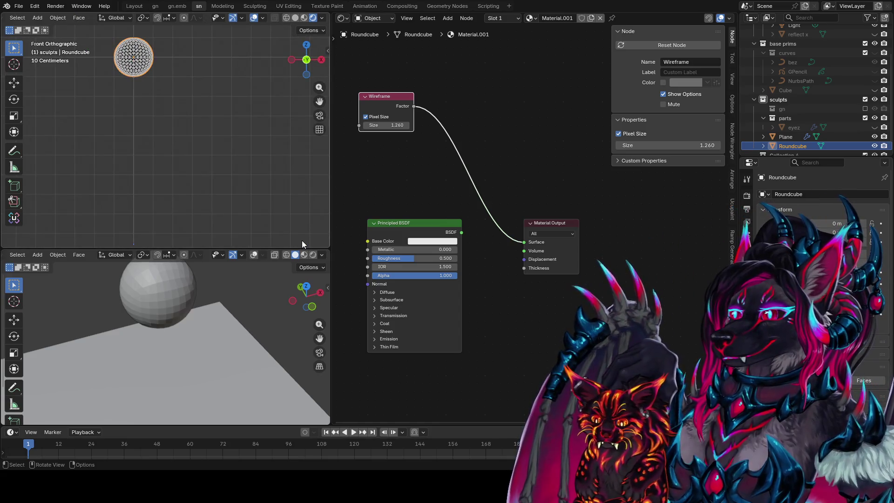
# Zoom the view out over the wireframe Roundcube
pyautogui.scroll(-3, 199, 148)
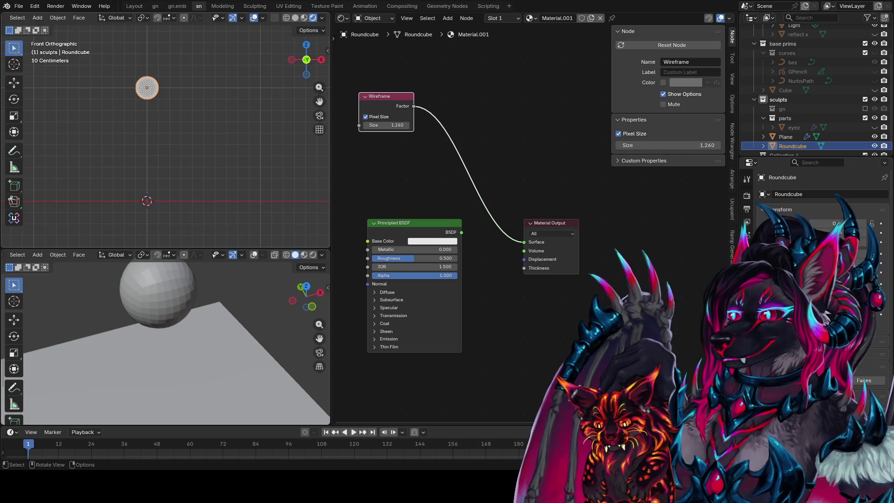
# Review the top viewport's Overlays and Gizmos options, and toggle mesh visibility off and back on
pyautogui.click(264, 18)
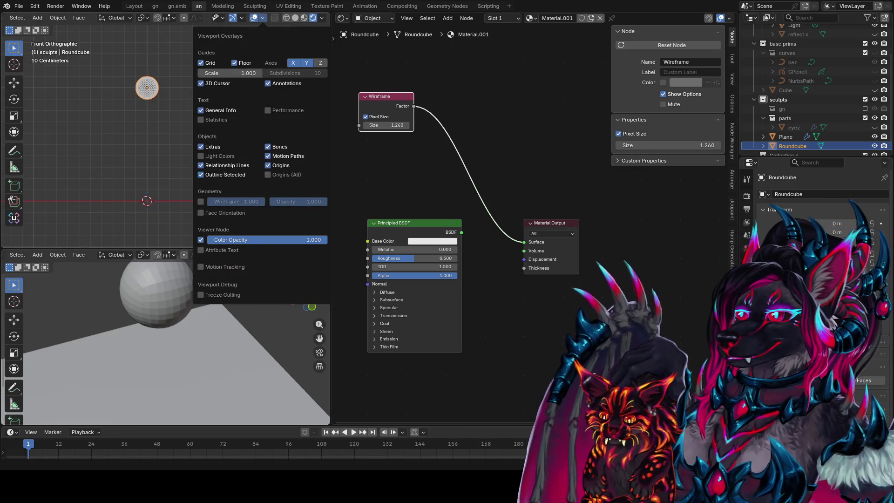
pyautogui.click(242, 19)
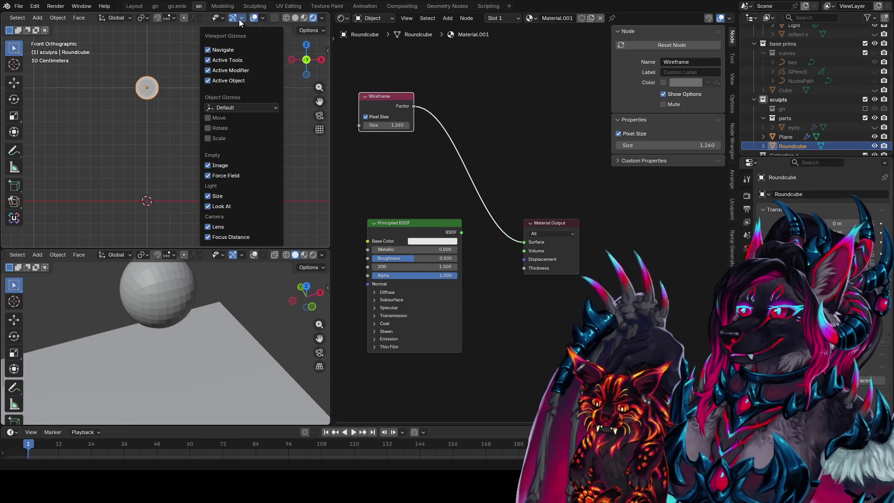
pyautogui.click(220, 16)
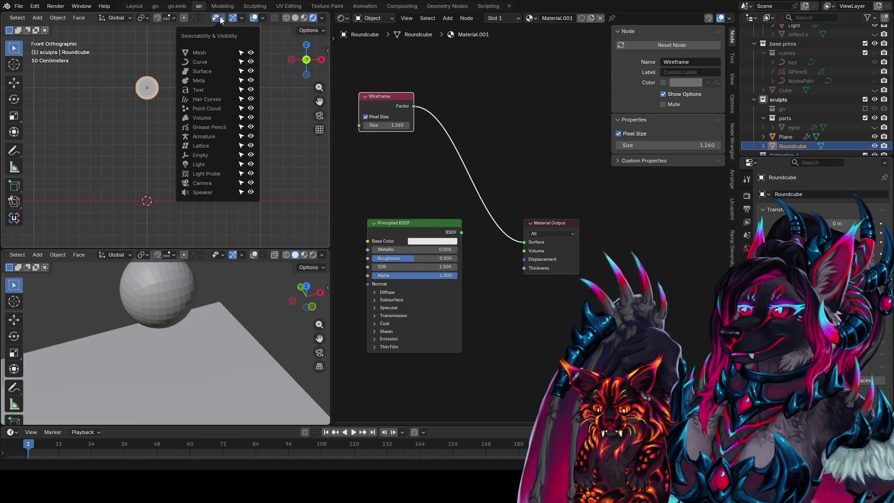
pyautogui.click(251, 54)
pyautogui.click(251, 54)
pyautogui.click(242, 54)
pyautogui.click(243, 52)
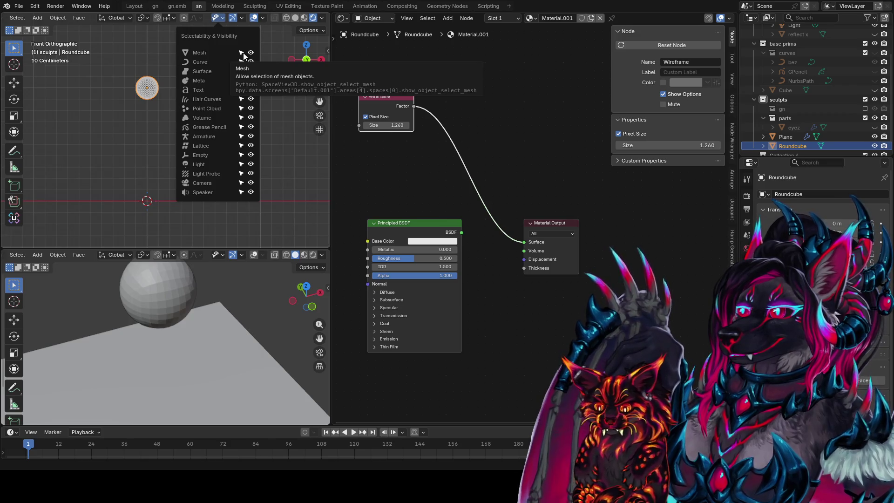
pyautogui.click(267, 17)
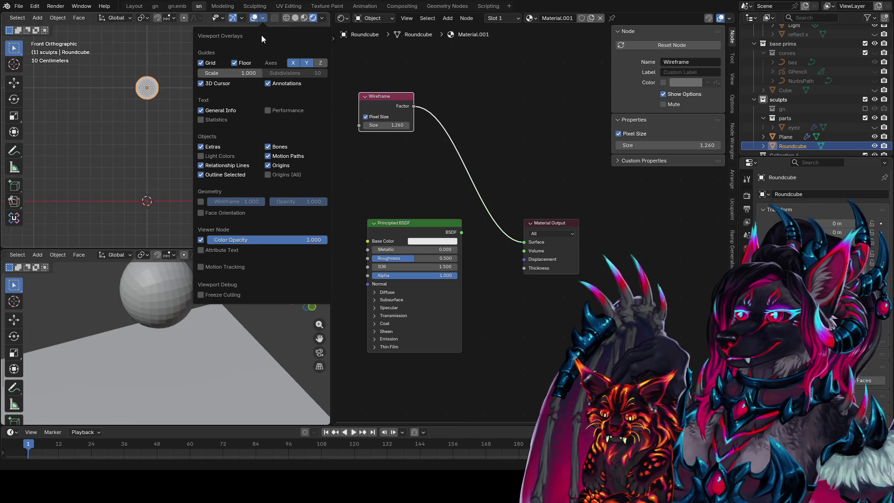
pyautogui.press('Tab')
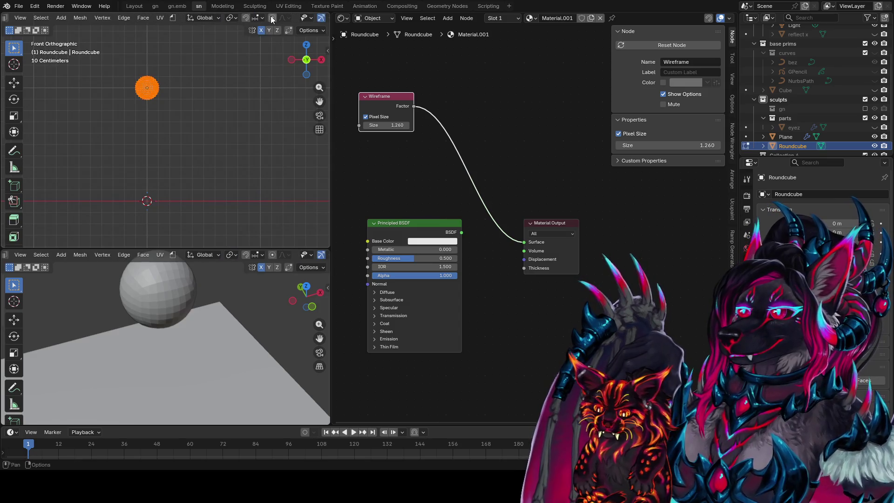
# Hide surface objects in the top viewport and frame the wireframe sphere large
pyautogui.scroll(-3, 271, 19)
pyautogui.click(255, 19)
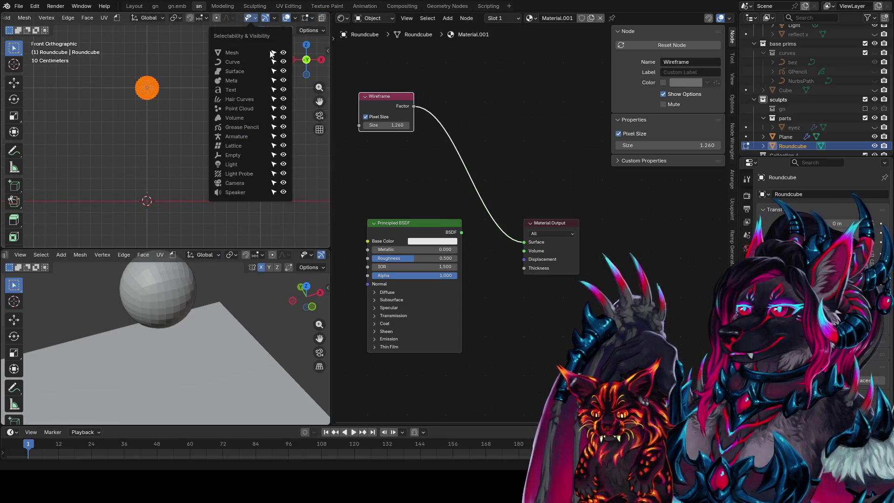
pyautogui.click(283, 71)
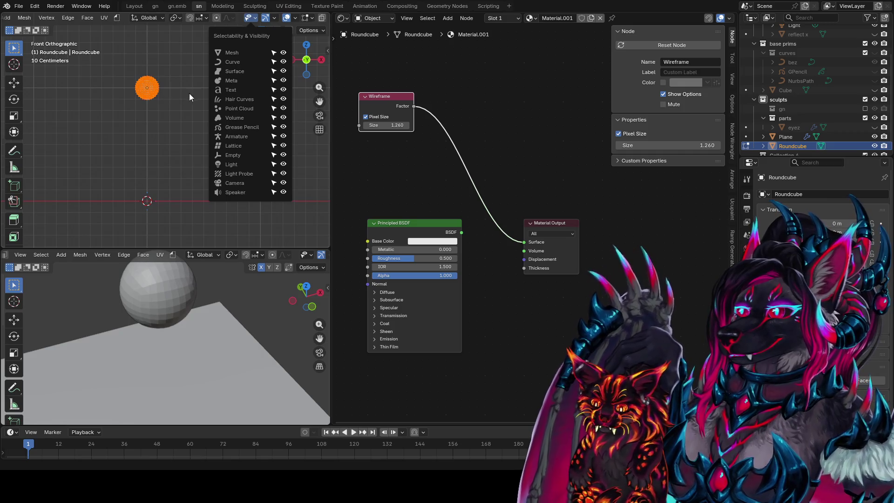
pyautogui.scroll(3, 160, 104)
pyautogui.keyDown('shift'); pyautogui.moveTo(165, 99); pyautogui.dragTo(224, 194, button='middle'); pyautogui.keyUp('shift')
pyautogui.scroll(2, 236, 193)
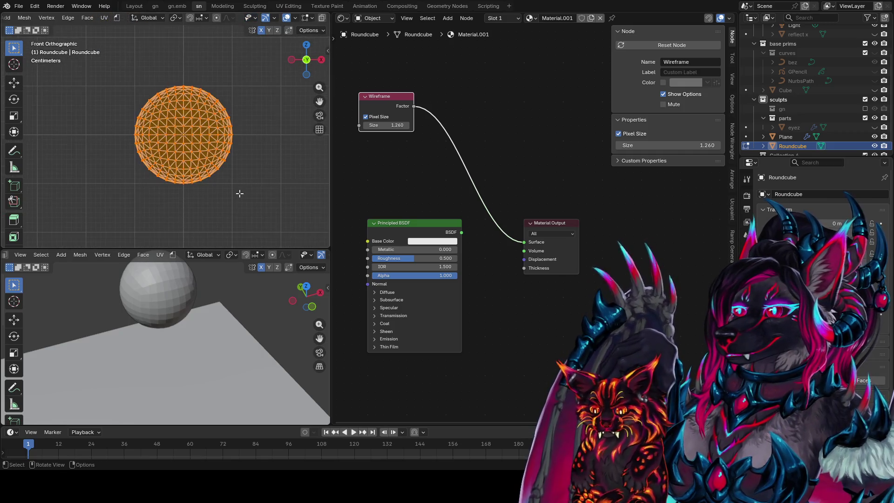
pyautogui.scroll(-3, 284, 19)
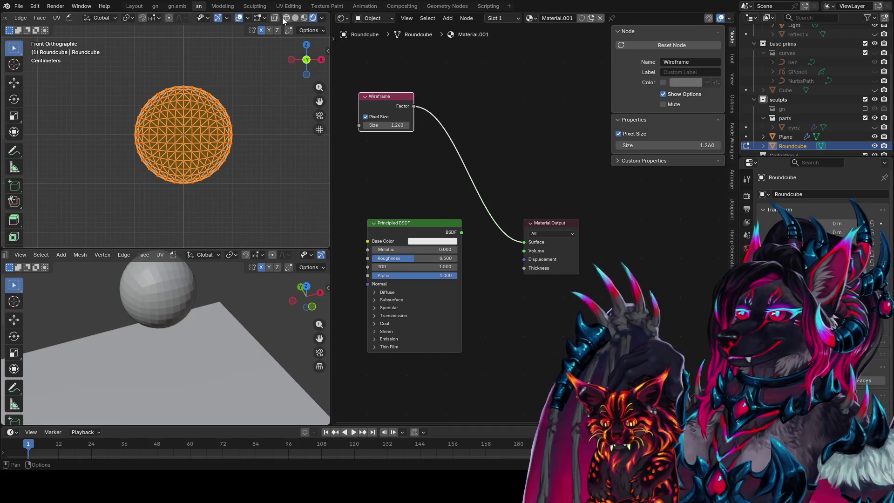
# Enlarge the lower viewport, return to Object Mode, and view the sphere from the front
pyautogui.moveTo(250, 251); pyautogui.dragTo(254, 188)
pyautogui.press('Tab')
pyautogui.press('Tab')
pyautogui.press('Tab')
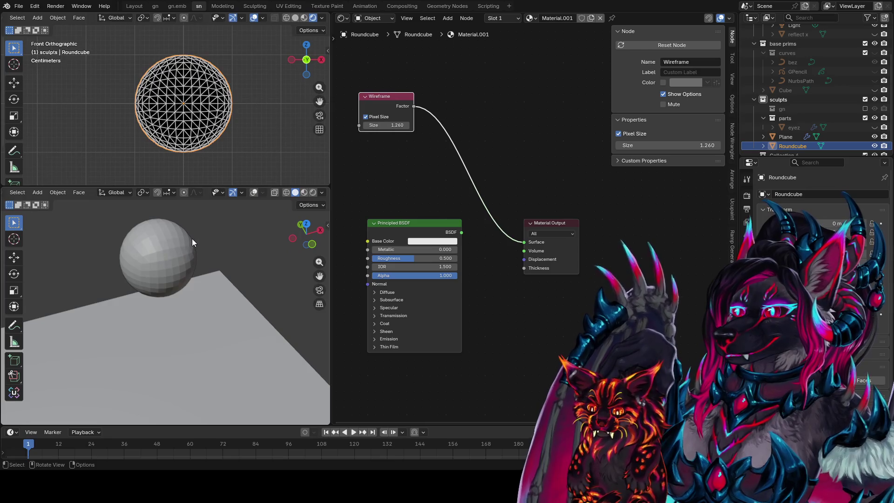
pyautogui.moveTo(204, 239)
pyautogui.mouseDown(button='middle')
pyautogui.moveTo(166, 250)
pyautogui.moveTo(166, 287)
pyautogui.moveTo(194, 342)
pyautogui.mouseUp(button='middle')
pyautogui.press('KP_1')
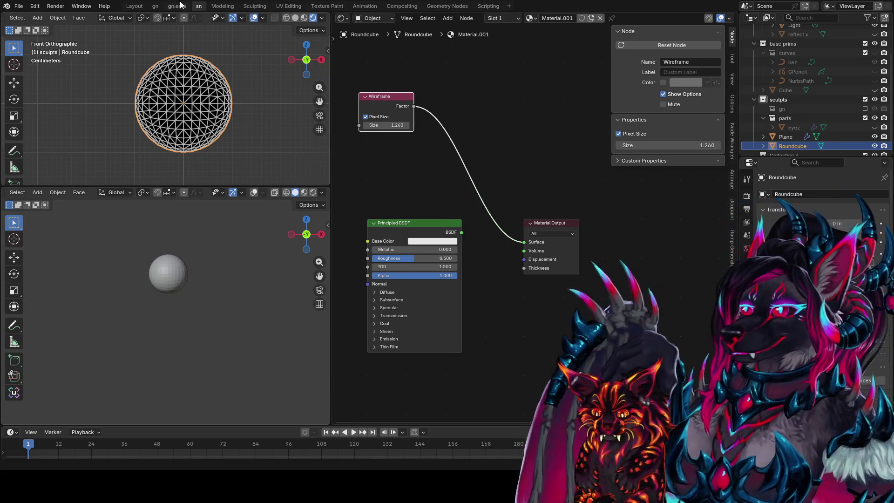
# Duplicate the Layout workspace as Layout.001
pyautogui.click(135, 6)
pyautogui.rightClick(741, 77)
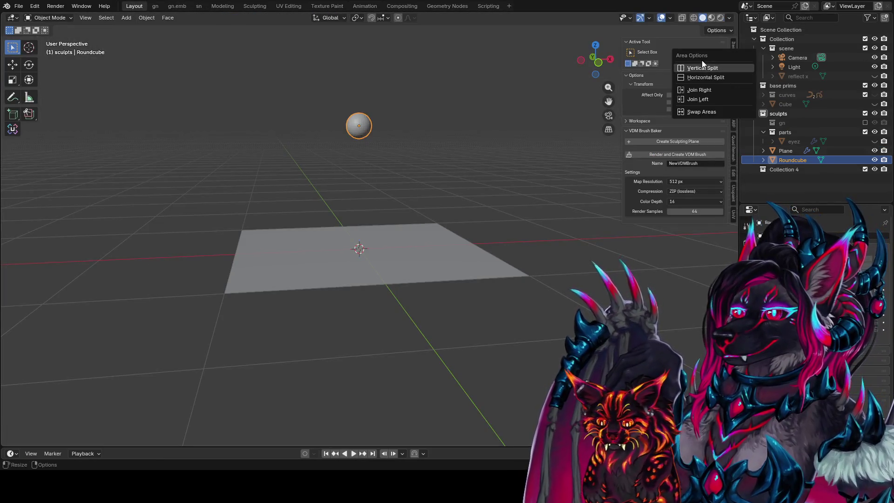
pyautogui.rightClick(135, 7)
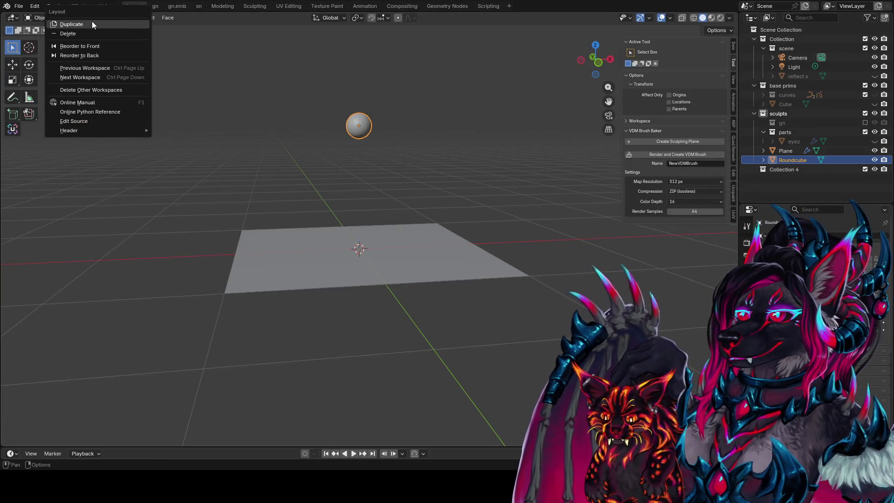
pyautogui.click(91, 22)
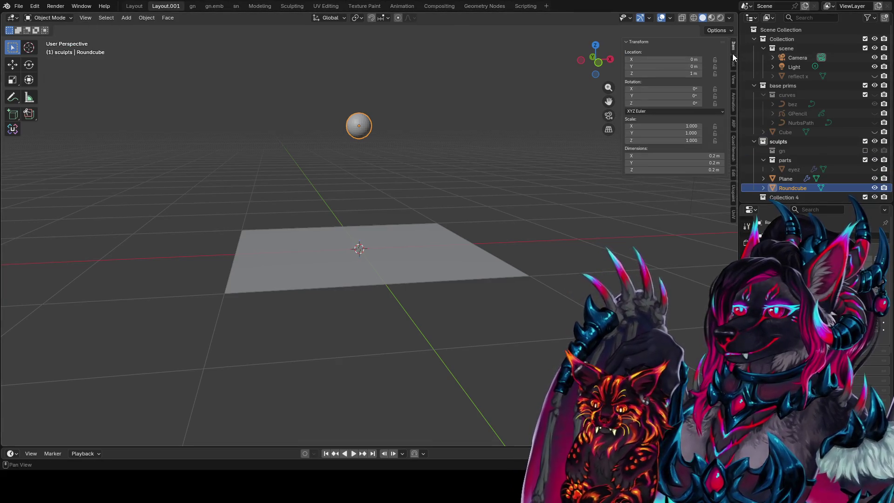
# Split the viewport vertically and make the right half a Properties editor
pyautogui.rightClick(739, 53)
pyautogui.click(710, 45)
pyautogui.click(449, 47)
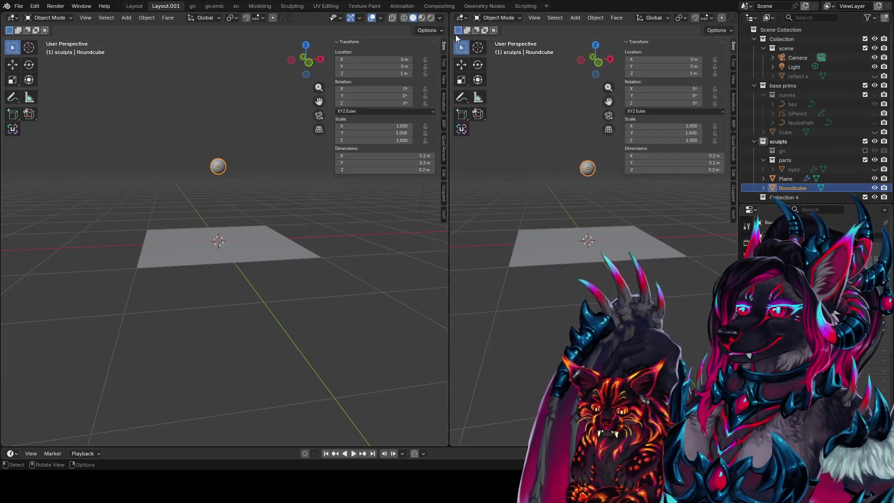
pyautogui.click(462, 19)
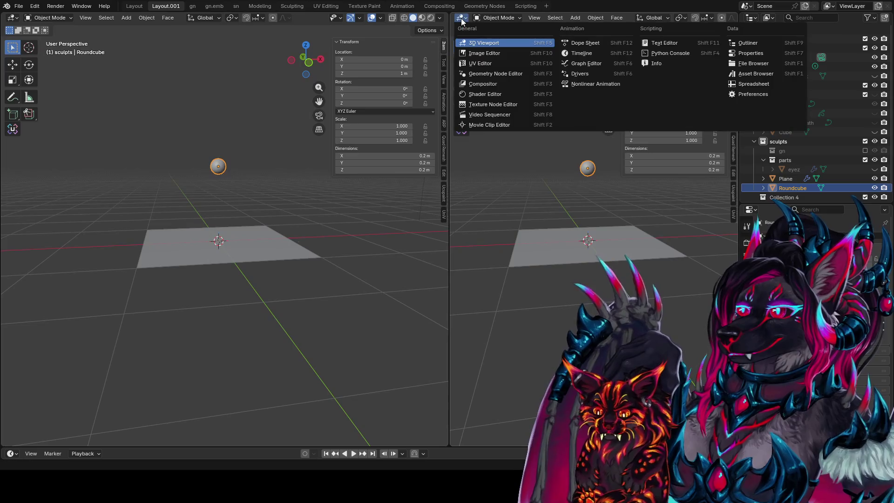
pyautogui.click(772, 54)
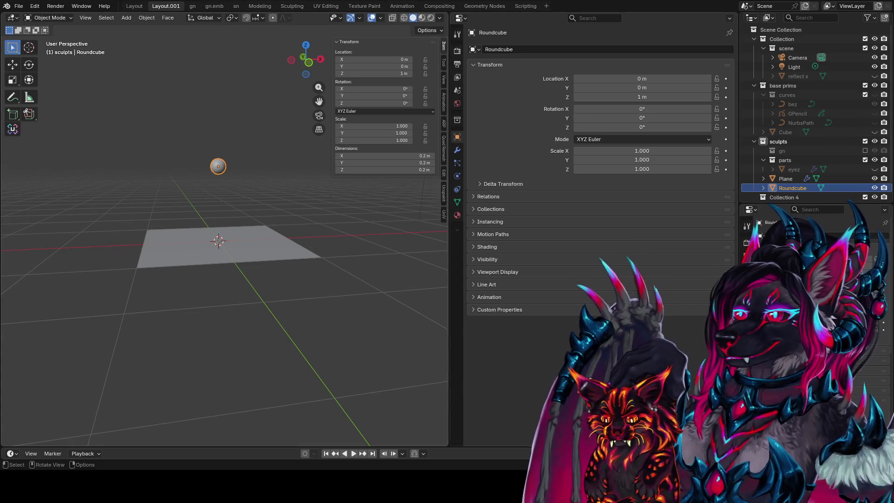
# Change the right-hand area into a Geometry Node editor
pyautogui.click(461, 18)
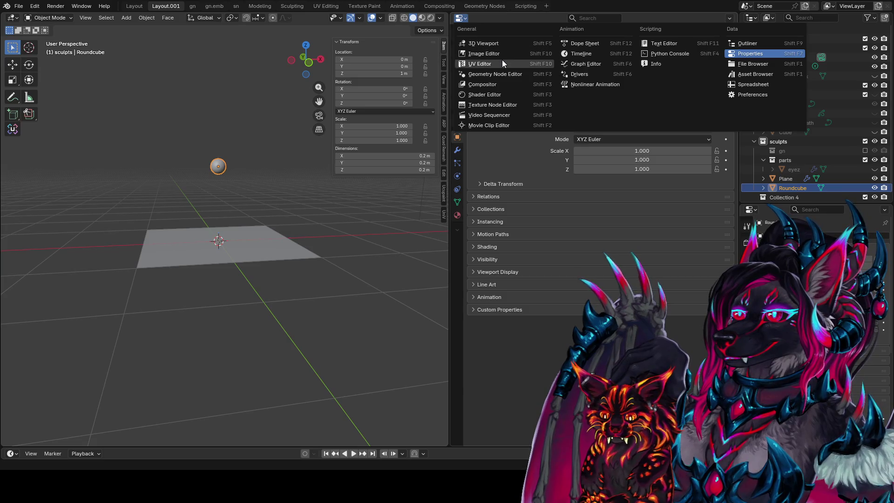
pyautogui.click(499, 74)
# Widen the node editor, make Plane active, and cut the Group Input–Group Output link
pyautogui.moveTo(452, 155); pyautogui.dragTo(372, 140)
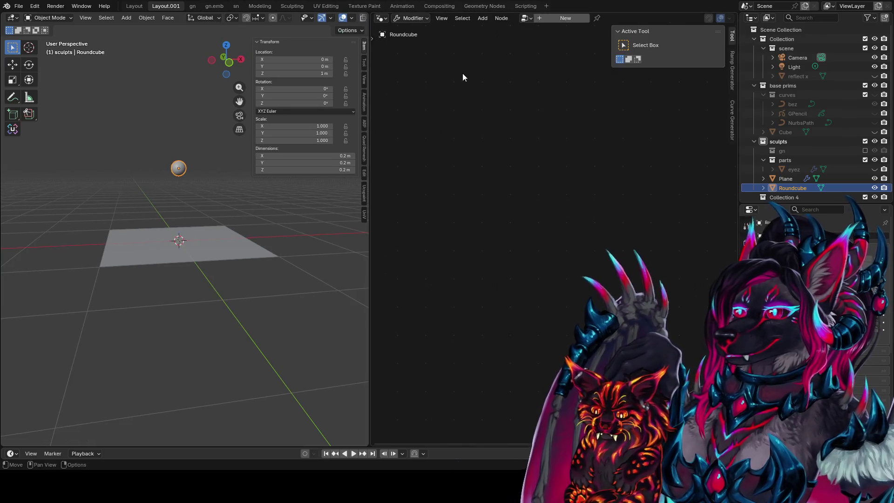
pyautogui.click(168, 248)
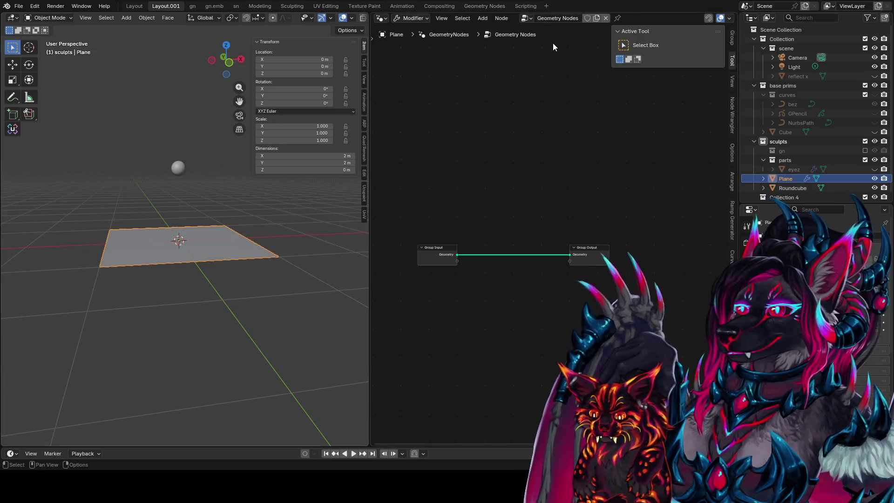
pyautogui.keyDown('ctrl'); pyautogui.moveTo(450, 166); pyautogui.dragTo(493, 277, button='right'); pyautogui.keyUp('ctrl')
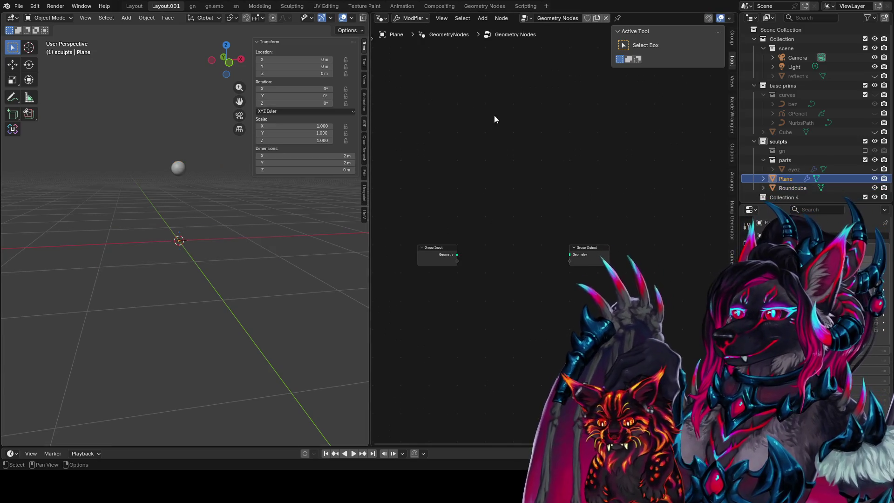
pyautogui.moveTo(247, 212); pyautogui.dragTo(289, 233, button='middle')
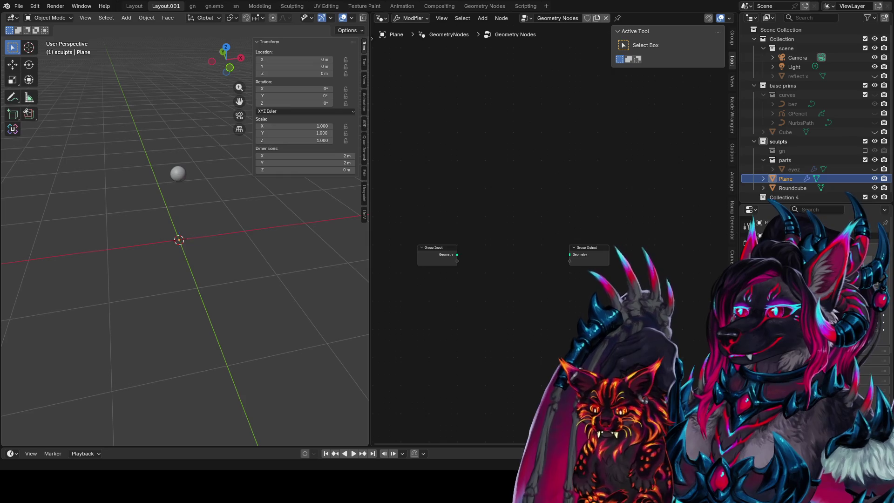
# Drop the image in as an Image Texture node and add an Image Info node beside it
pyautogui.moveTo(435, 137)
pyautogui.mouseDown()
pyautogui.moveTo(440, 142)
pyautogui.moveTo(389, 124)
pyautogui.mouseUp()
pyautogui.press('Home')
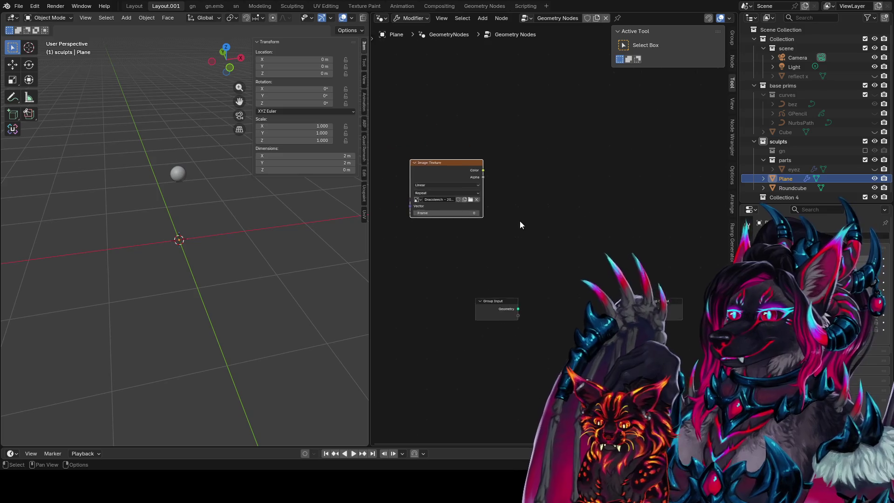
pyautogui.hotkey('shift', 'a')
pyautogui.write('ima')
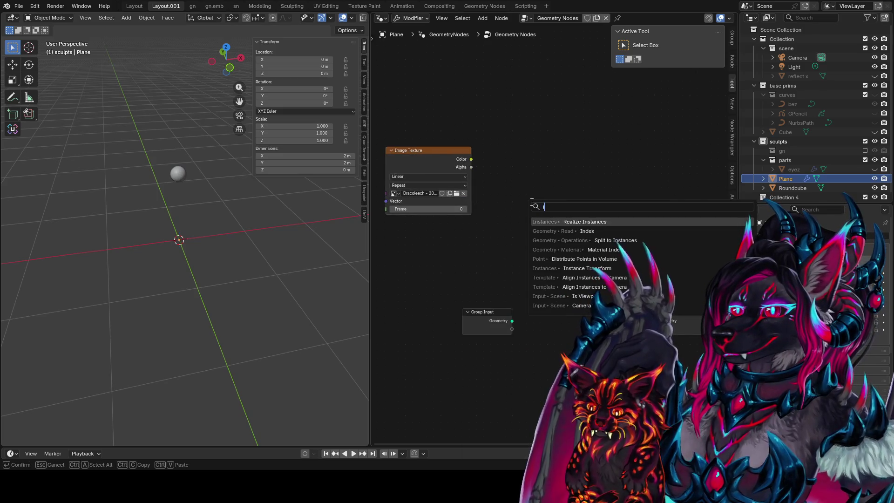
pyautogui.press('Return')
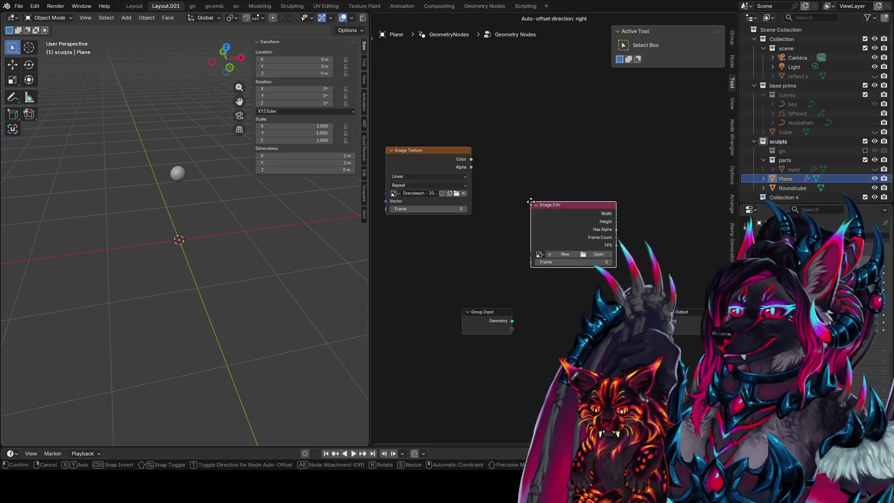
pyautogui.click(490, 173)
pyautogui.moveTo(416, 150); pyautogui.dragTo(419, 62)
pyautogui.moveTo(518, 174)
pyautogui.mouseDown()
pyautogui.moveTo(455, 141)
pyautogui.moveTo(431, 144)
pyautogui.mouseUp()
pyautogui.moveTo(449, 139); pyautogui.dragTo(504, 168, button='middle')
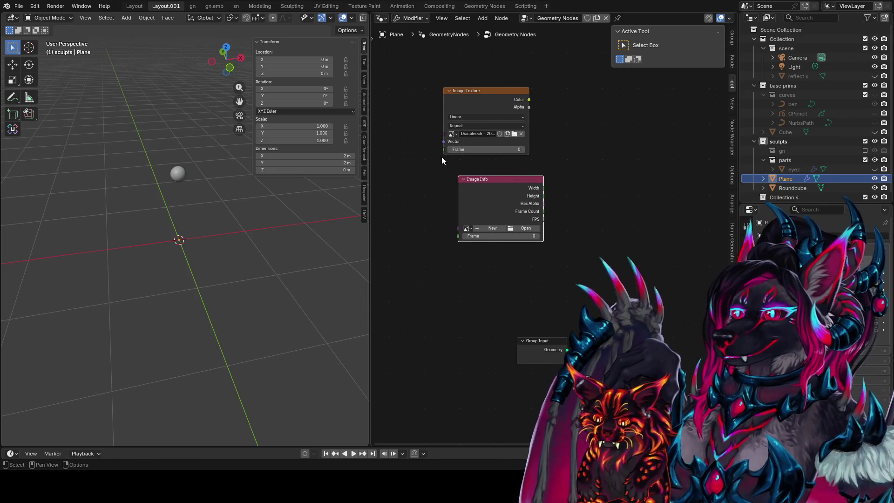
# Add an Image node holding the dropped image and connect it to Image Info's Image input
pyautogui.moveTo(444, 134); pyautogui.dragTo(409, 147)
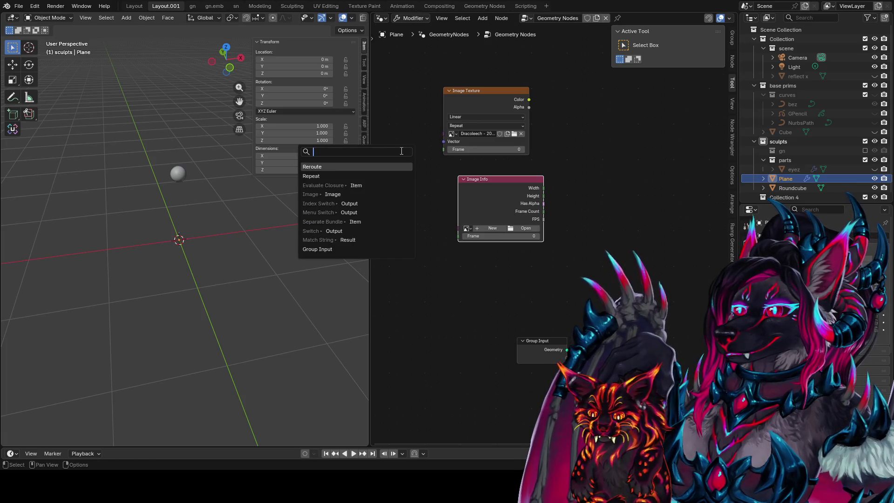
pyautogui.hotkey('shift', 'a')
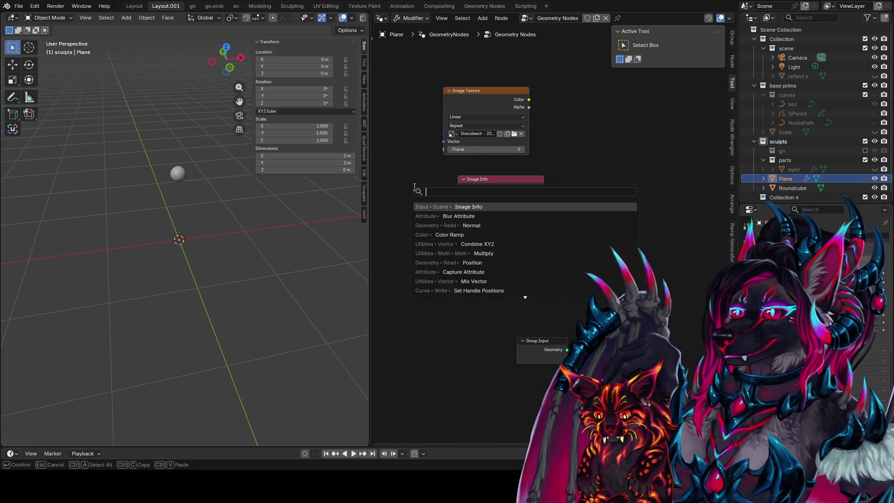
pyautogui.write('image')
pyautogui.press('Return')
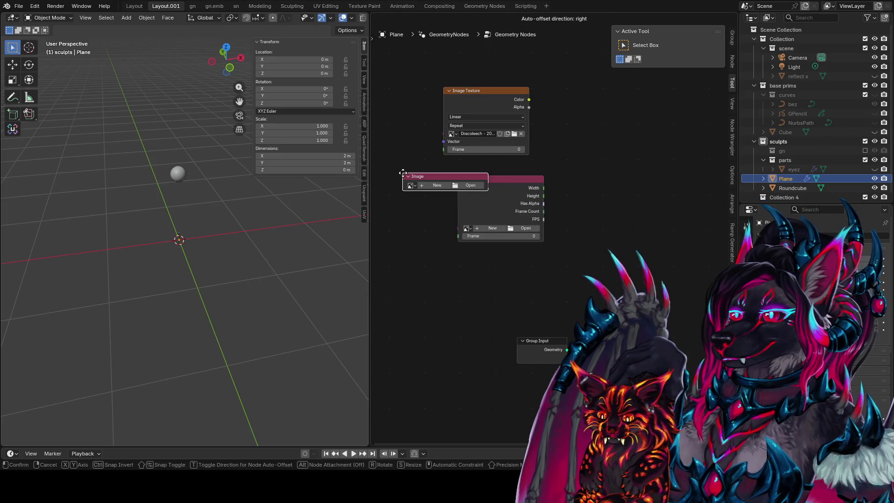
pyautogui.click(373, 214)
pyautogui.click(373, 211)
pyautogui.click(389, 221)
pyautogui.moveTo(446, 210); pyautogui.dragTo(501, 222)
# Preview Image Info's Width (1599) in a Viewer node
pyautogui.moveTo(548, 191); pyautogui.dragTo(519, 199, button='middle')
pyautogui.keyDown('ctrl'); pyautogui.keyDown('shift'); pyautogui.click(518, 197); pyautogui.keyUp('shift'); pyautogui.keyUp('ctrl')
pyautogui.click(514, 196)
pyautogui.hotkey('shift', 'a')
# Add a Grid node and link Image Info Width and Height to its Vertices X and Y
pyautogui.write('g')
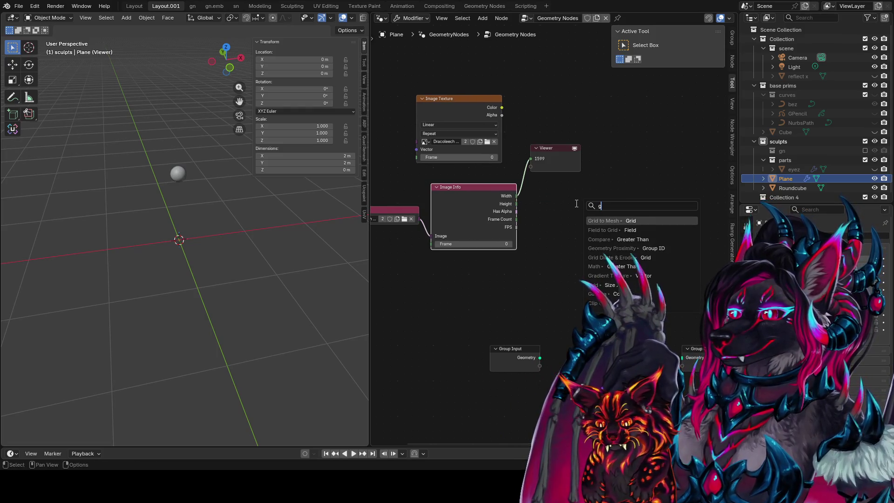
pyautogui.press('Escape')
pyautogui.hotkey('shift', 'a')
pyautogui.write('grid')
pyautogui.press('Return')
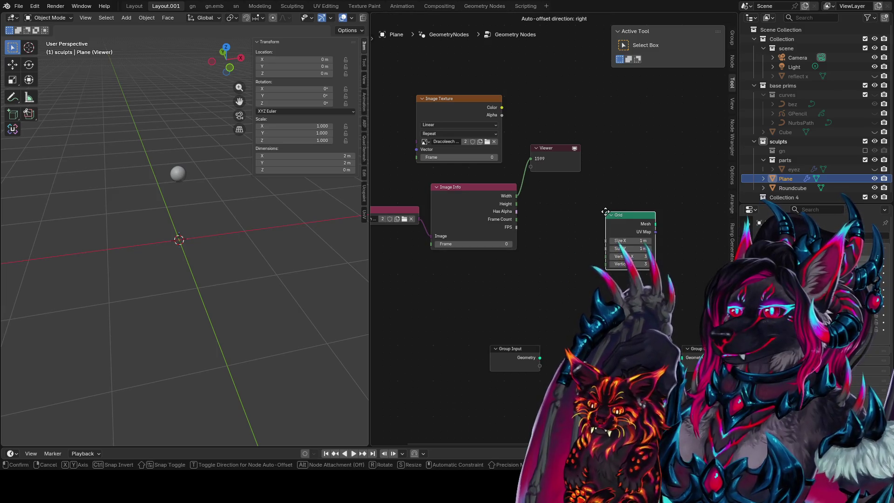
pyautogui.click(603, 212)
pyautogui.moveTo(517, 196); pyautogui.dragTo(604, 257)
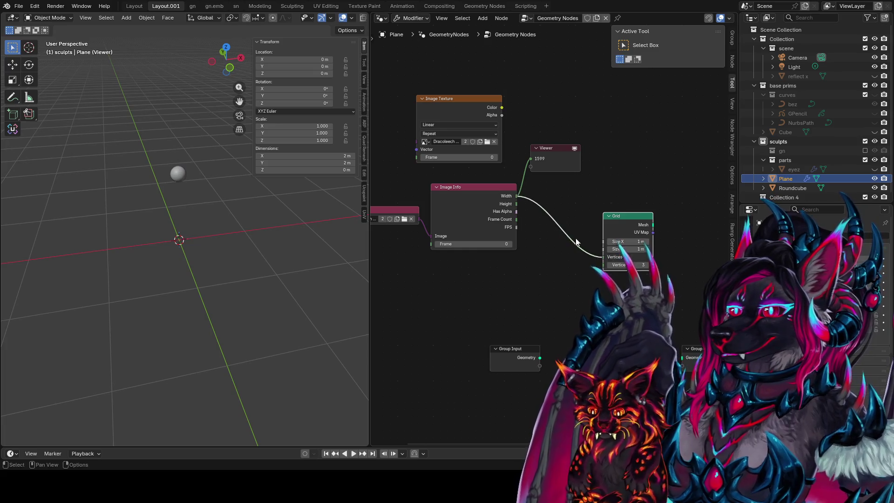
pyautogui.moveTo(517, 204); pyautogui.dragTo(603, 265)
# Shift the Image Info and Grid nodes left and preview the Grid mesh in the Viewer
pyautogui.moveTo(487, 201); pyautogui.dragTo(444, 197, button='middle')
pyautogui.moveTo(443, 196)
pyautogui.mouseDown()
pyautogui.moveTo(443, 241)
pyautogui.moveTo(493, 228)
pyautogui.moveTo(419, 228)
pyautogui.mouseUp()
pyautogui.moveTo(645, 229); pyautogui.dragTo(561, 228)
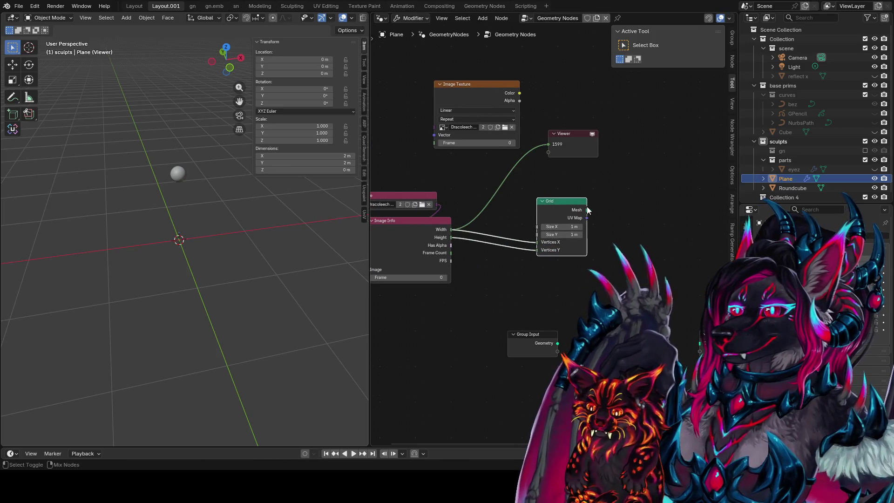
pyautogui.keyDown('ctrl'); pyautogui.keyDown('shift'); pyautogui.click(585, 211); pyautogui.keyUp('shift'); pyautogui.keyUp('ctrl')
# Orbit the 3D view to see the grid and move the Image and Image Info nodes further left
pyautogui.moveTo(261, 219)
pyautogui.mouseDown(button='middle')
pyautogui.moveTo(279, 216)
pyautogui.moveTo(327, 278)
pyautogui.mouseUp(button='middle')
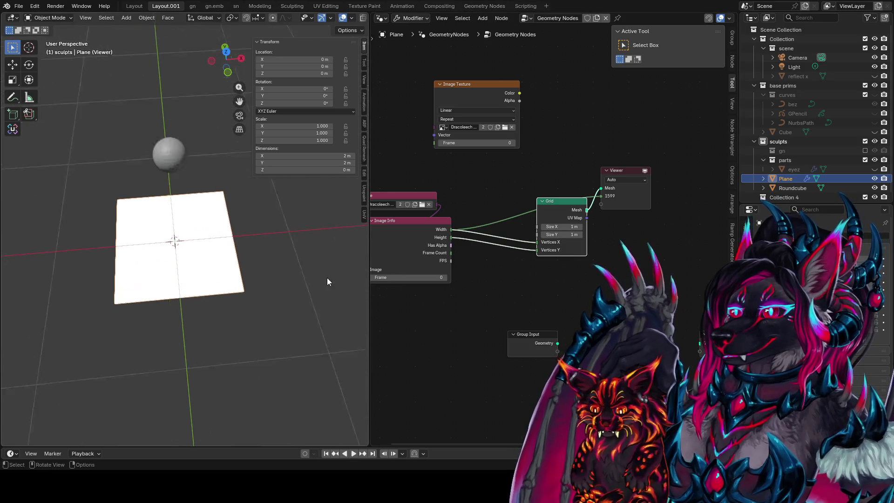
pyautogui.scroll(2, 327, 282)
pyautogui.moveTo(391, 198); pyautogui.dragTo(442, 177, button='middle')
pyautogui.moveTo(442, 177); pyautogui.dragTo(454, 178)
pyautogui.moveTo(449, 235); pyautogui.dragTo(367, 238)
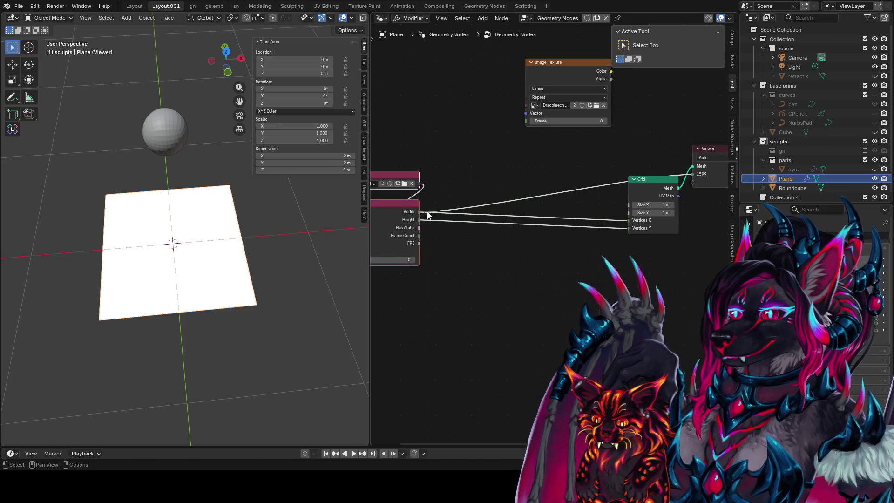
# Add an Integer Math node and move it and the Image Texture node into place
pyautogui.hotkey('shift', 'a')
pyautogui.write('v')
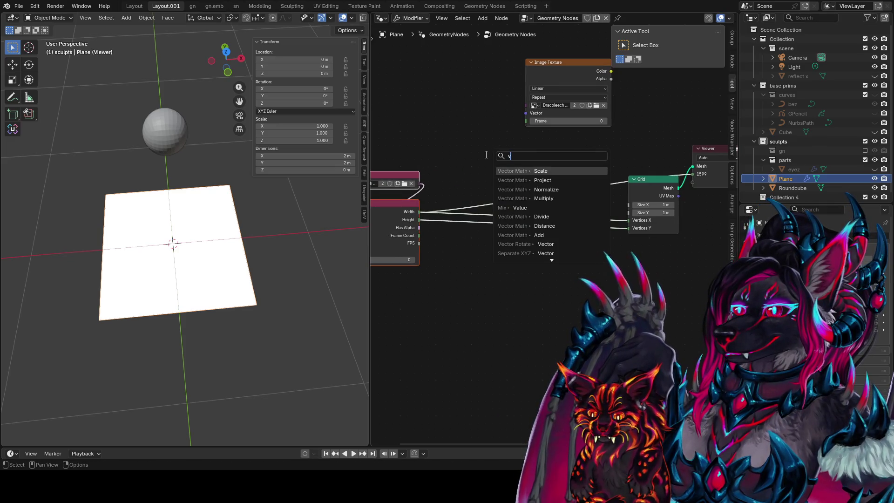
pyautogui.press('BackSpace')
pyautogui.write('integer')
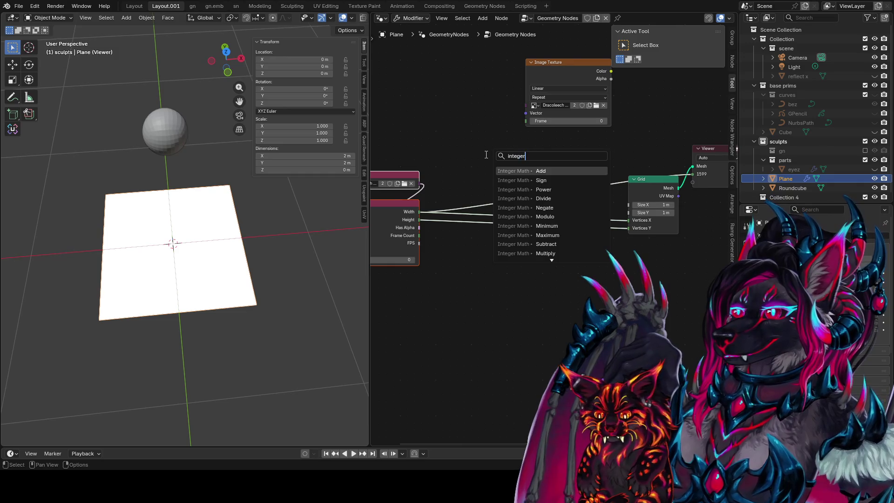
pyautogui.press('Return')
pyautogui.click(436, 134)
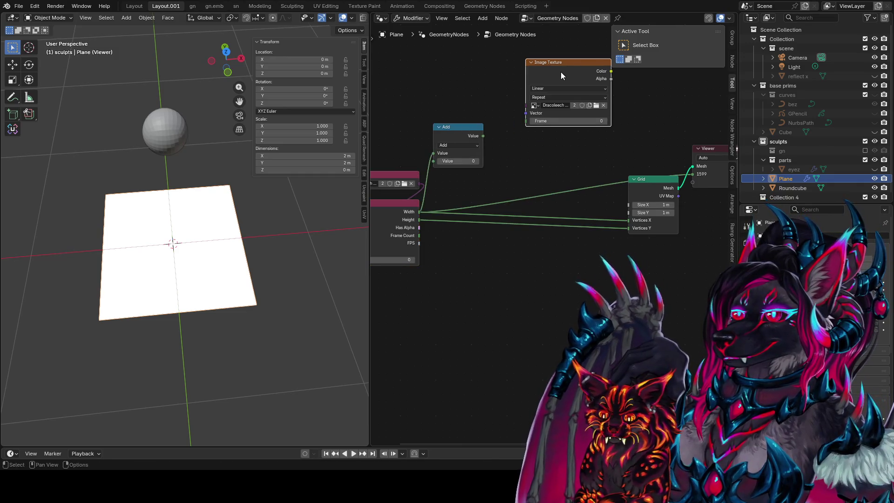
pyautogui.moveTo(561, 72); pyautogui.dragTo(559, 40)
pyautogui.moveTo(466, 127); pyautogui.dragTo(504, 91)
# Switch the Integer Math node to Divide and feed it both image dimensions
pyautogui.moveTo(477, 161); pyautogui.dragTo(462, 207, button='middle')
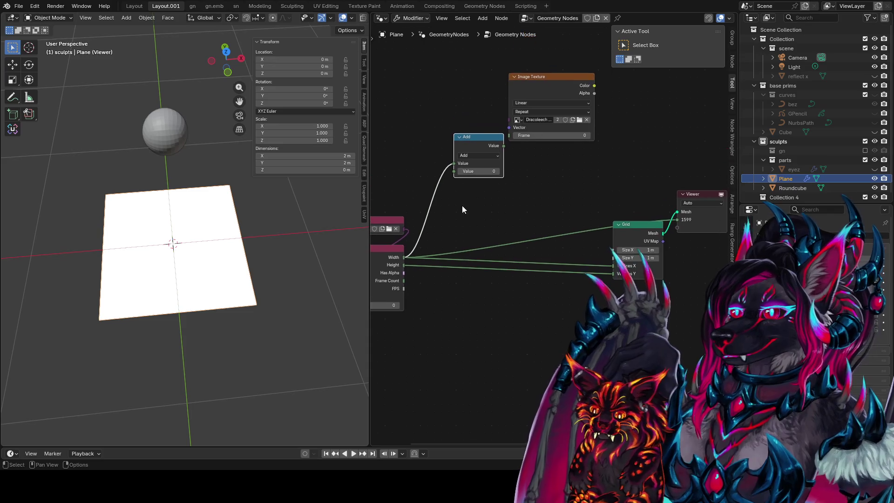
pyautogui.click(480, 156)
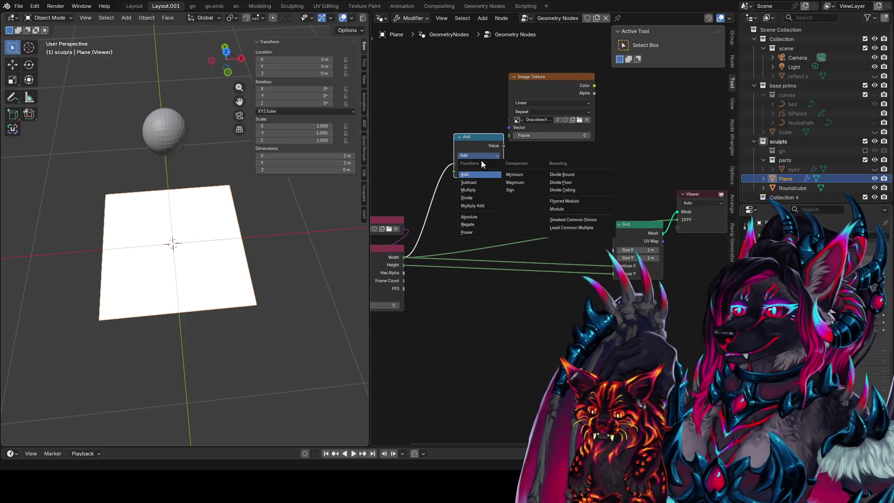
pyautogui.click(480, 199)
pyautogui.moveTo(403, 257); pyautogui.dragTo(440, 228)
pyautogui.moveTo(452, 185); pyautogui.dragTo(453, 184)
# Add a Multiply node fed by image Width, with its second value set to 0.1
pyautogui.moveTo(481, 138)
pyautogui.mouseDown()
pyautogui.moveTo(464, 151)
pyautogui.moveTo(525, 177)
pyautogui.mouseUp()
pyautogui.write('mult')
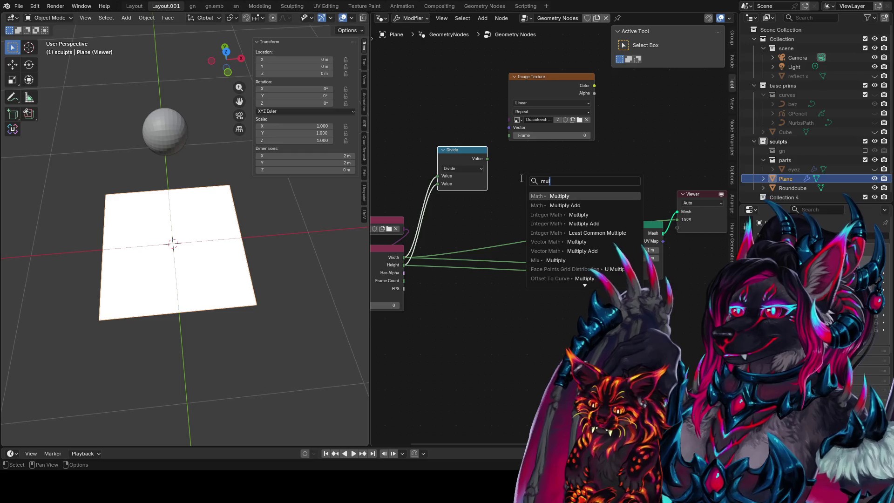
pyautogui.press('Escape')
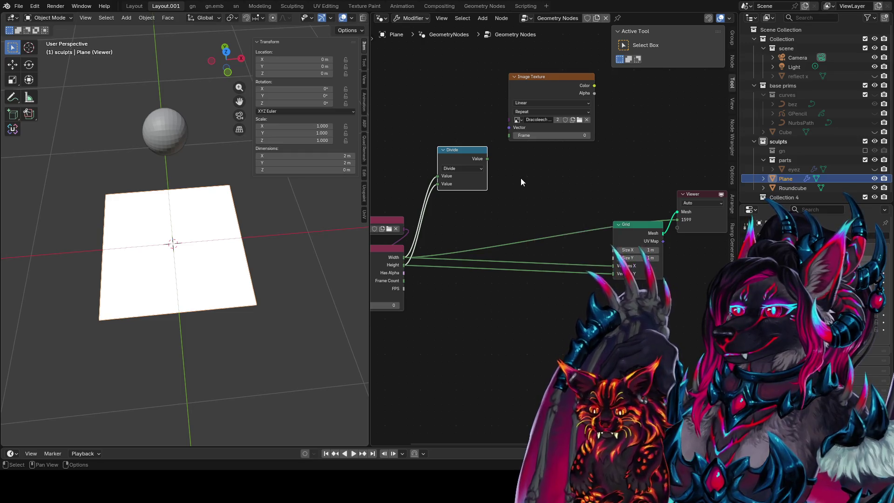
pyautogui.moveTo(404, 257); pyautogui.dragTo(545, 183)
pyautogui.write('mu')
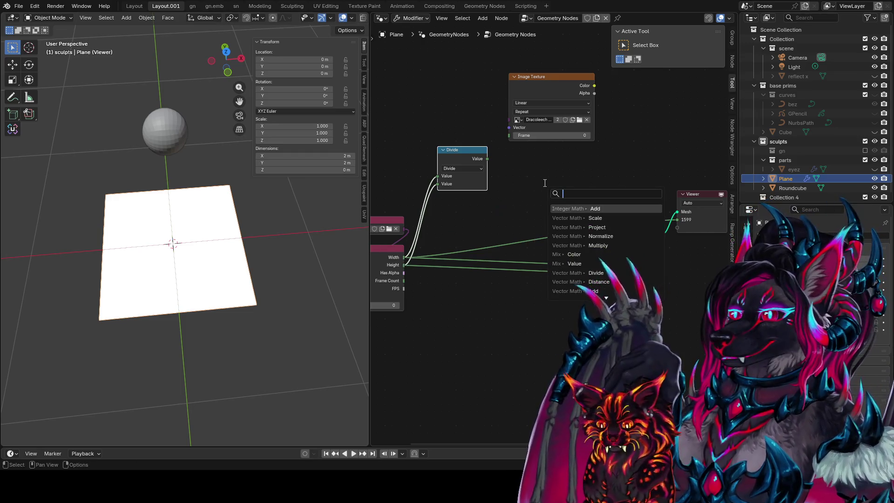
pyautogui.press('Return')
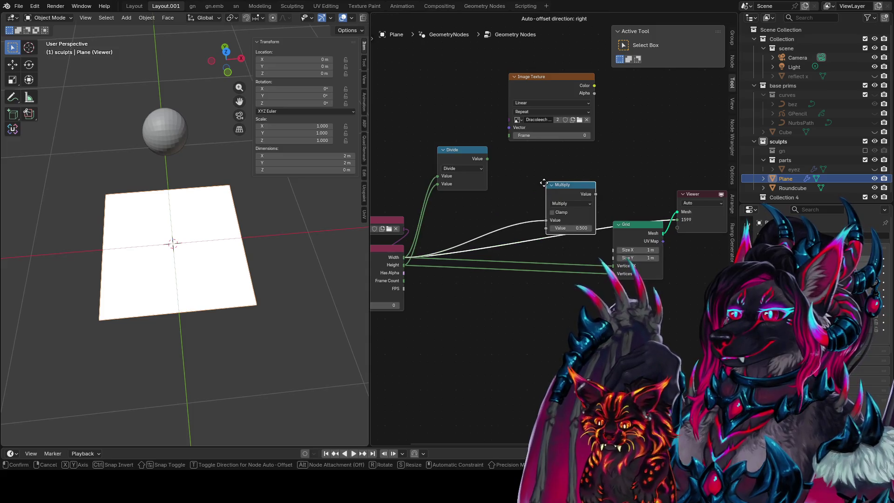
pyautogui.click(531, 219)
pyautogui.write('0.1')
pyautogui.press('Return')
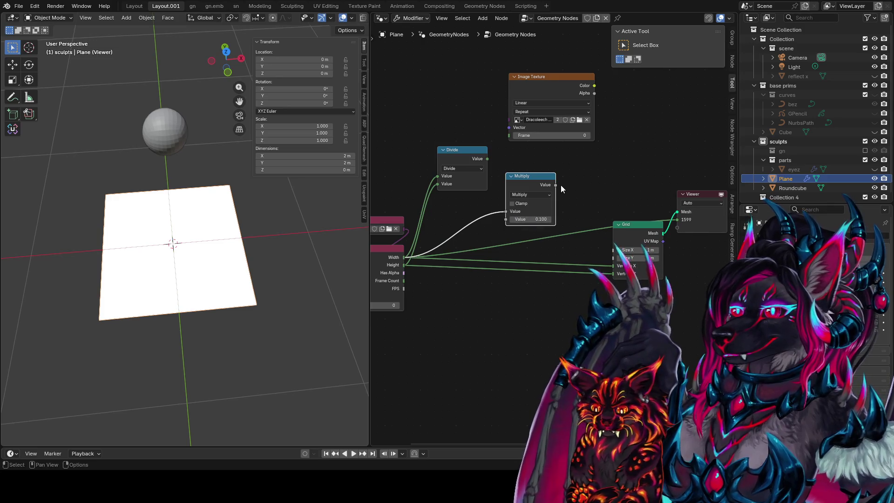
# Connect the Multiply result to Grid Size X and set its factor to 0.001
pyautogui.moveTo(555, 186); pyautogui.dragTo(611, 253)
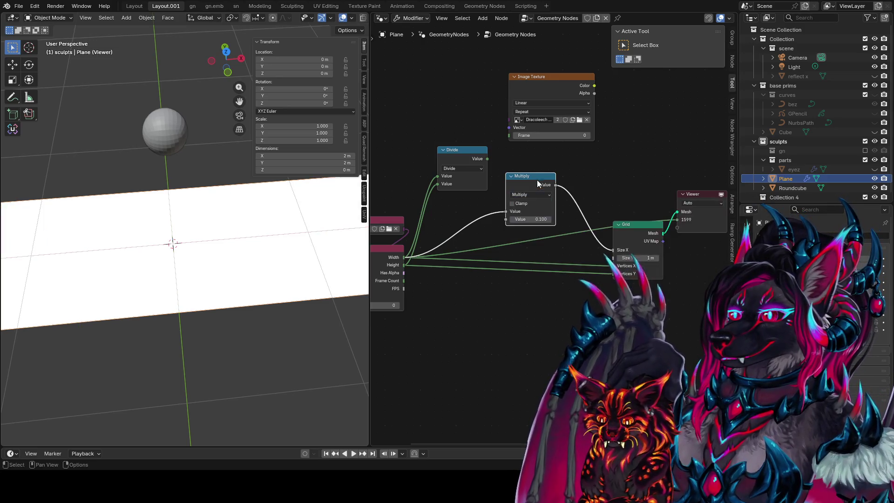
pyautogui.moveTo(537, 223); pyautogui.dragTo(537, 203)
pyautogui.click(538, 200)
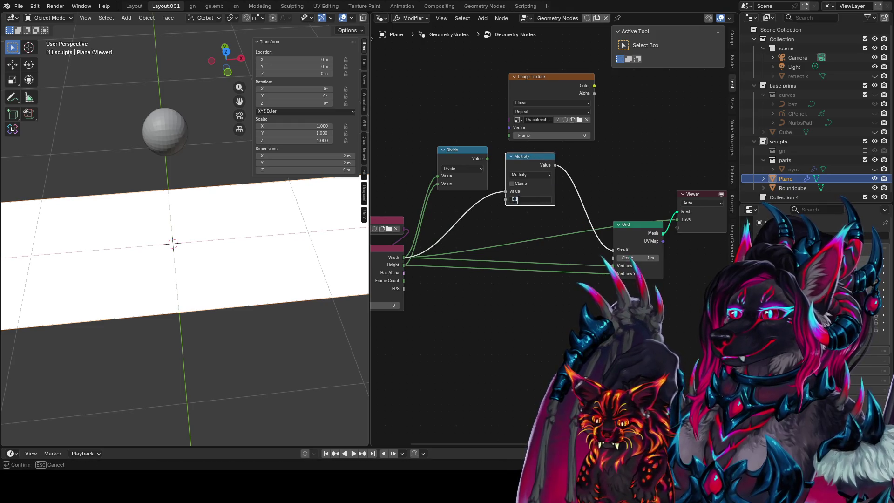
pyautogui.write('.01')
pyautogui.press('Return')
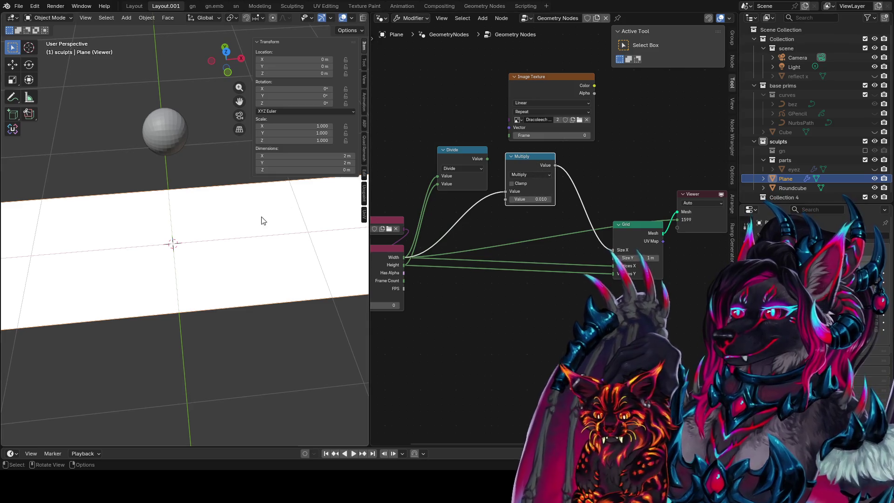
pyautogui.moveTo(339, 303)
pyautogui.mouseDown(button='middle')
pyautogui.moveTo(261, 276)
pyautogui.moveTo(280, 278)
pyautogui.mouseUp(button='middle')
pyautogui.click(535, 200)
pyautogui.click(515, 200)
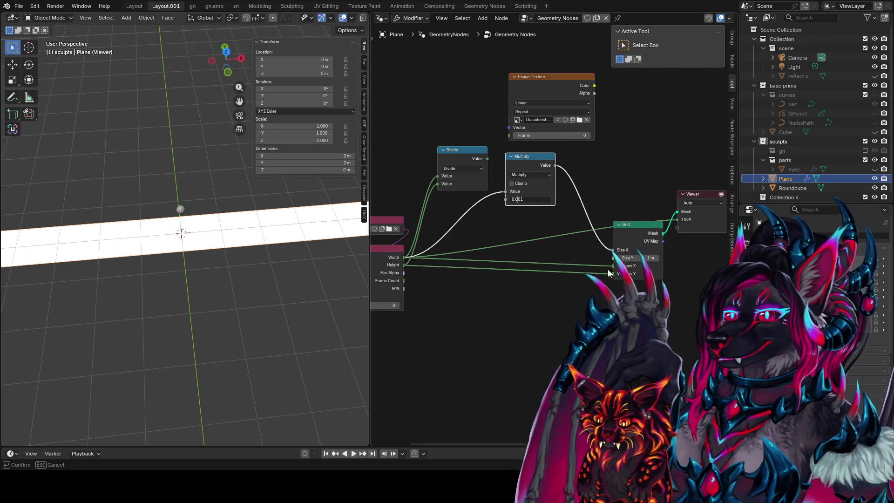
pyautogui.write('0')
pyautogui.press('Return')
# Duplicate the Multiply node, feed it image Height, and link its result toward the Grid
pyautogui.hotkey('shift', 'd')
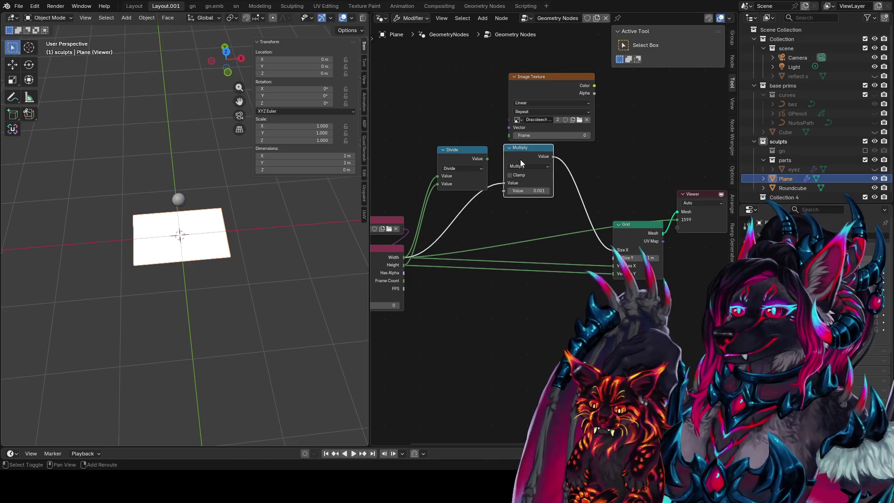
pyautogui.click(504, 308)
pyautogui.moveTo(404, 265); pyautogui.dragTo(490, 335)
pyautogui.moveTo(538, 305); pyautogui.dragTo(613, 258)
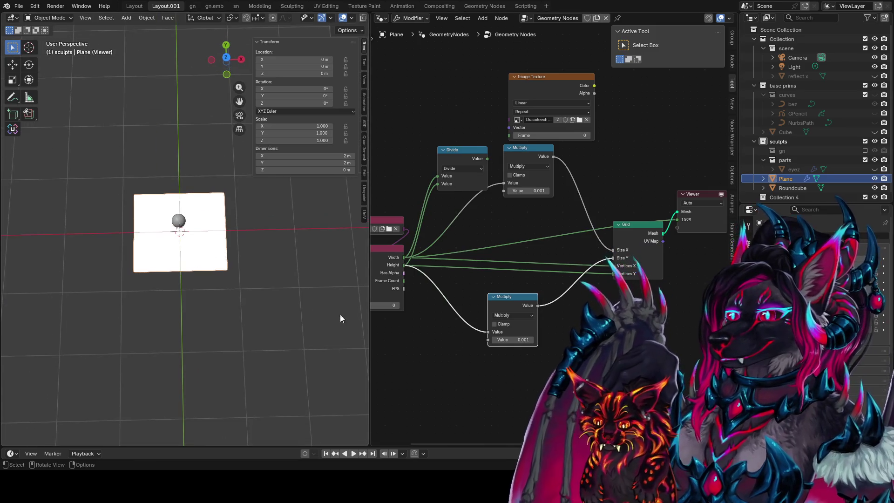
# Connect the second Multiply to Grid Size Y and delete the unused Divide node
pyautogui.moveTo(600, 302); pyautogui.dragTo(580, 276, button='middle')
pyautogui.scroll(-2, 465, 181)
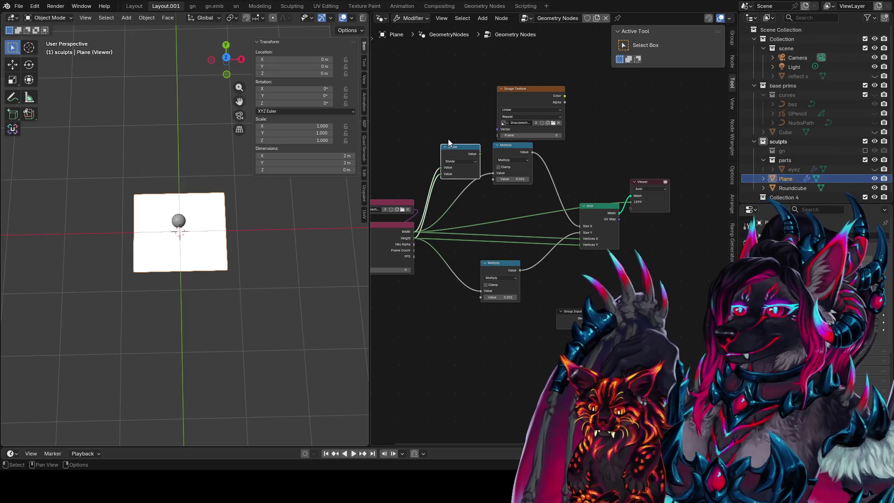
pyautogui.moveTo(457, 150); pyautogui.dragTo(425, 150)
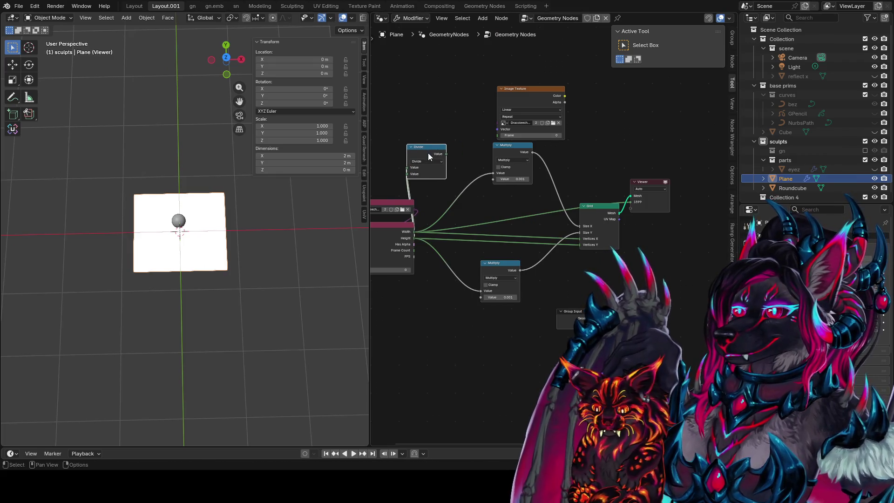
pyautogui.press('x')
# Move both Multiply nodes, the Grid and the Viewer into a compact left-to-right layout
pyautogui.moveTo(513, 155); pyautogui.dragTo(475, 184)
pyautogui.moveTo(494, 264); pyautogui.dragTo(452, 262)
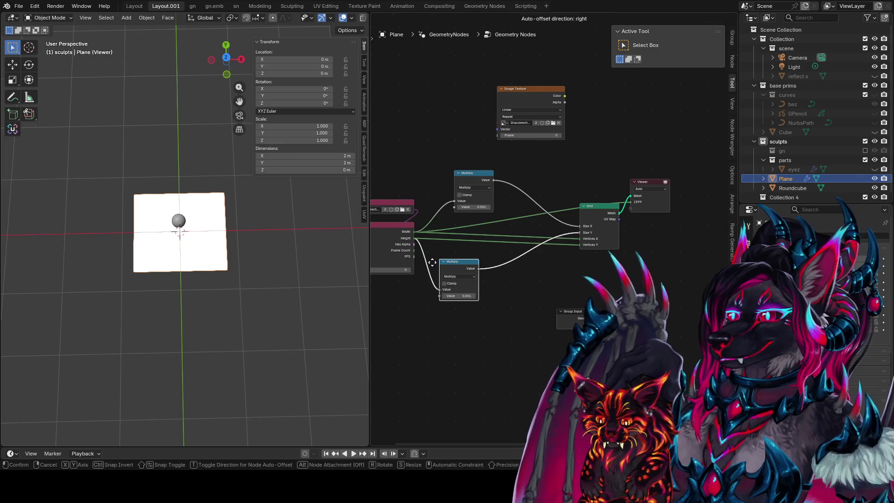
pyautogui.moveTo(603, 214); pyautogui.dragTo(543, 225)
pyautogui.moveTo(643, 220); pyautogui.dragTo(580, 231, button='middle')
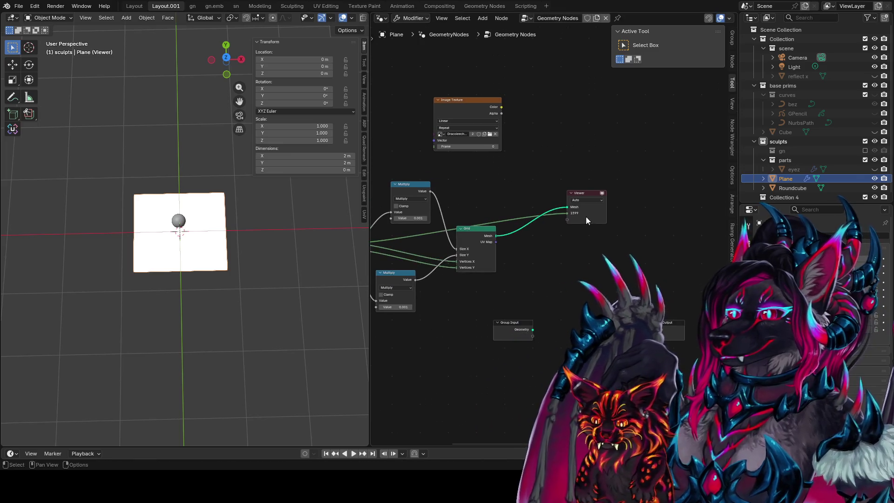
pyautogui.moveTo(588, 195); pyautogui.dragTo(550, 170)
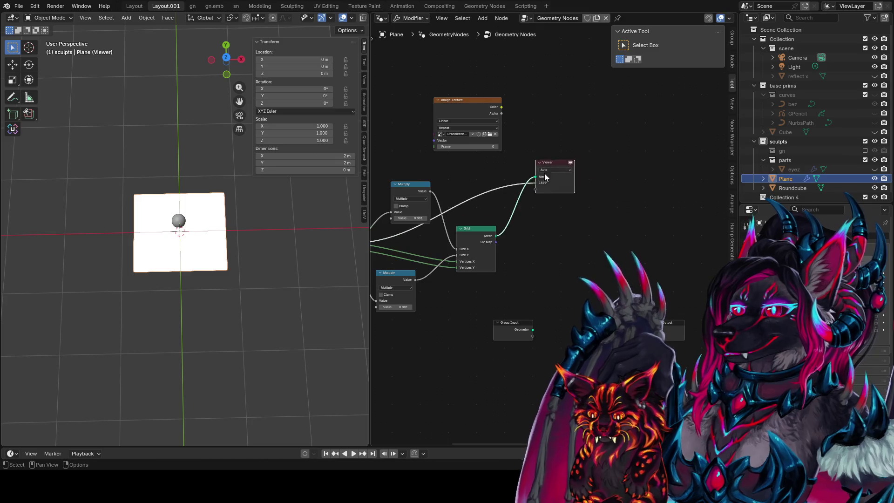
pyautogui.scroll(1, 531, 242)
pyautogui.hotkey('shift', 'a')
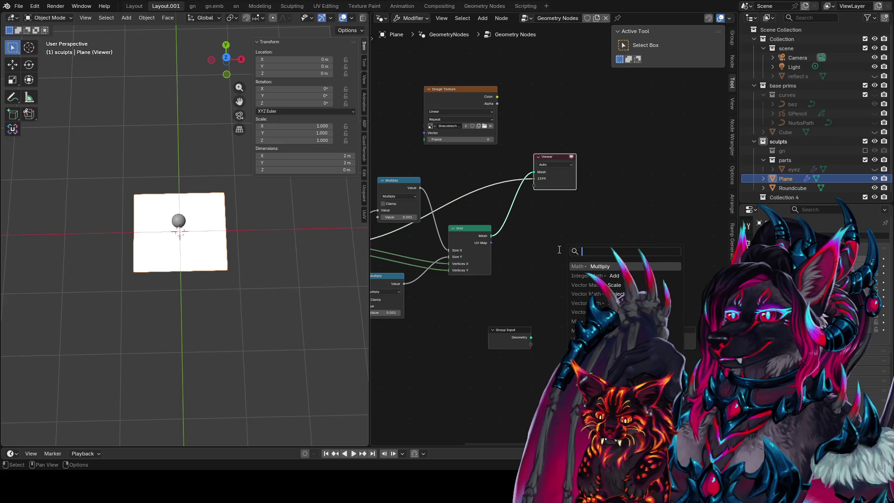
pyautogui.press('Escape')
pyautogui.moveTo(455, 182); pyautogui.dragTo(534, 191, button='middle')
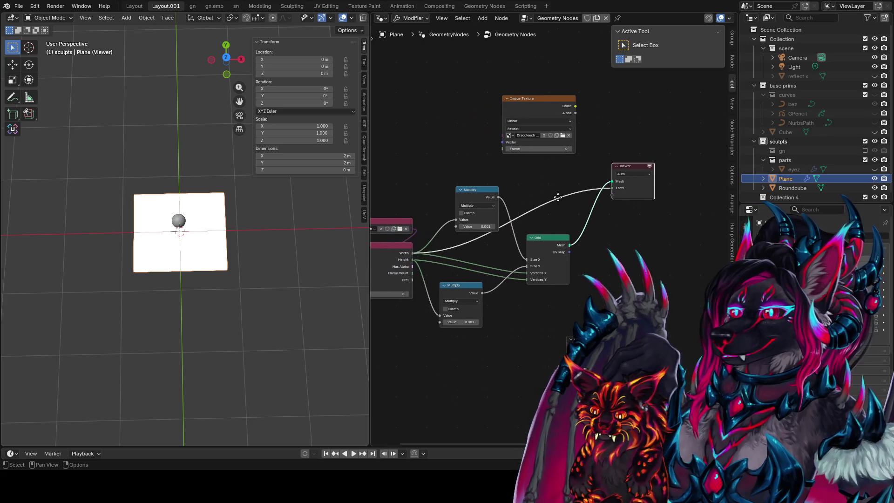
pyautogui.hscroll(2, 629, 231)
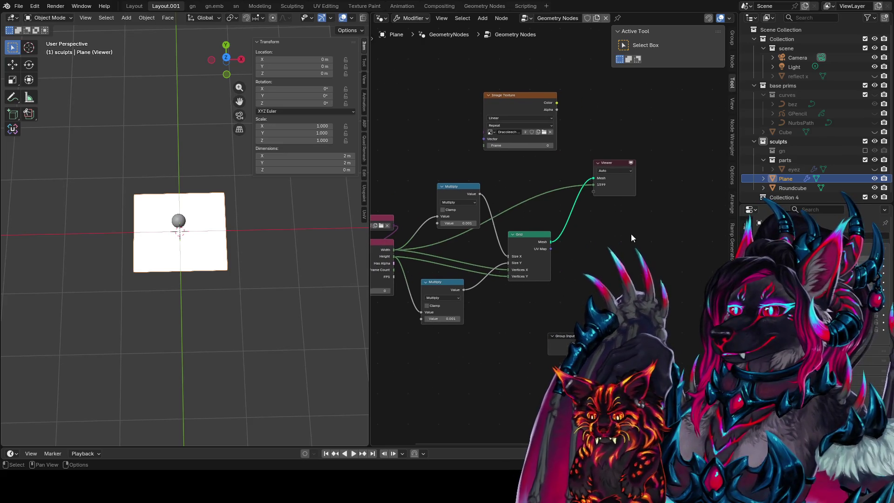
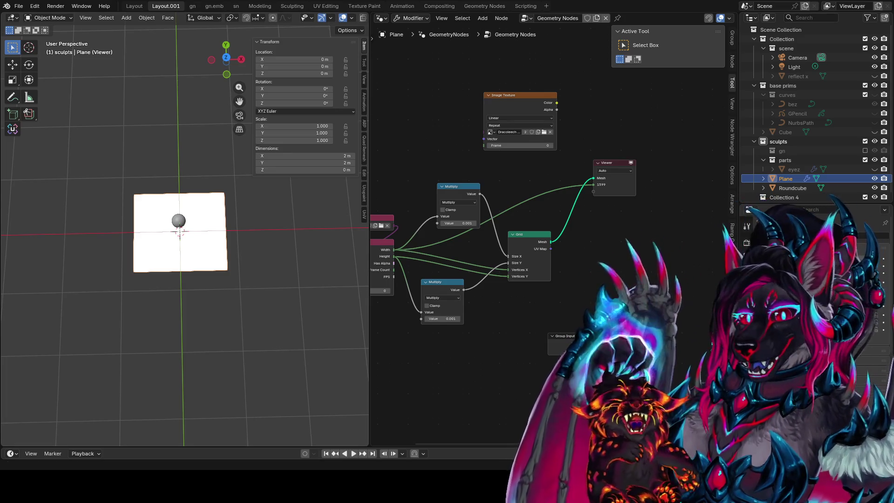
# Reposition the Grid node, widen the node tree view, and save the file
pyautogui.moveTo(517, 239); pyautogui.dragTo(463, 231, button='middle')
pyautogui.moveTo(464, 232); pyautogui.dragTo(455, 231)
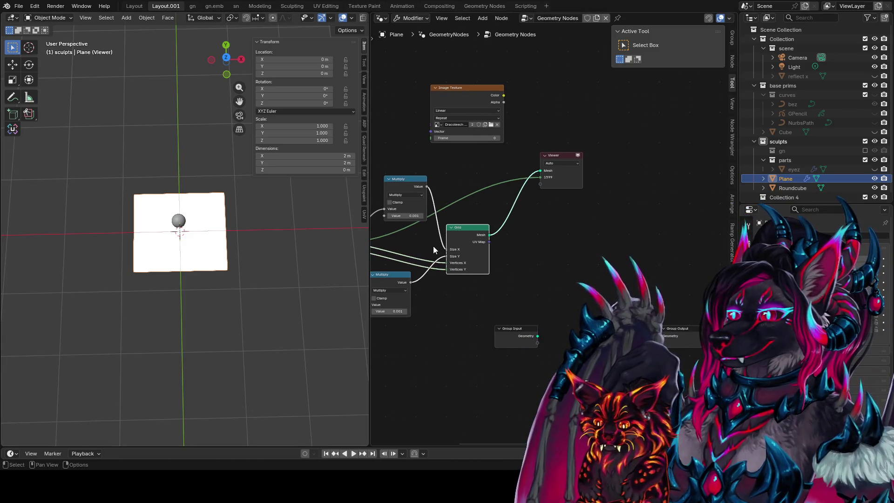
pyautogui.moveTo(395, 253)
pyautogui.keyDown('ctrl'); pyautogui.mouseDown(button='middle')
pyautogui.moveTo(518, 259)
pyautogui.moveTo(555, 245)
pyautogui.mouseUp(button='middle'); pyautogui.keyUp('ctrl')
pyautogui.hotkey('ctrl', 's')
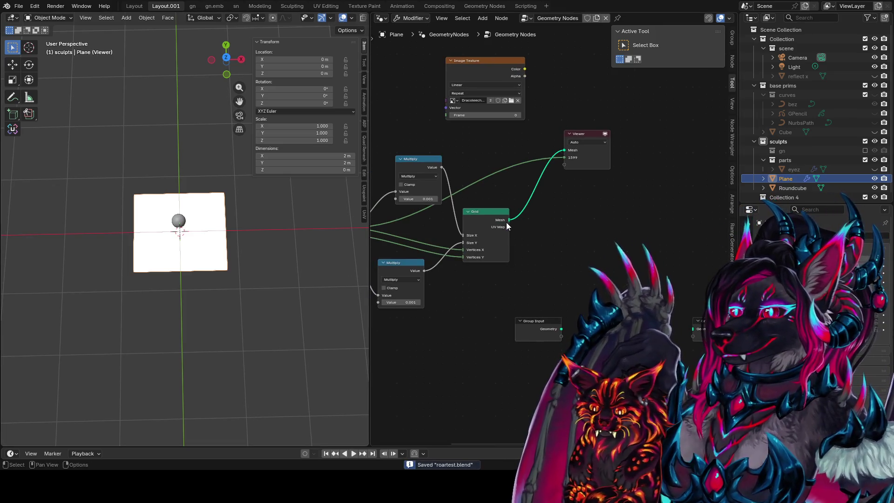
# Preview the Grid's UV Map in the Viewer and view the plane from top view
pyautogui.keyDown('ctrl'); pyautogui.keyDown('shift'); pyautogui.click(506, 227); pyautogui.keyUp('shift'); pyautogui.keyUp('ctrl')
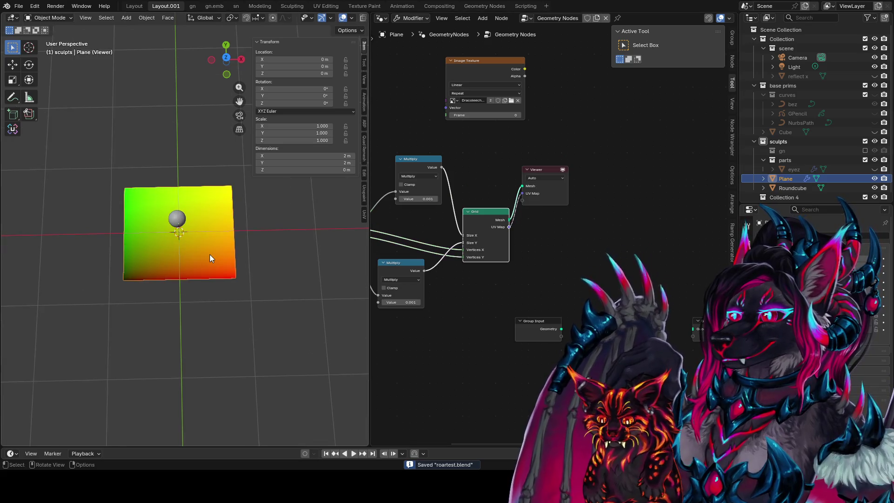
pyautogui.press('KP_7')
pyautogui.click(537, 198)
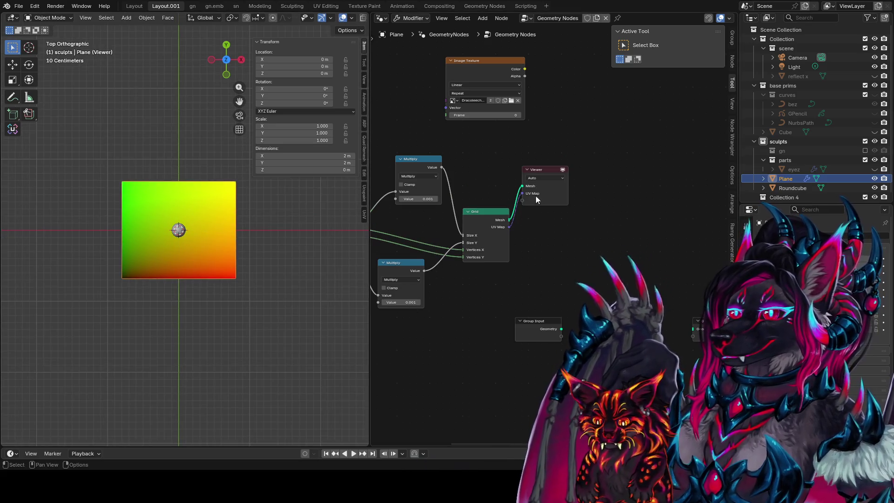
# Bring the Image Info node into view and move the Viewer node further right
pyautogui.moveTo(487, 175)
pyautogui.mouseDown(button='middle')
pyautogui.moveTo(556, 159)
pyautogui.moveTo(507, 187)
pyautogui.mouseUp(button='middle')
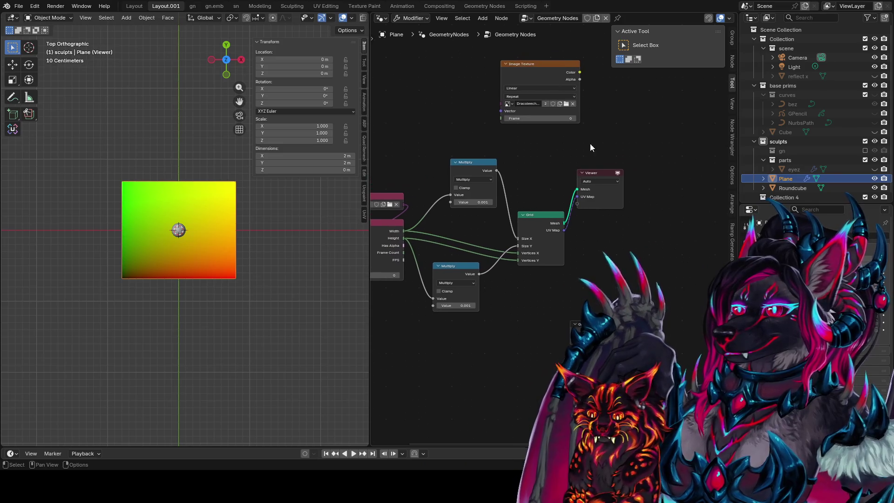
pyautogui.moveTo(607, 172); pyautogui.dragTo(689, 188)
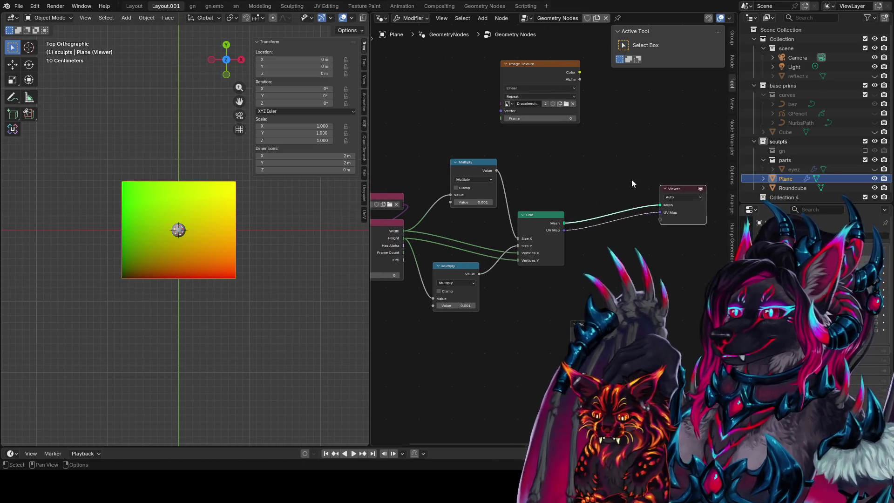
pyautogui.moveTo(631, 179); pyautogui.dragTo(526, 146, button='middle')
# Cancel the add-node search and preview the Image Texture's colour on the mesh instead
pyautogui.hotkey('shift', 'a')
pyautogui.click(520, 152)
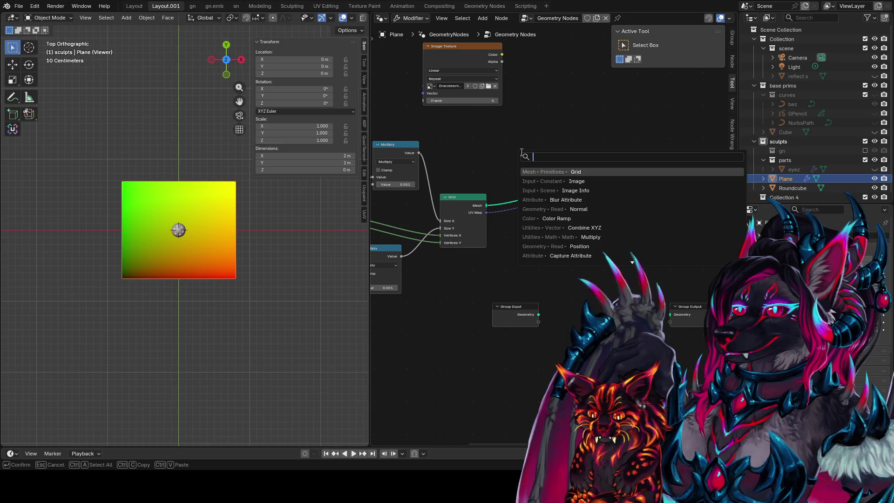
pyautogui.press('Escape')
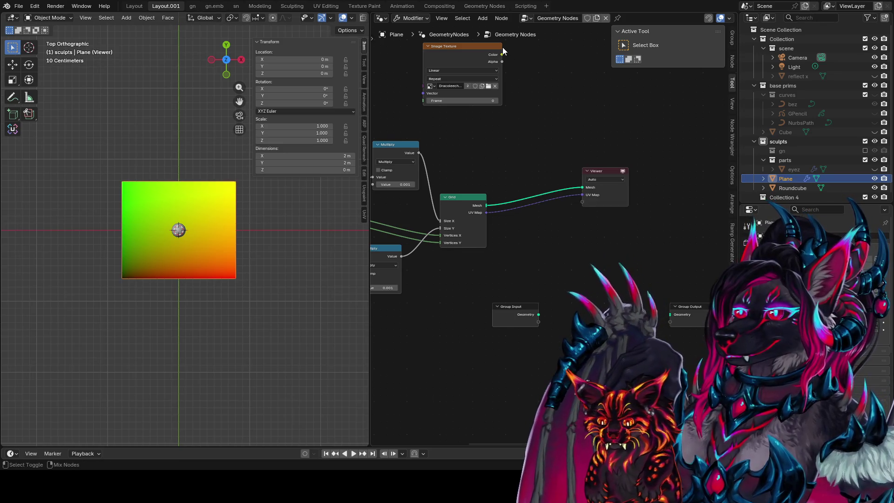
pyautogui.keyDown('ctrl'); pyautogui.keyDown('shift'); pyautogui.click(495, 48); pyautogui.keyUp('shift'); pyautogui.keyUp('ctrl')
# Link the Grid's UV Map into the Image Texture Vector and move Image Texture below the Viewer
pyautogui.scroll(4, 219, 239)
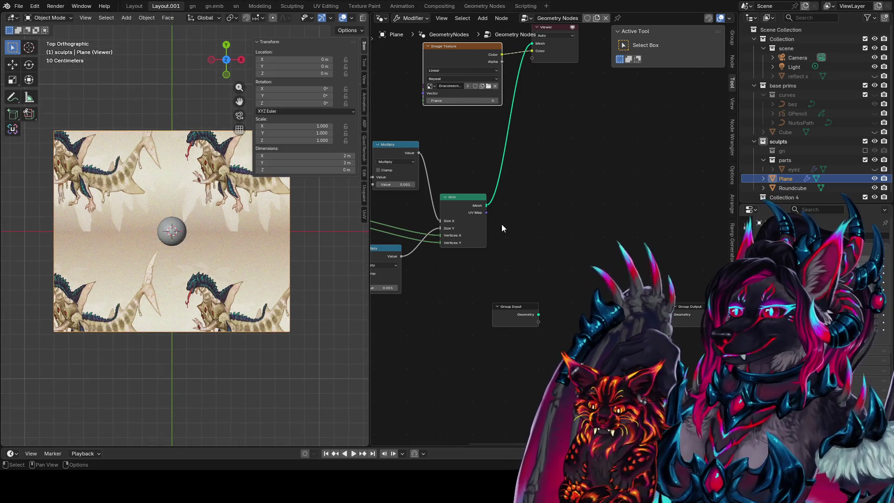
pyautogui.moveTo(625, 213); pyautogui.dragTo(349, 197)
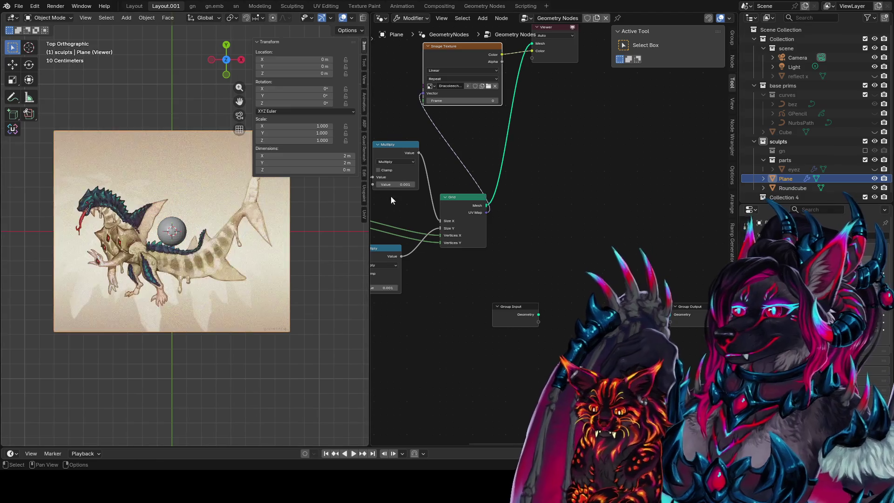
pyautogui.scroll(2, 175, 236)
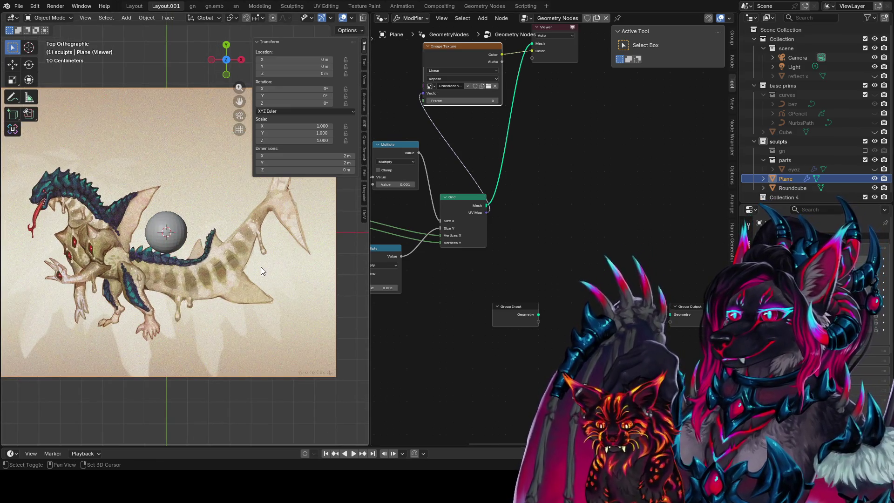
pyautogui.moveTo(462, 60)
pyautogui.mouseDown()
pyautogui.moveTo(528, 107)
pyautogui.moveTo(557, 157)
pyautogui.mouseUp()
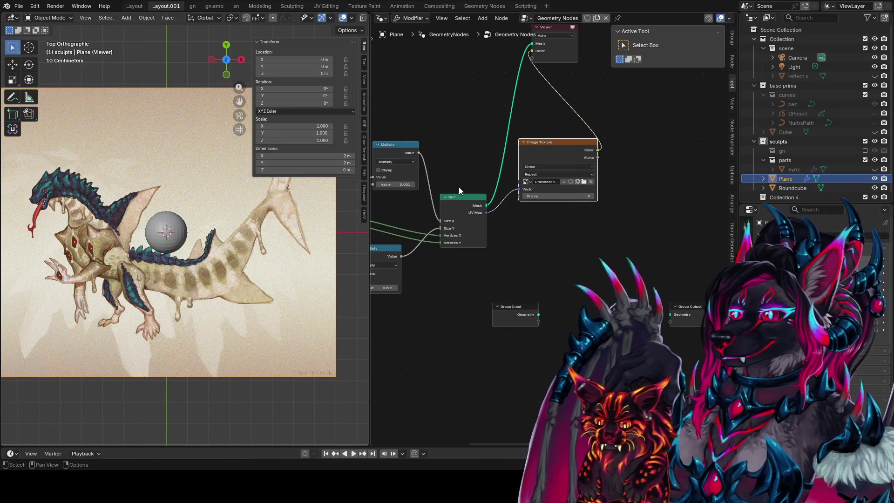
pyautogui.moveTo(558, 158); pyautogui.dragTo(612, 138, button='middle')
# Pan the node tree to bring the left part with the Image and Image Info nodes into view
pyautogui.scroll(6, 179, 348)
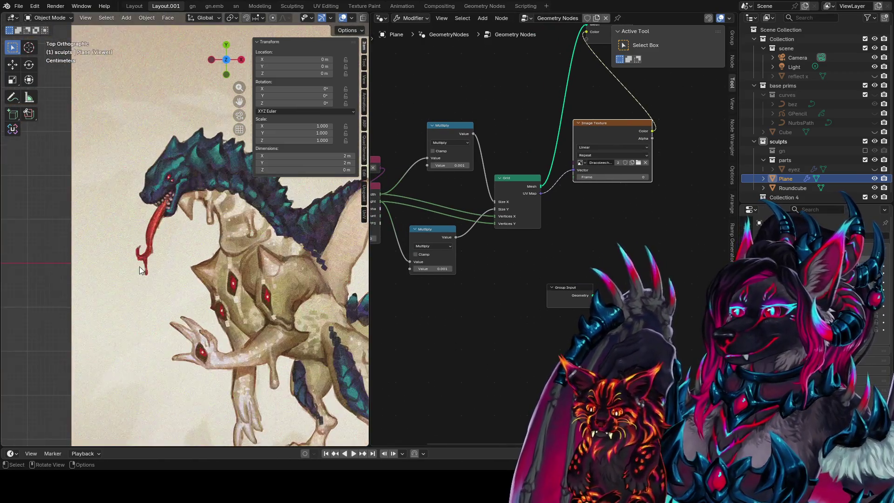
pyautogui.scroll(2, 179, 247)
pyautogui.scroll(2, 235, 245)
pyautogui.moveTo(520, 214)
pyautogui.mouseDown(button='middle')
pyautogui.moveTo(493, 245)
pyautogui.moveTo(549, 272)
pyautogui.mouseUp(button='middle')
pyautogui.moveTo(500, 303); pyautogui.dragTo(525, 252, button='middle')
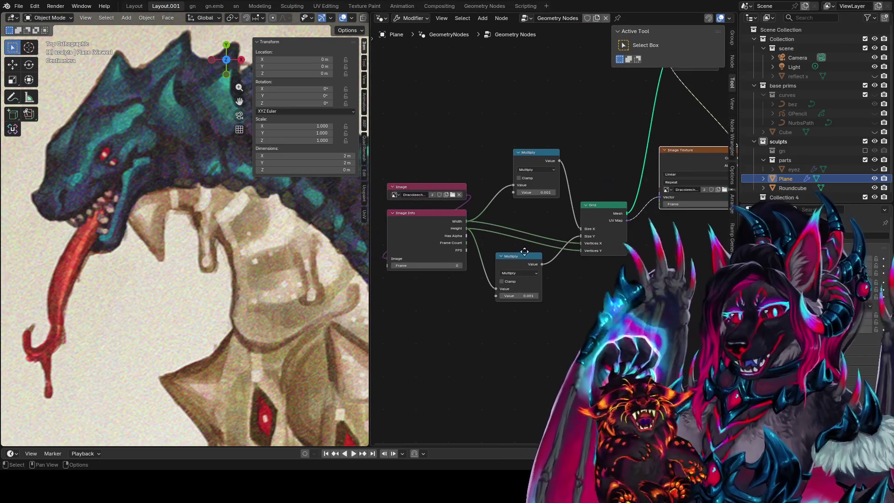
pyautogui.scroll(-5, 234, 192)
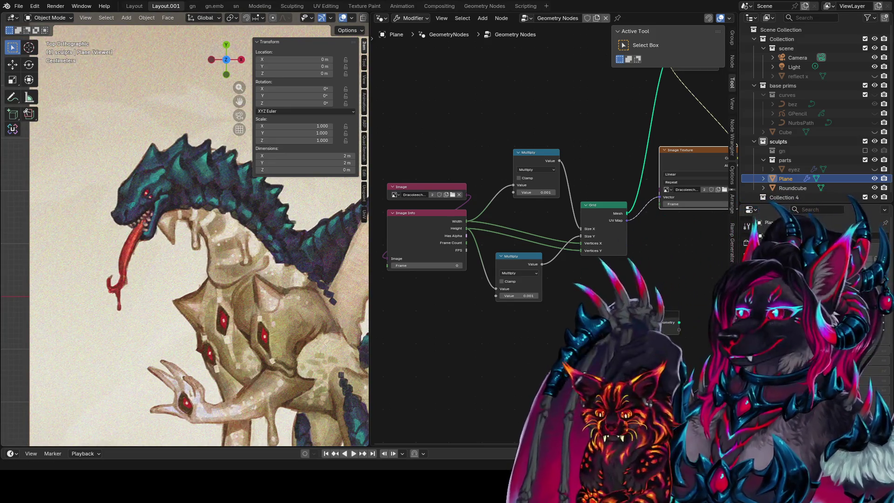
pyautogui.moveTo(502, 313); pyautogui.dragTo(407, 284, button='middle')
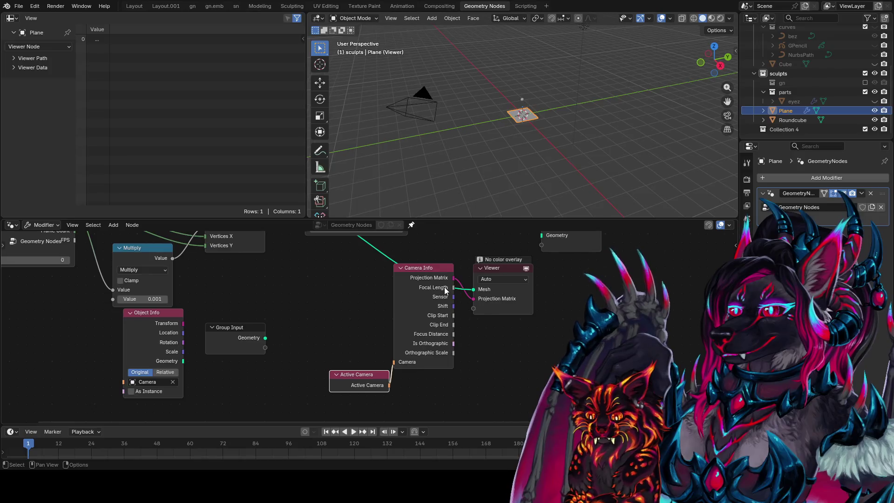
# Place Object Info beside Camera Info and feed the Active Camera output into its Object socket
pyautogui.moveTo(349, 390); pyautogui.dragTo(412, 398)
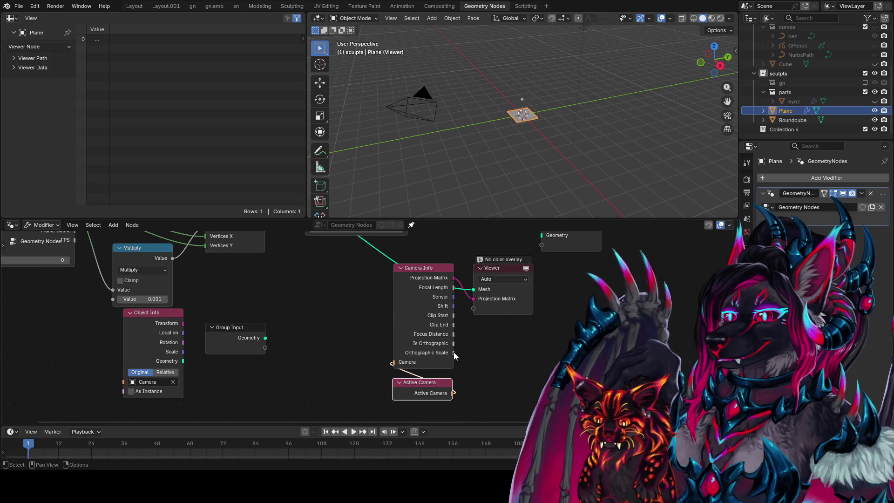
pyautogui.moveTo(168, 347)
pyautogui.mouseDown()
pyautogui.moveTo(352, 359)
pyautogui.moveTo(345, 304)
pyautogui.mouseUp()
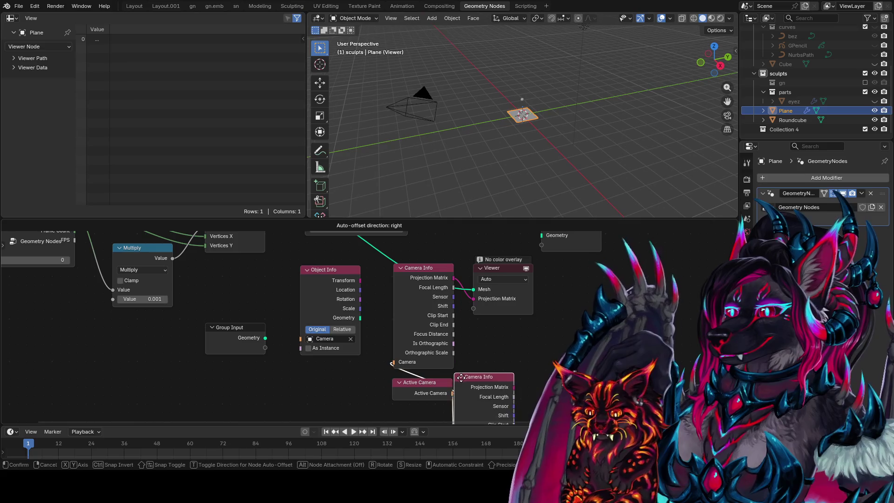
pyautogui.click(452, 394)
pyautogui.moveTo(452, 393)
pyautogui.mouseDown()
pyautogui.moveTo(300, 334)
pyautogui.moveTo(308, 339)
pyautogui.mouseUp()
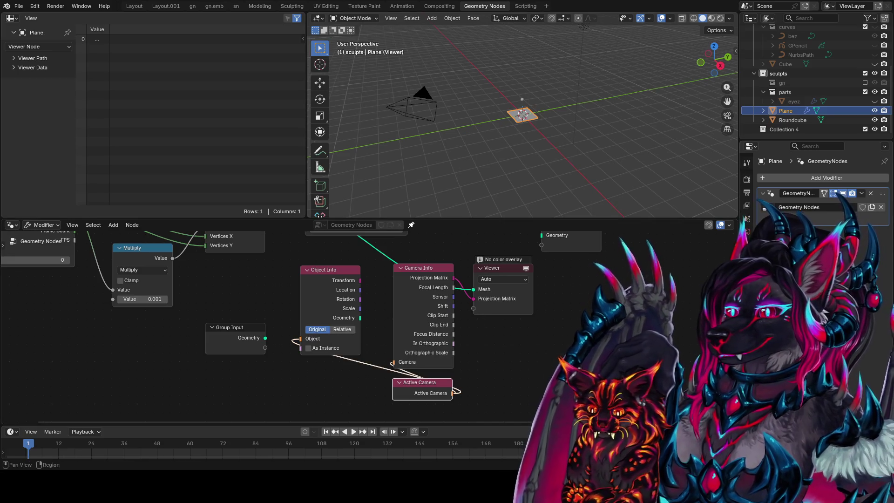
# Select the scene's Camera in the Outliner, orbit the viewport, and save roartest.blend
pyautogui.scroll(4, 789, 94)
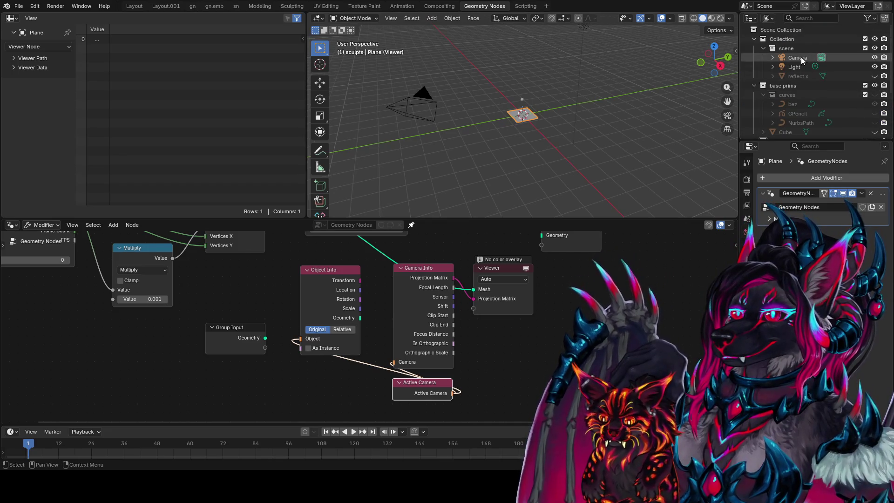
pyautogui.click(801, 56)
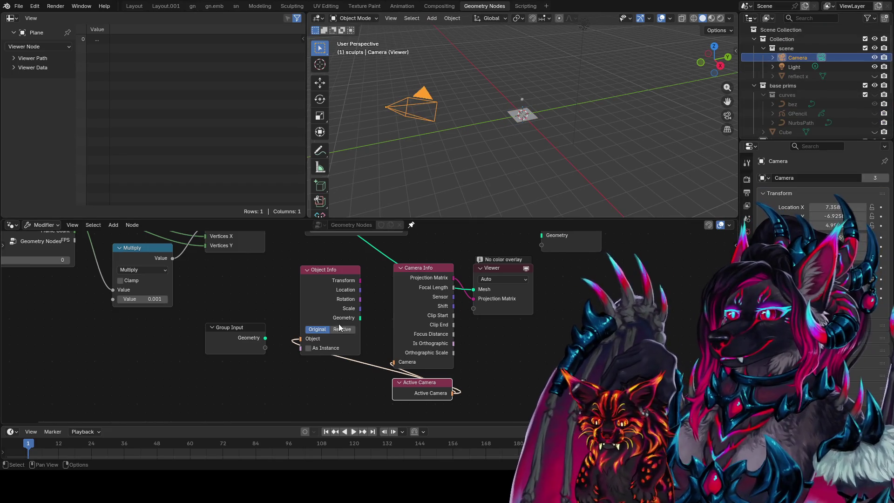
pyautogui.moveTo(488, 180)
pyautogui.mouseDown(button='middle')
pyautogui.moveTo(549, 147)
pyautogui.moveTo(544, 196)
pyautogui.mouseUp(button='middle')
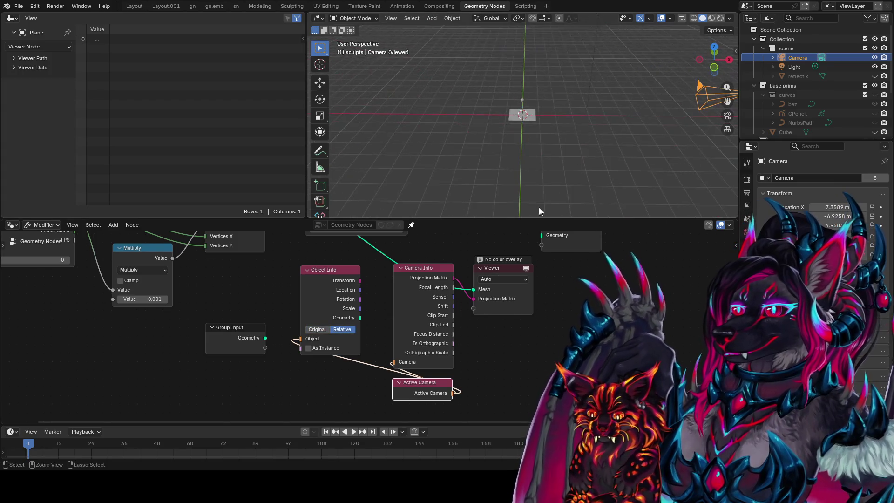
pyautogui.hotkey('ctrl', 's')
pyautogui.moveTo(397, 369)
pyautogui.mouseDown(button='middle')
pyautogui.moveTo(406, 322)
pyautogui.moveTo(391, 382)
pyautogui.moveTo(406, 334)
pyautogui.mouseUp(button='middle')
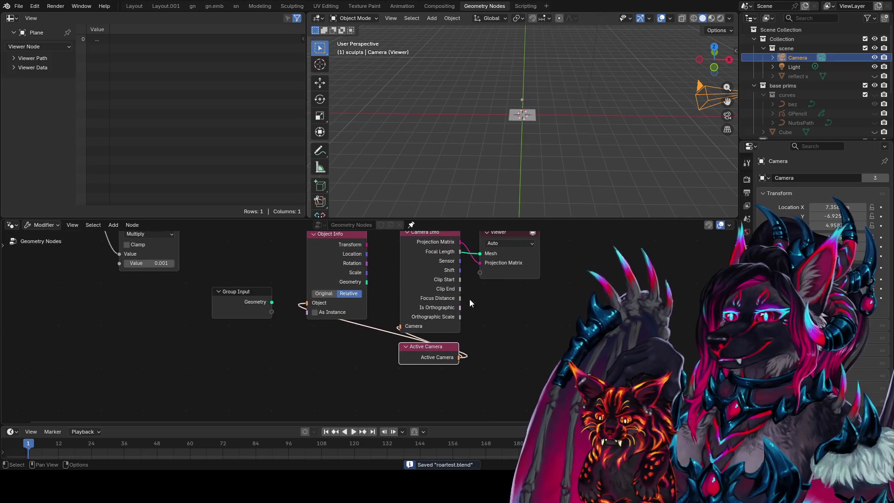
pyautogui.scroll(-1, 287, 326)
pyautogui.moveTo(289, 333); pyautogui.dragTo(280, 413, button='middle')
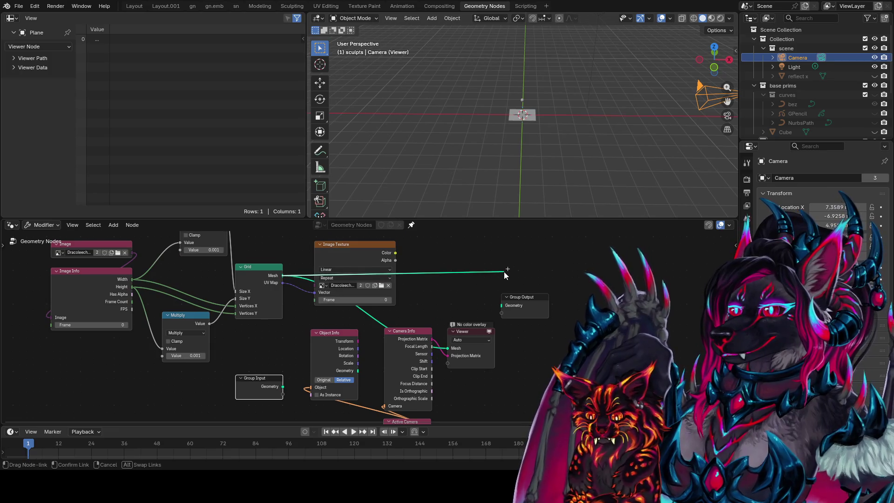
# Drag from the Grid mesh to add a Set Position node via 'set pos', then save
pyautogui.moveTo(504, 274); pyautogui.dragTo(503, 273)
pyautogui.write('set')
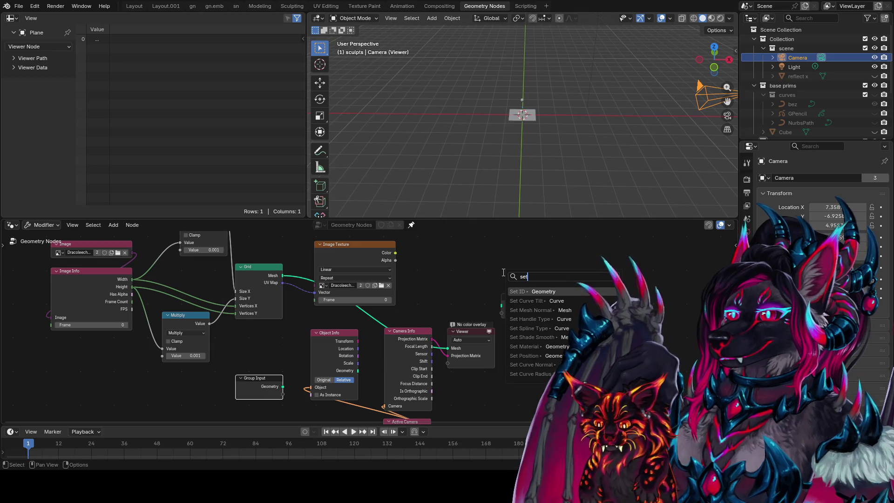
pyautogui.write('pos')
pyautogui.press('Return')
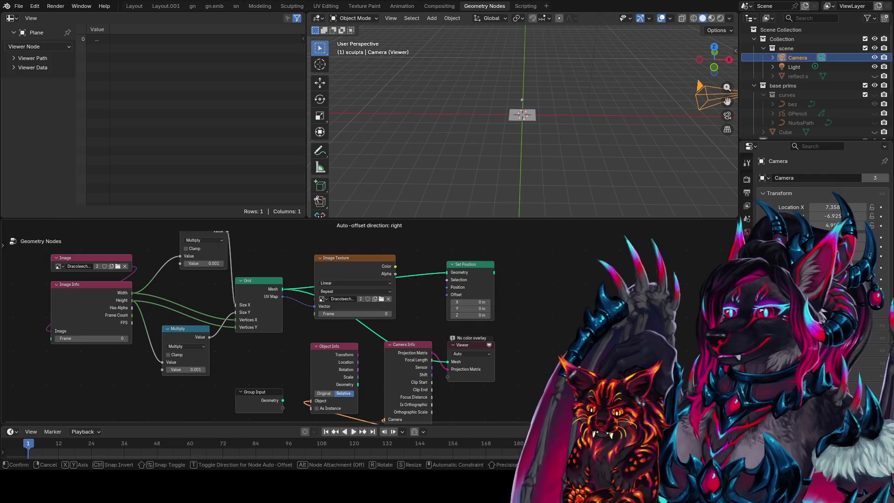
pyautogui.click(529, 269)
pyautogui.hotkey('ctrl', 's')
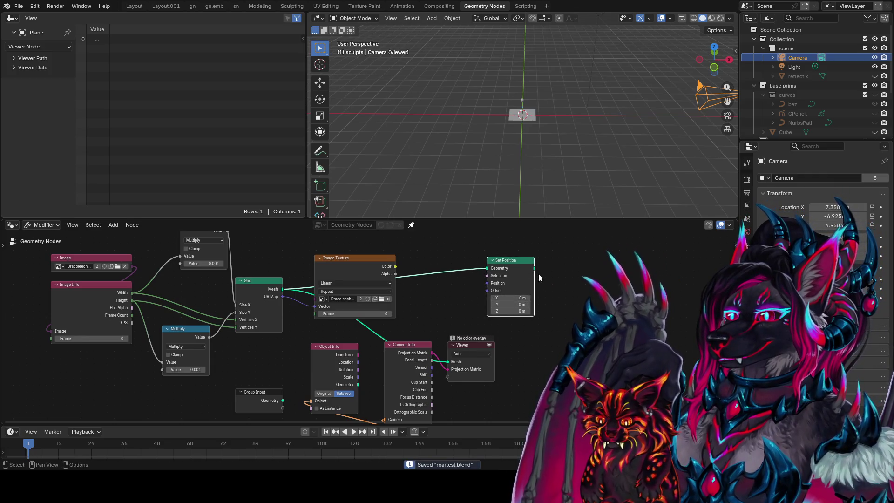
# Wire Set Position's Geometry onward to the output and preview Image Texture Color in the Viewer
pyautogui.moveTo(538, 274); pyautogui.dragTo(521, 246, button='middle')
pyautogui.moveTo(516, 240); pyautogui.dragTo(578, 342)
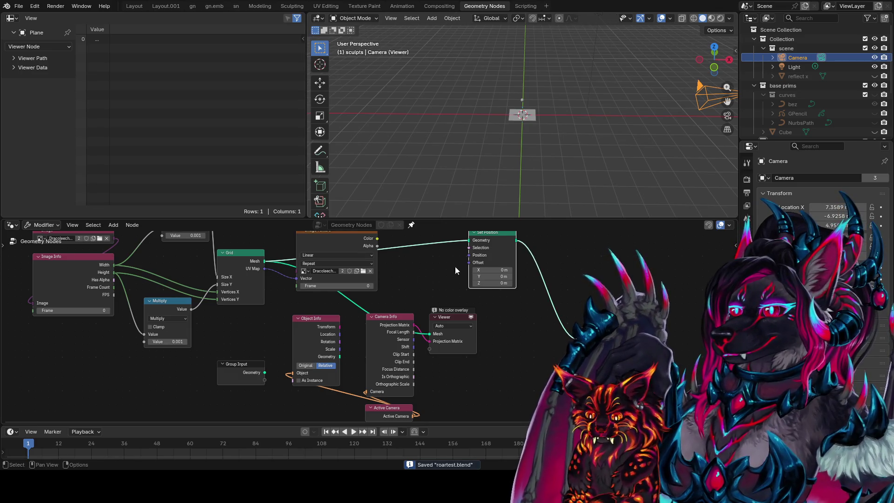
pyautogui.moveTo(423, 279); pyautogui.dragTo(418, 300, button='middle')
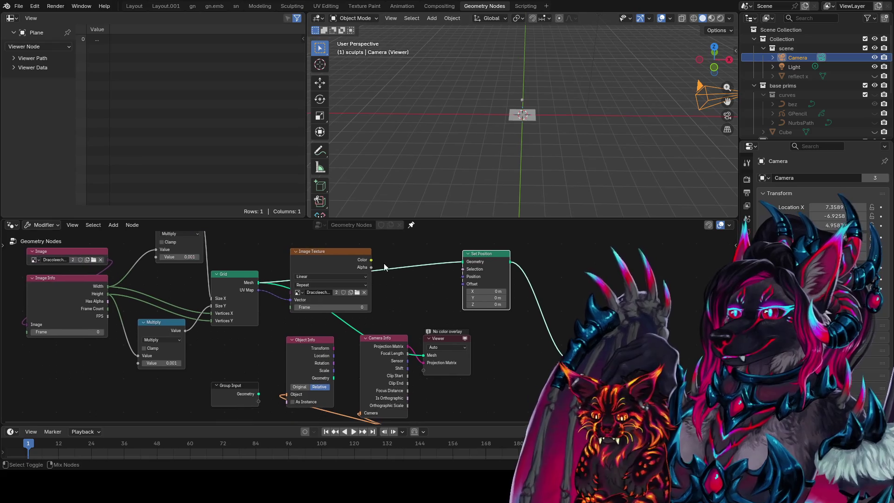
pyautogui.keyDown('ctrl'); pyautogui.keyDown('shift'); pyautogui.click(335, 261); pyautogui.keyUp('shift'); pyautogui.keyUp('ctrl')
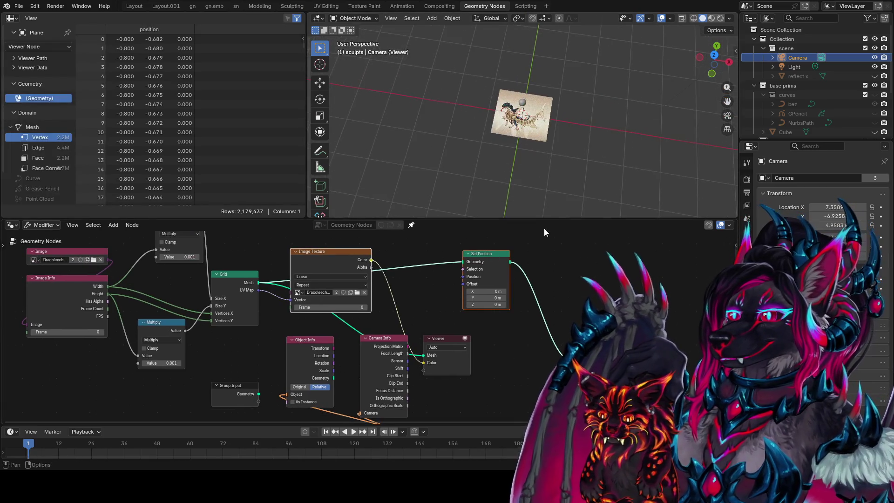
# Add another node found by searching 'o' in the add-node menu
pyautogui.hotkey('shift', 'a')
pyautogui.write('o')
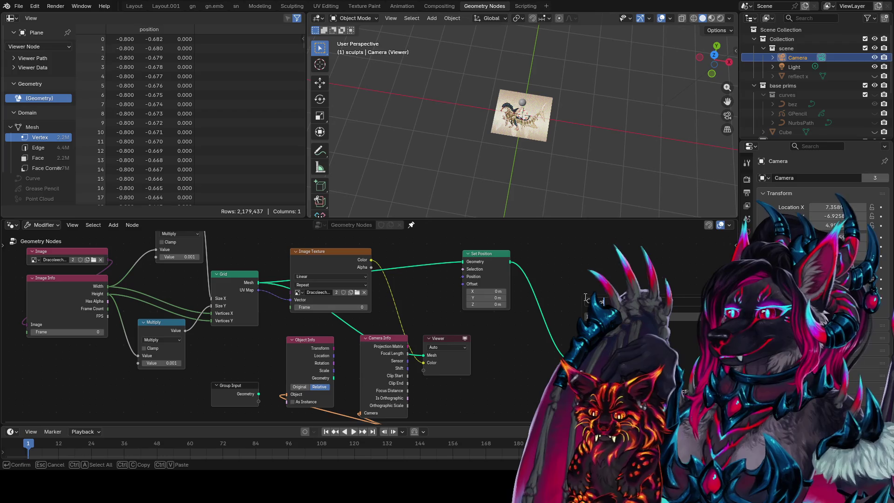
pyautogui.press('Return')
# Drop the moved node and insert a Store Named Attribute node after Set Position
pyautogui.click(585, 298)
pyautogui.hotkey('shift', 'a')
pyautogui.write('n')
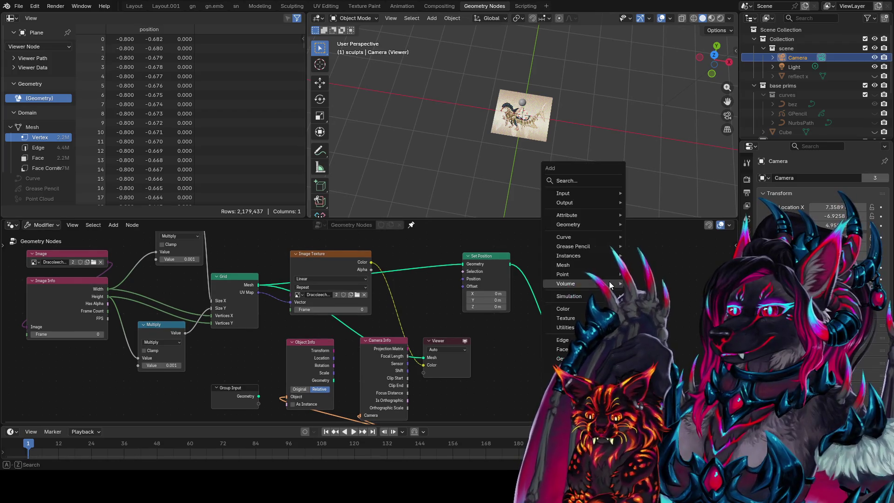
pyautogui.press('Return')
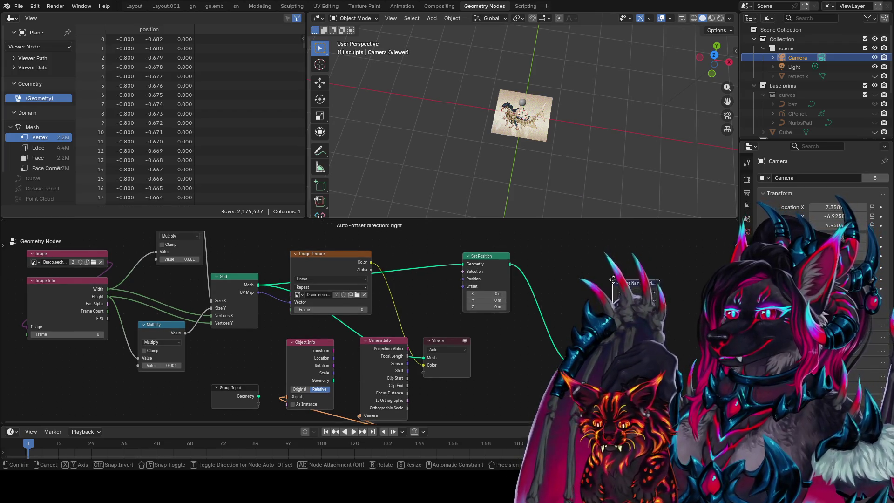
pyautogui.click(562, 295)
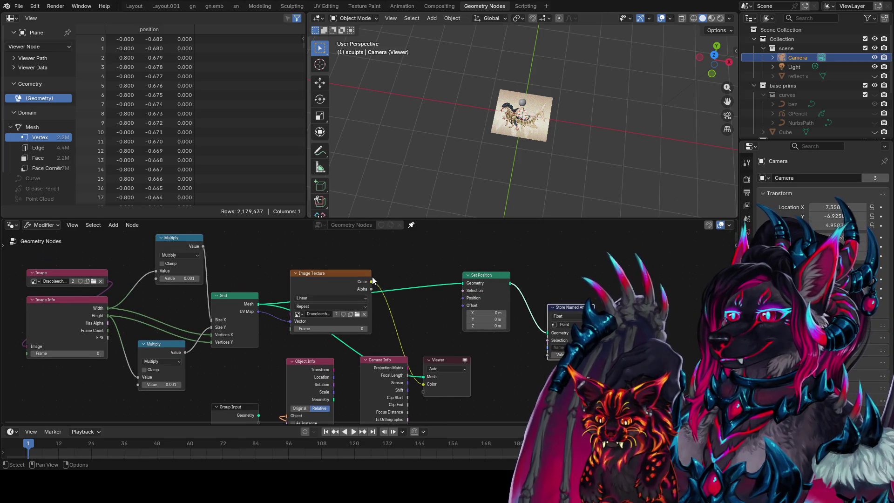
# Set the attribute to Color on Face Corner, link the texture Color, and name it colorz
pyautogui.click(564, 316)
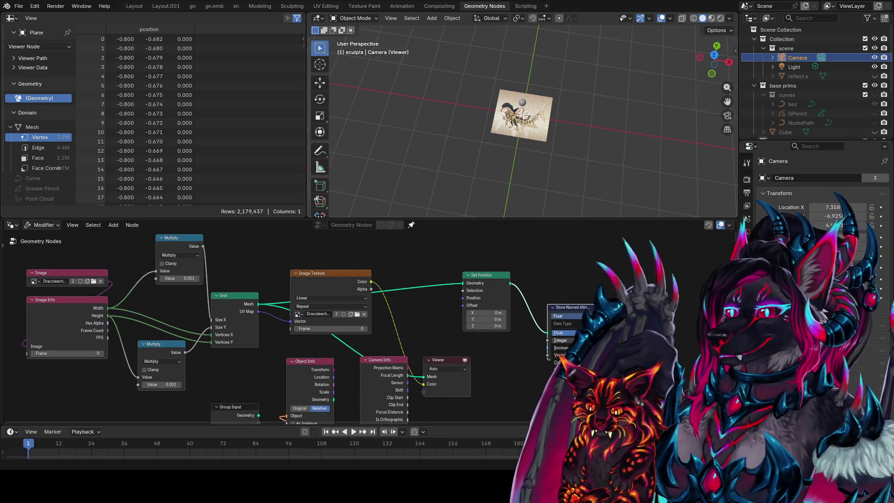
pyautogui.click(569, 332)
pyautogui.click(566, 364)
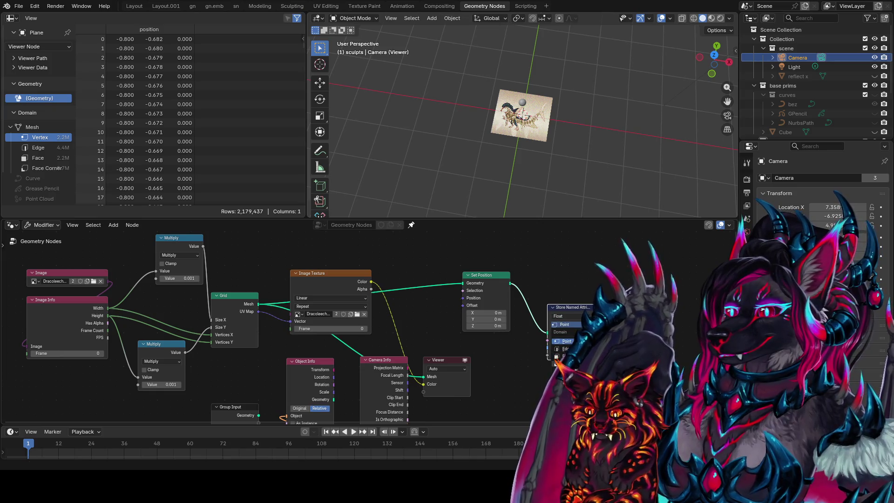
pyautogui.moveTo(371, 282); pyautogui.dragTo(547, 355)
pyautogui.click(564, 317)
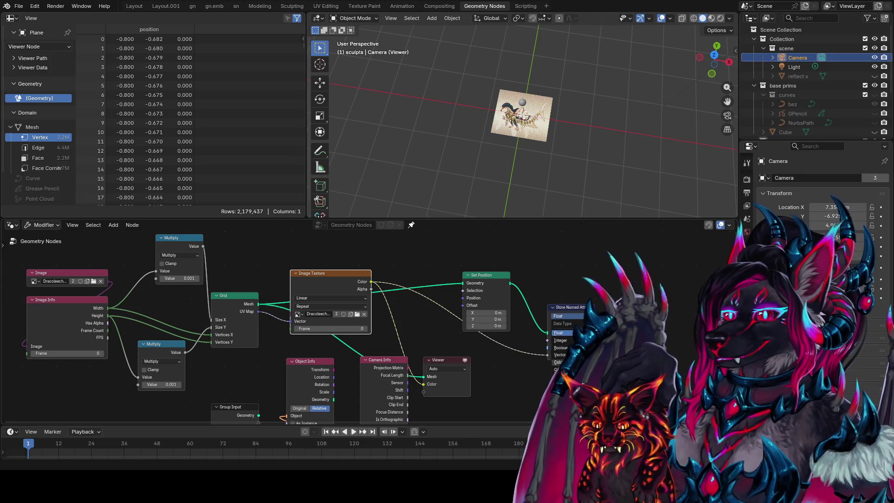
pyautogui.click(558, 361)
pyautogui.click(566, 347)
pyautogui.write('colorz')
pyautogui.press('Return')
# Save, then select the Object Info, Camera Info and Active Camera nodes
pyautogui.moveTo(503, 419); pyautogui.dragTo(512, 345, button='middle')
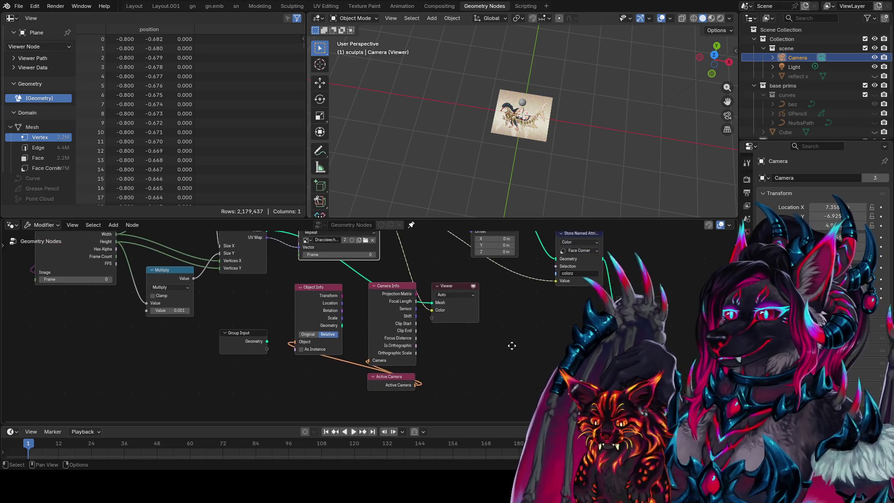
pyautogui.hotkey('ctrl', 's')
pyautogui.moveTo(449, 354); pyautogui.dragTo(428, 380, button='middle')
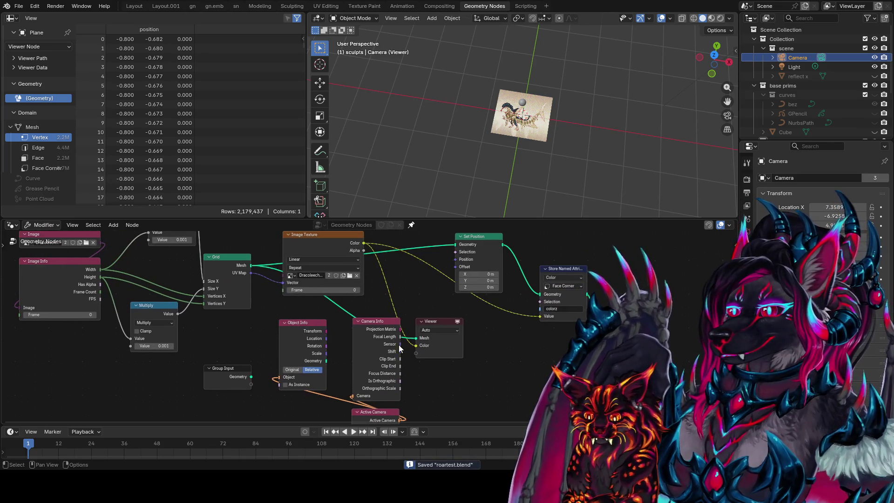
pyautogui.moveTo(424, 324); pyautogui.dragTo(394, 350, button='middle')
pyautogui.moveTo(389, 414); pyautogui.dragTo(425, 320, button='middle')
pyautogui.moveTo(427, 318); pyautogui.dragTo(281, 367)
pyautogui.moveTo(467, 300); pyautogui.dragTo(444, 368, button='middle')
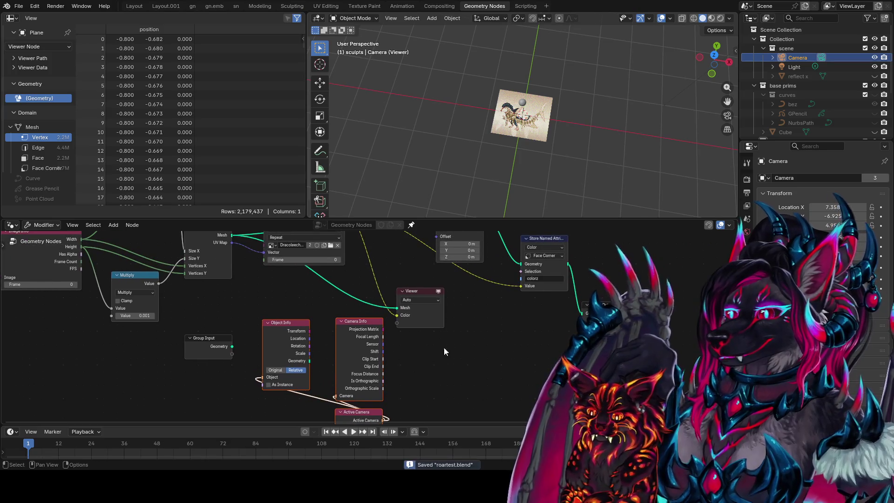
pyautogui.keyDown('shift'); pyautogui.scroll(2, 440, 355); pyautogui.keyUp('shift')
pyautogui.keyDown('ctrl'); pyautogui.hscroll(3, 431, 339); pyautogui.keyUp('ctrl')
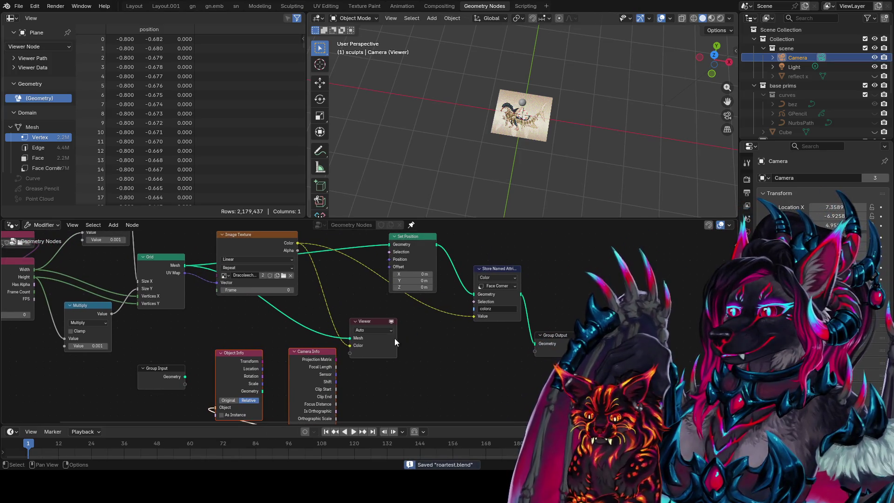
pyautogui.moveTo(395, 339); pyautogui.dragTo(404, 310, button='middle')
pyautogui.keyDown('ctrl'); pyautogui.hscroll(3, 382, 308); pyautogui.keyUp('ctrl')
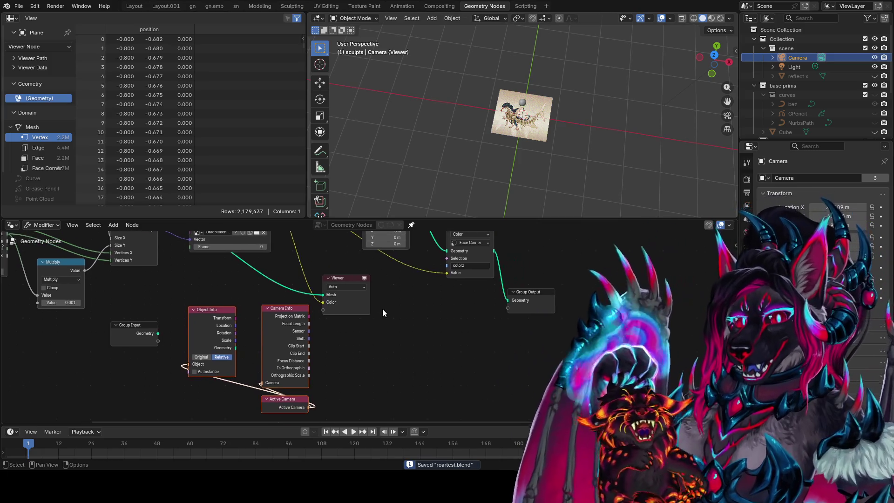
pyautogui.keyDown('shift'); pyautogui.scroll(2, 446, 329); pyautogui.keyUp('shift')
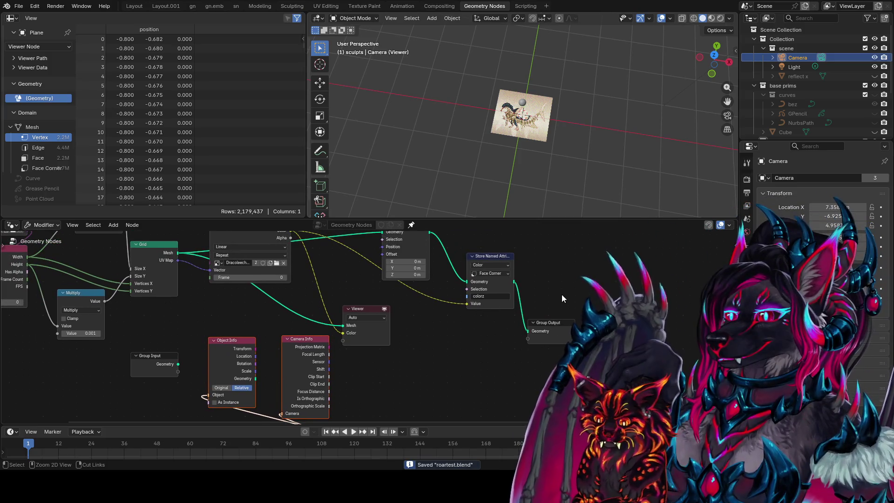
# Move the Set Position node upward and save the file
pyautogui.keyDown('shift'); pyautogui.scroll(-2, 368, 349); pyautogui.keyUp('shift')
pyautogui.keyDown('ctrl'); pyautogui.hscroll(-3, 396, 315); pyautogui.keyUp('ctrl')
pyautogui.keyDown('shift'); pyautogui.scroll(4, 418, 307); pyautogui.keyUp('shift')
pyautogui.keyDown('ctrl'); pyautogui.hscroll(2, 424, 291); pyautogui.keyUp('ctrl')
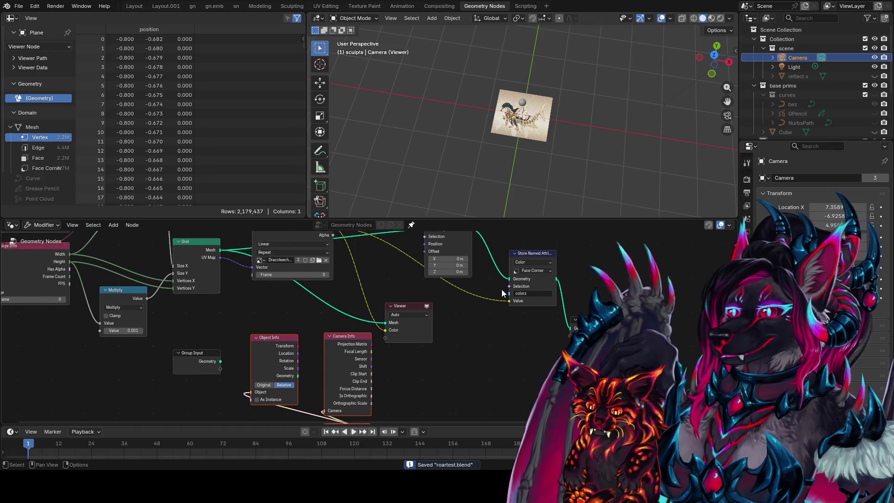
pyautogui.keyDown('shift'); pyautogui.scroll(-3, 368, 331); pyautogui.keyUp('shift')
pyautogui.keyDown('ctrl'); pyautogui.hscroll(-2, 345, 343); pyautogui.keyUp('ctrl')
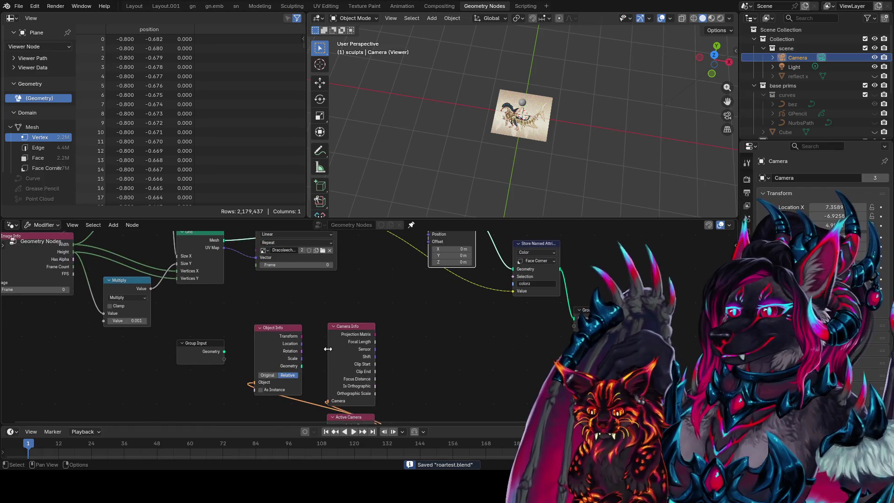
pyautogui.moveTo(302, 345)
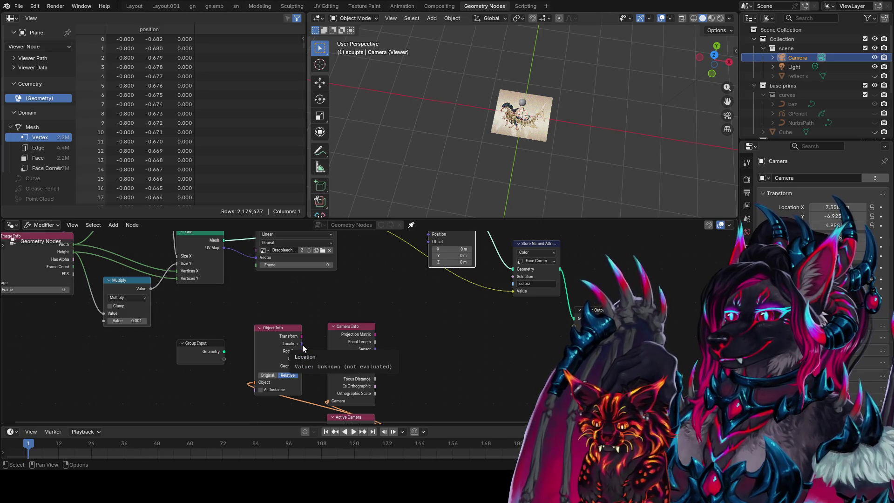
pyautogui.scroll(-2, 489, 336)
pyautogui.keyDown('shift'); pyautogui.scroll(2, 466, 317); pyautogui.keyUp('shift')
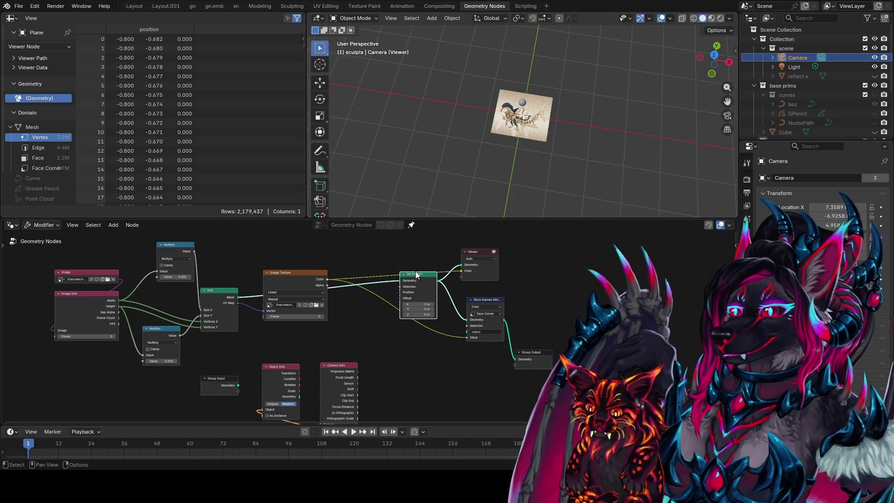
pyautogui.moveTo(424, 280); pyautogui.dragTo(444, 237)
pyautogui.moveTo(371, 382); pyautogui.dragTo(389, 343, button='middle')
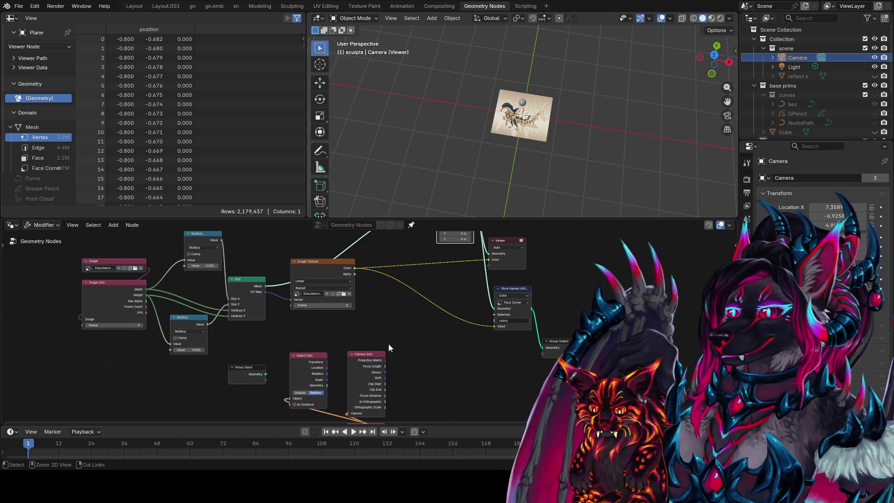
pyautogui.hotkey('ctrl', 's')
# Preview the Object Info transform in the Viewer and link its Location toward Set Position
pyautogui.moveTo(337, 302)
pyautogui.mouseDown(button='middle')
pyautogui.moveTo(351, 331)
pyautogui.moveTo(308, 295)
pyautogui.mouseUp(button='middle')
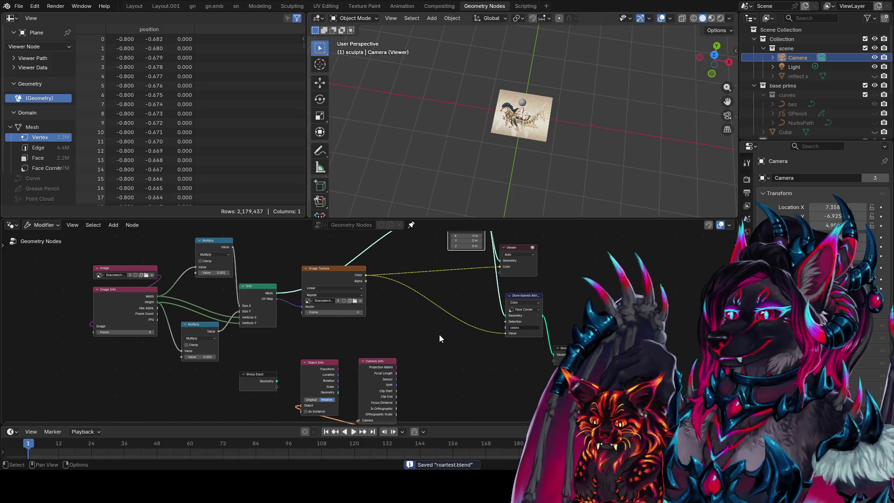
pyautogui.moveTo(439, 335); pyautogui.dragTo(443, 306, button='middle')
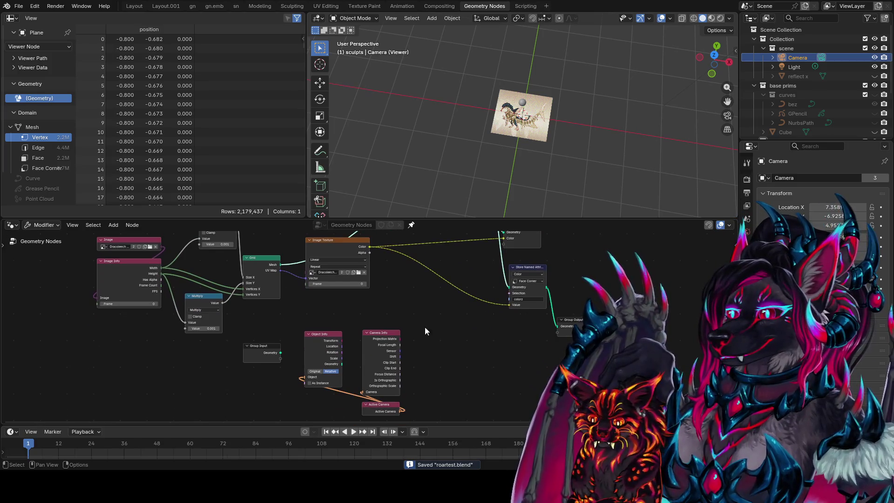
pyautogui.keyDown('ctrl'); pyautogui.keyDown('shift'); pyautogui.click(332, 351); pyautogui.keyUp('shift'); pyautogui.keyUp('ctrl')
pyautogui.moveTo(499, 324)
pyautogui.mouseDown(button='middle')
pyautogui.moveTo(397, 328)
pyautogui.moveTo(414, 340)
pyautogui.moveTo(431, 304)
pyautogui.moveTo(421, 264)
pyautogui.mouseUp(button='middle')
pyautogui.moveTo(379, 331); pyautogui.dragTo(376, 370, button='middle')
pyautogui.moveTo(315, 378)
pyautogui.mouseDown(button='middle')
pyautogui.moveTo(355, 397)
pyautogui.moveTo(400, 382)
pyautogui.mouseUp(button='middle')
pyautogui.moveTo(313, 397)
pyautogui.mouseDown()
pyautogui.moveTo(423, 257)
pyautogui.moveTo(422, 268)
pyautogui.mouseUp()
# Orbit the 3D view to check the grey plane, then move Store Named Attribute and Group Output right
pyautogui.moveTo(463, 162)
pyautogui.mouseDown(button='middle')
pyautogui.moveTo(667, 53)
pyautogui.moveTo(633, 63)
pyautogui.moveTo(572, 166)
pyautogui.moveTo(611, 173)
pyautogui.moveTo(469, 141)
pyautogui.moveTo(507, 113)
pyautogui.moveTo(549, 125)
pyautogui.moveTo(529, 208)
pyautogui.mouseUp(button='middle')
pyautogui.moveTo(386, 370)
pyautogui.mouseDown(button='middle')
pyautogui.moveTo(396, 311)
pyautogui.moveTo(416, 344)
pyautogui.moveTo(446, 367)
pyautogui.mouseUp(button='middle')
pyautogui.scroll(-2, 484, 336)
pyautogui.moveTo(573, 304); pyautogui.dragTo(467, 381)
# Insert a Transform Geometry node on the link after Set Position
pyautogui.press('g')
pyautogui.click(573, 343)
pyautogui.hotkey('shift', 'a')
pyautogui.write('tra')
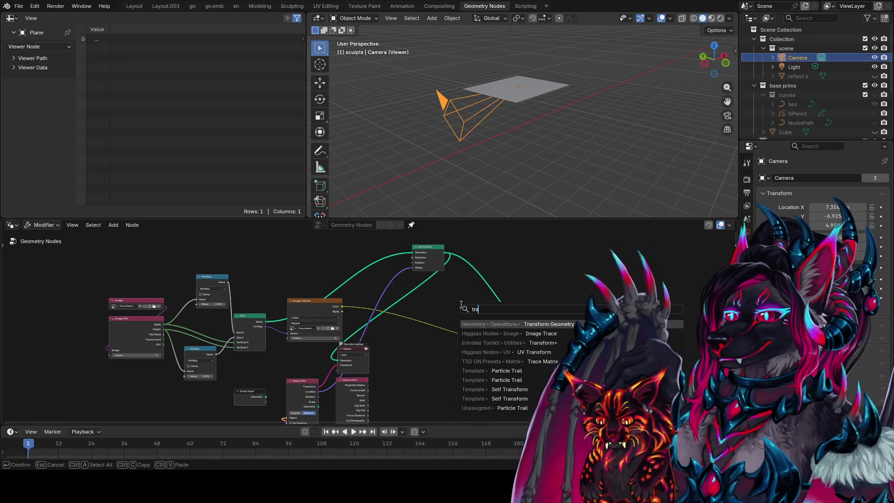
pyautogui.press('Return')
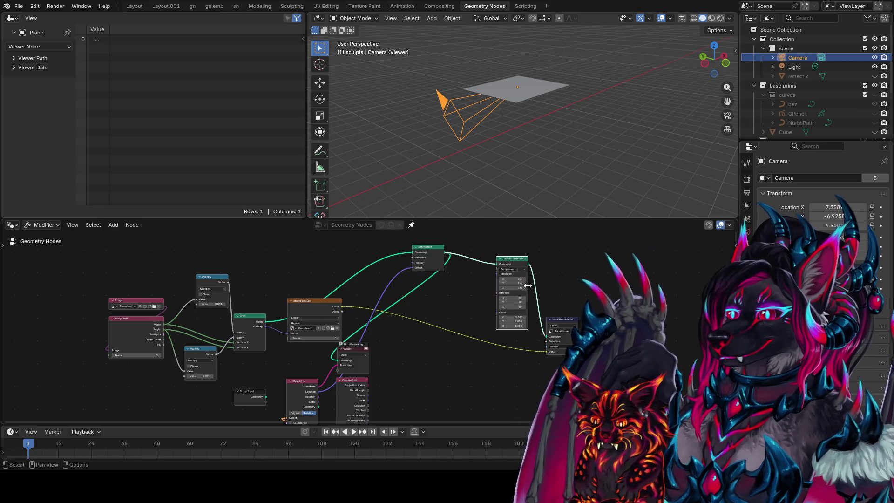
pyautogui.click(510, 289)
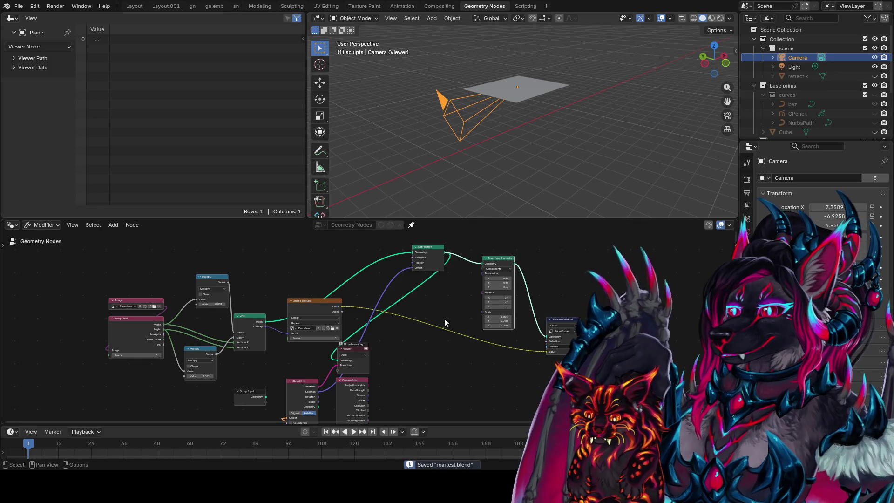
# Make the node editor area taller
pyautogui.scroll(1, 442, 320)
pyautogui.moveTo(387, 298); pyautogui.dragTo(461, 279, button='middle')
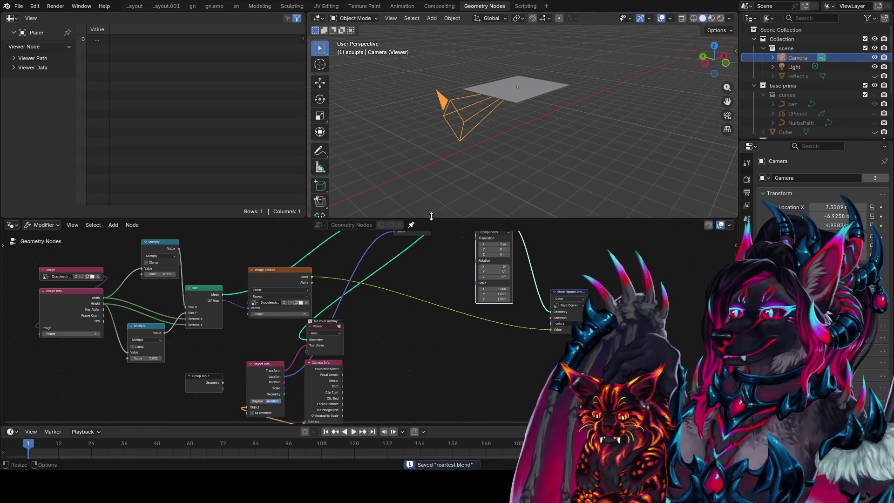
pyautogui.moveTo(431, 219); pyautogui.dragTo(415, 170)
pyautogui.moveTo(416, 254)
pyautogui.mouseDown(button='middle')
pyautogui.moveTo(416, 280)
pyautogui.moveTo(416, 223)
pyautogui.mouseUp(button='middle')
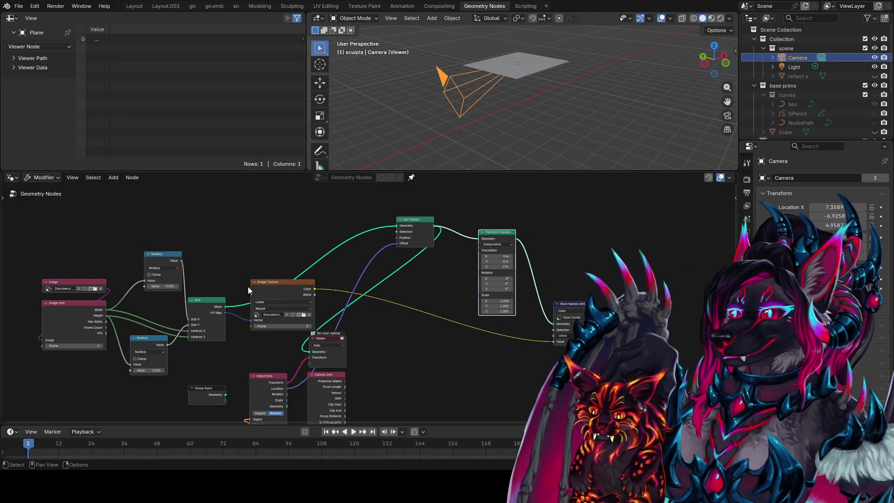
# Move the Image, Image Info and both Multiply nodes up, and save
pyautogui.moveTo(71, 261)
pyautogui.mouseDown()
pyautogui.moveTo(51, 326)
pyautogui.moveTo(51, 279)
pyautogui.mouseUp()
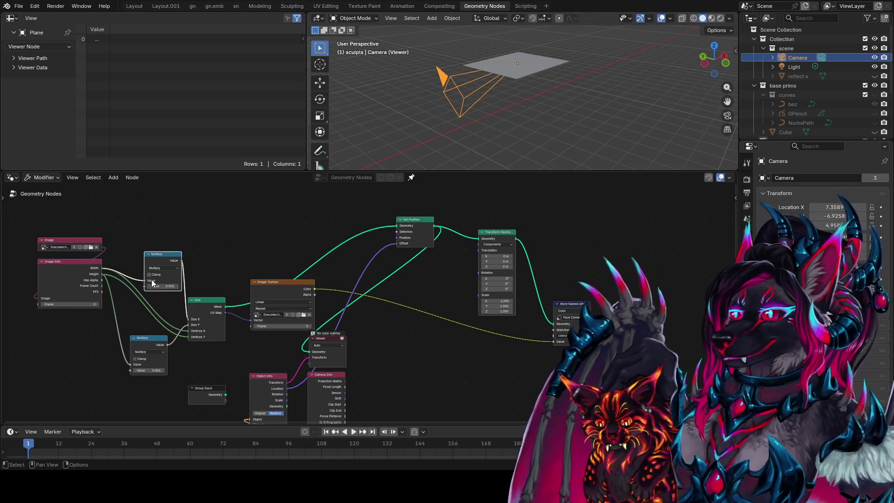
pyautogui.moveTo(149, 343)
pyautogui.mouseDown()
pyautogui.moveTo(175, 186)
pyautogui.moveTo(208, 213)
pyautogui.moveTo(191, 250)
pyautogui.mouseUp()
pyautogui.moveTo(185, 313); pyautogui.dragTo(184, 311)
pyautogui.moveTo(184, 317); pyautogui.dragTo(181, 287)
pyautogui.hotkey('ctrl', 's')
pyautogui.moveTo(244, 301)
pyautogui.mouseDown(button='middle')
pyautogui.moveTo(240, 256)
pyautogui.moveTo(259, 272)
pyautogui.mouseUp(button='middle')
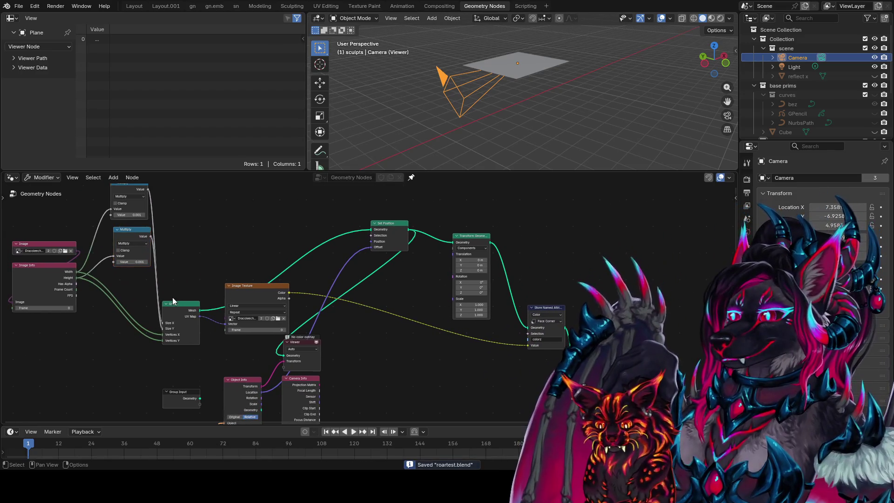
# Place the Grid up-left, Image Texture below it, and shift the camera nodes right and down
pyautogui.moveTo(183, 305); pyautogui.dragTo(147, 281)
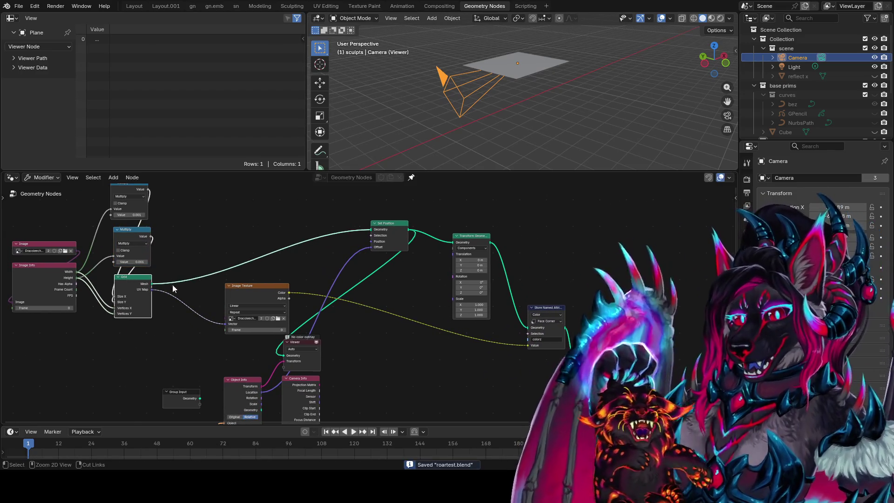
pyautogui.moveTo(251, 296); pyautogui.dragTo(146, 335)
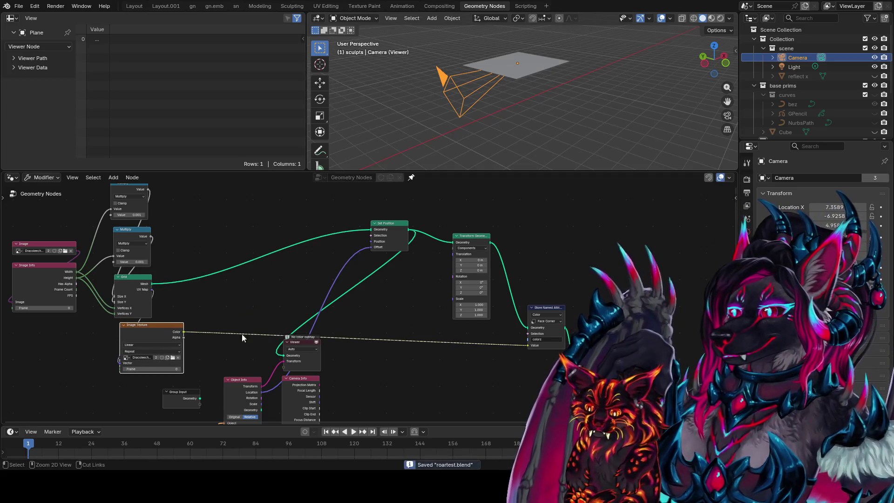
pyautogui.moveTo(230, 333); pyautogui.dragTo(236, 326, button='middle')
pyautogui.moveTo(350, 292); pyautogui.dragTo(371, 233, button='middle')
pyautogui.moveTo(389, 286); pyautogui.dragTo(245, 386)
pyautogui.moveTo(270, 345)
pyautogui.mouseDown()
pyautogui.moveTo(362, 359)
pyautogui.moveTo(314, 363)
pyautogui.mouseUp()
pyautogui.moveTo(174, 260); pyautogui.dragTo(168, 259)
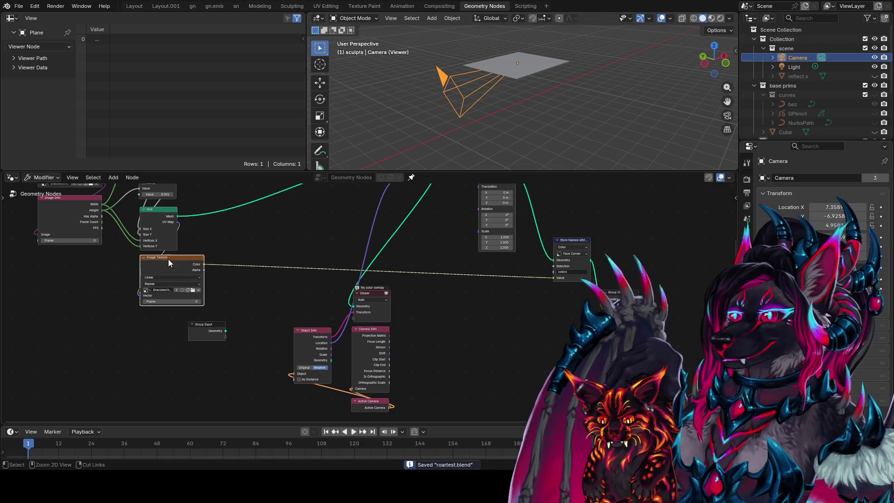
# Move Set Position down-left and place Active Camera beside Object Info
pyautogui.moveTo(321, 243); pyautogui.dragTo(271, 324, button='middle')
pyautogui.moveTo(333, 262); pyautogui.dragTo(203, 316)
pyautogui.moveTo(339, 400); pyautogui.dragTo(395, 258, button='middle')
pyautogui.moveTo(348, 362)
pyautogui.mouseDown()
pyautogui.moveTo(277, 360)
pyautogui.moveTo(294, 344)
pyautogui.moveTo(254, 337)
pyautogui.moveTo(260, 321)
pyautogui.mouseUp()
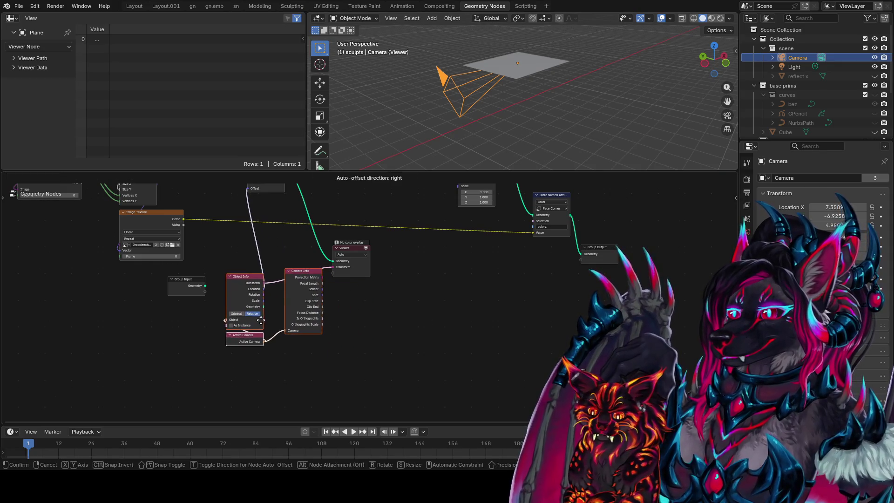
# Confirm the Active Camera placement and preview Transform Geometry's output in the Viewer
pyautogui.click(260, 321)
pyautogui.moveTo(342, 305); pyautogui.dragTo(278, 407, button='middle')
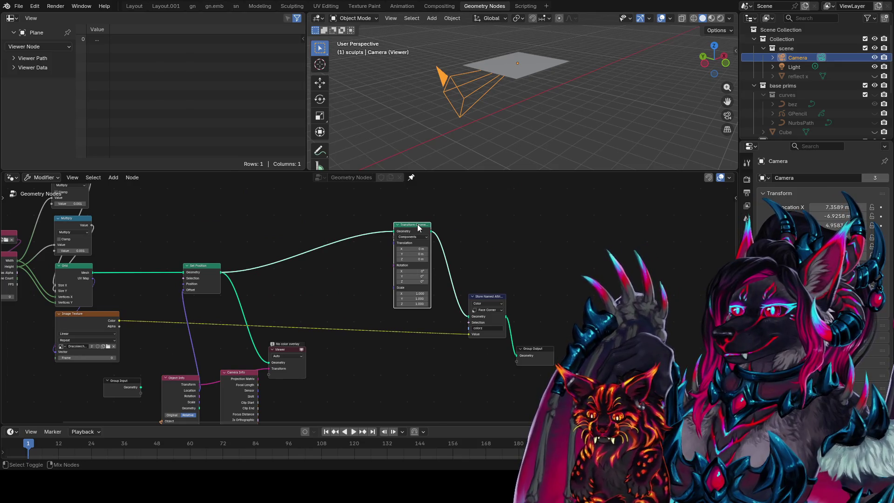
pyautogui.keyDown('ctrl'); pyautogui.keyDown('shift'); pyautogui.click(419, 227); pyautogui.keyUp('shift'); pyautogui.keyUp('ctrl')
pyautogui.moveTo(333, 293); pyautogui.dragTo(384, 254, button='middle')
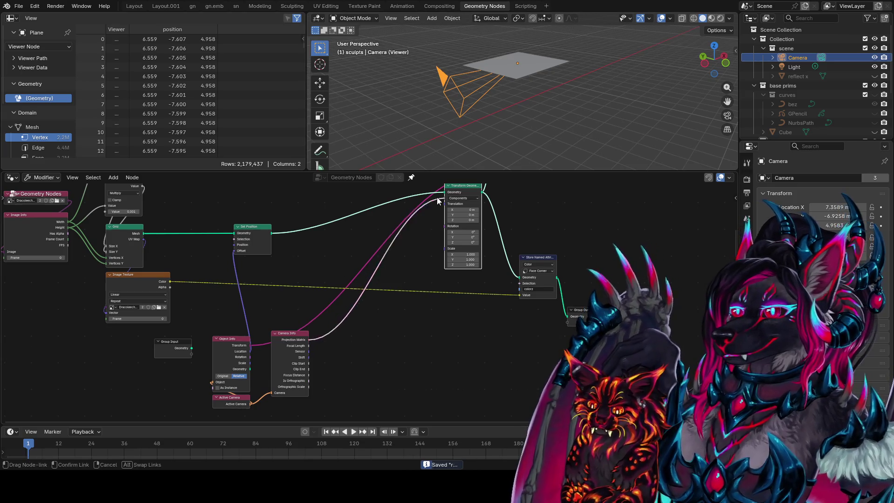
# Switch Transform Geometry to Matrix mode and feed it the camera's Object Info transform
pyautogui.click(463, 200)
pyautogui.click(462, 208)
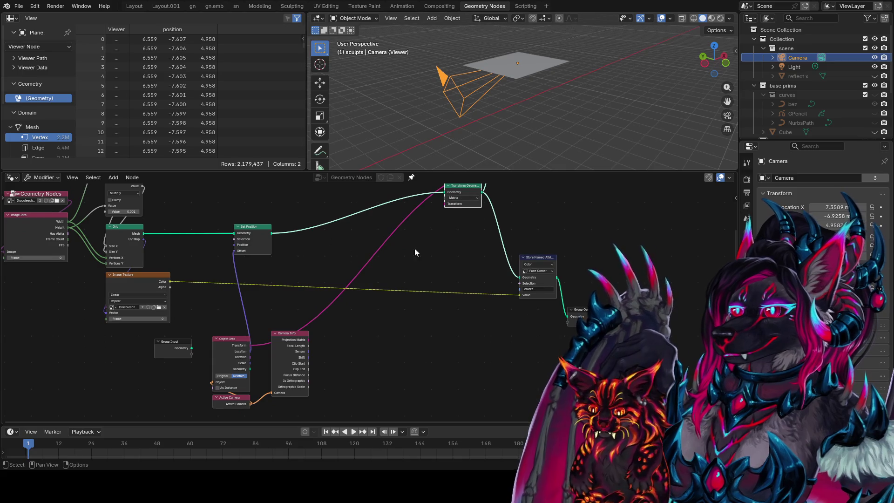
pyautogui.moveTo(446, 211); pyautogui.dragTo(446, 210)
pyautogui.moveTo(447, 122)
pyautogui.mouseDown(button='middle')
pyautogui.moveTo(445, 105)
pyautogui.moveTo(396, 111)
pyautogui.moveTo(491, 115)
pyautogui.moveTo(611, 43)
pyautogui.moveTo(457, 71)
pyautogui.moveTo(452, 144)
pyautogui.moveTo(492, 135)
pyautogui.moveTo(520, 149)
pyautogui.moveTo(521, 116)
pyautogui.moveTo(496, 144)
pyautogui.moveTo(471, 151)
pyautogui.moveTo(470, 124)
pyautogui.moveTo(491, 83)
pyautogui.moveTo(569, 104)
pyautogui.moveTo(562, 163)
pyautogui.moveTo(485, 60)
pyautogui.moveTo(639, 71)
pyautogui.moveTo(585, 94)
pyautogui.moveTo(463, 209)
pyautogui.mouseUp(button='middle')
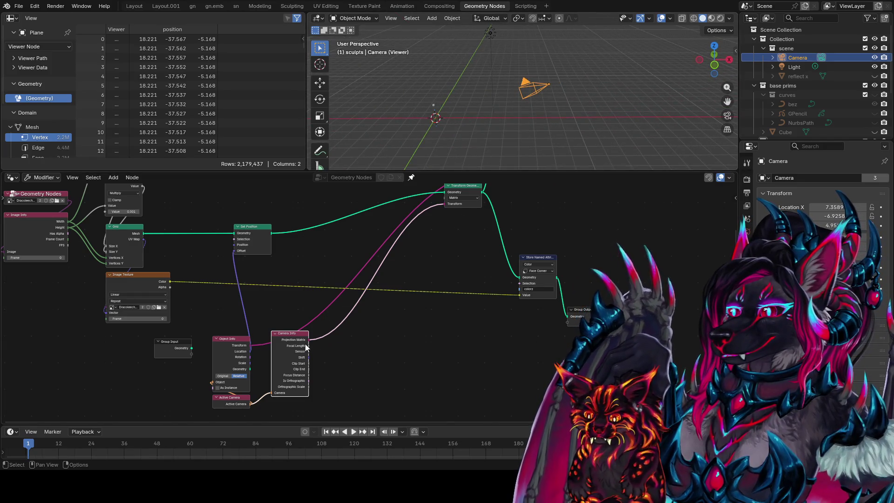
pyautogui.moveTo(303, 339)
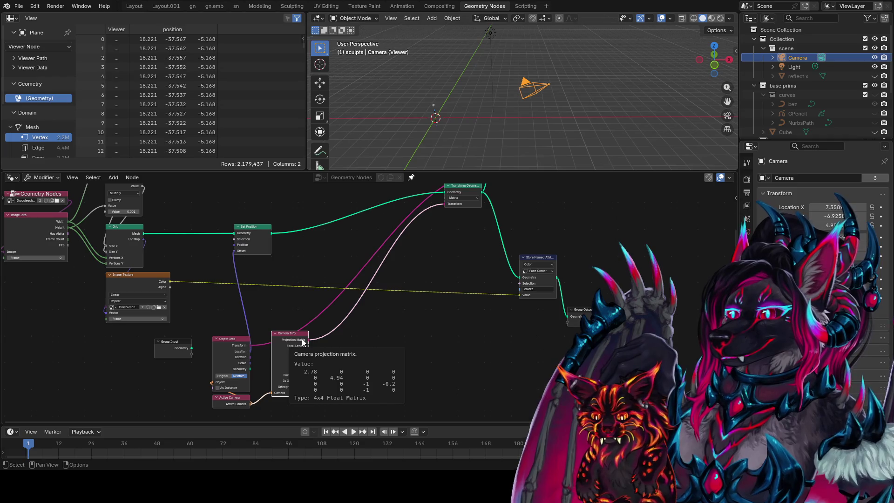
pyautogui.moveTo(250, 347); pyautogui.dragTo(443, 206)
pyautogui.moveTo(532, 156)
pyautogui.mouseDown(button='middle')
pyautogui.moveTo(537, 110)
pyautogui.moveTo(488, 109)
pyautogui.moveTo(549, 130)
pyautogui.moveTo(536, 154)
pyautogui.mouseUp(button='middle')
# Mute the Set Position node and route Transform Geometry's output into the Viewer
pyautogui.moveTo(518, 227); pyautogui.dragTo(482, 294, button='middle')
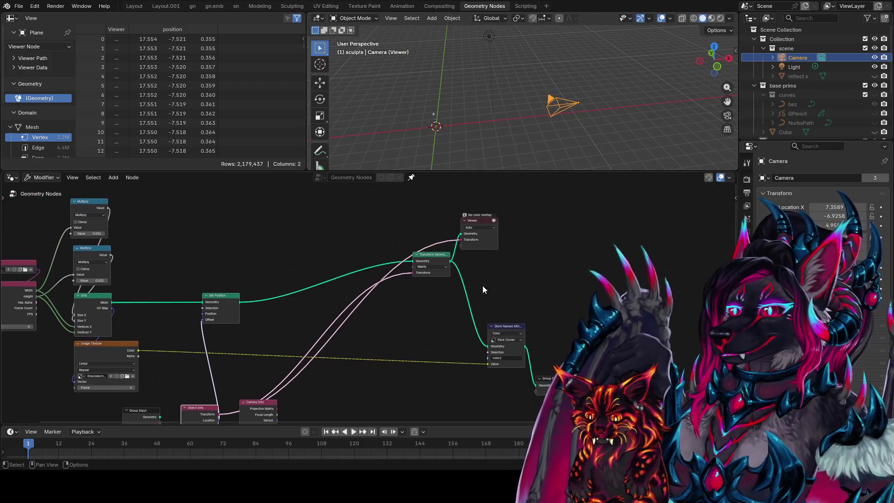
pyautogui.moveTo(460, 240); pyautogui.dragTo(420, 238)
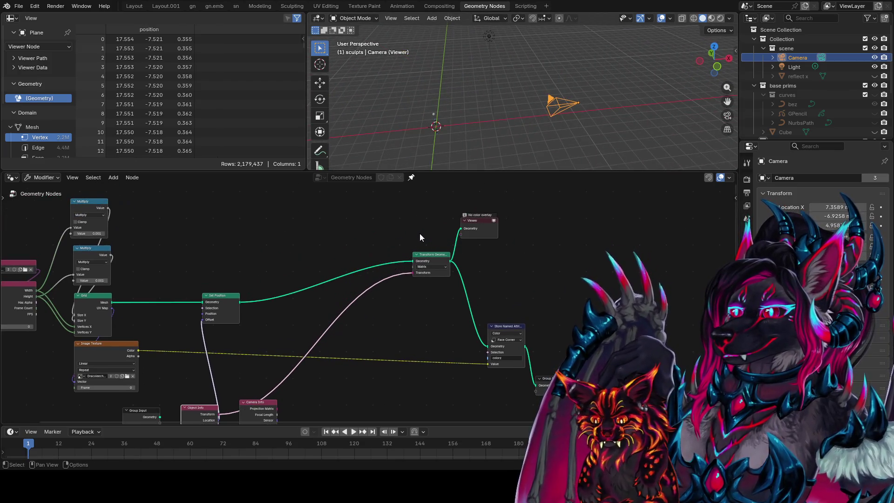
pyautogui.keyDown('ctrl'); pyautogui.keyDown('shift'); pyautogui.click(238, 300); pyautogui.keyUp('shift'); pyautogui.keyUp('ctrl')
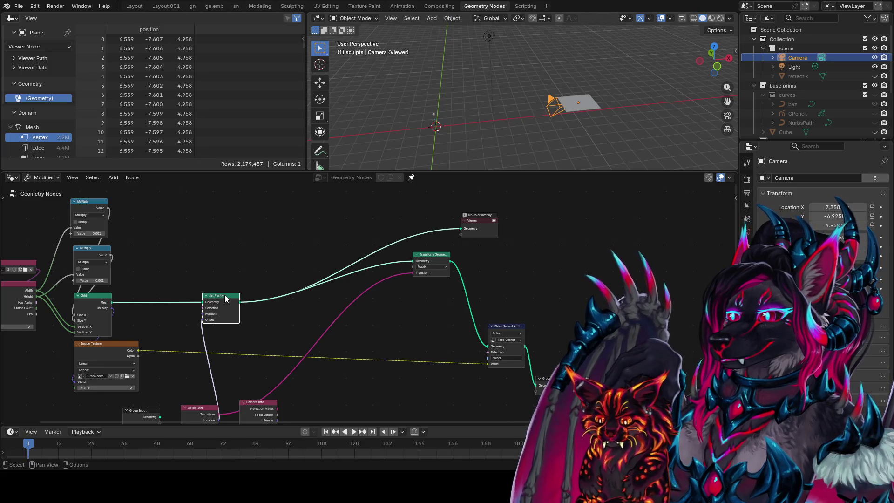
pyautogui.press('m')
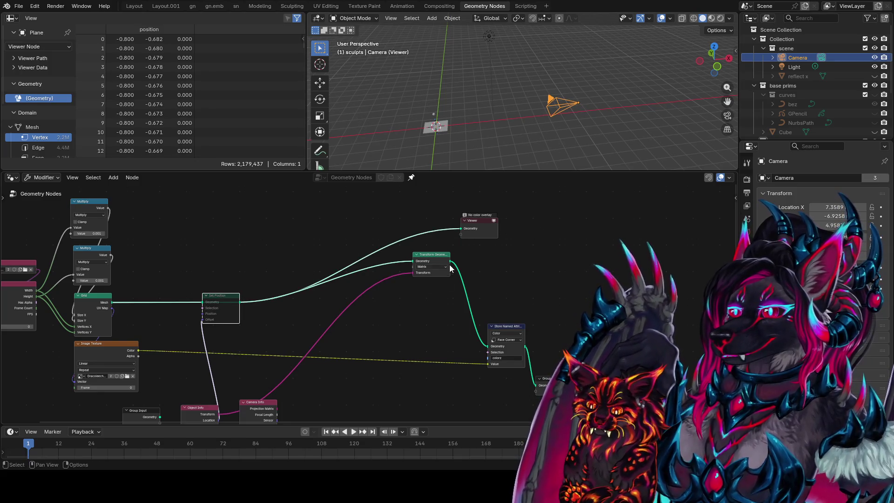
pyautogui.keyDown('ctrl'); pyautogui.keyDown('shift'); pyautogui.click(445, 264); pyautogui.keyUp('shift'); pyautogui.keyUp('ctrl')
pyautogui.moveTo(582, 116)
pyautogui.mouseDown(button='middle')
pyautogui.moveTo(614, 121)
pyautogui.moveTo(615, 130)
pyautogui.mouseUp(button='middle')
# Move Transform Geometry left, check the plane at the camera, and save the file
pyautogui.moveTo(483, 249)
pyautogui.mouseDown(button='middle')
pyautogui.moveTo(435, 295)
pyautogui.moveTo(431, 228)
pyautogui.mouseUp(button='middle')
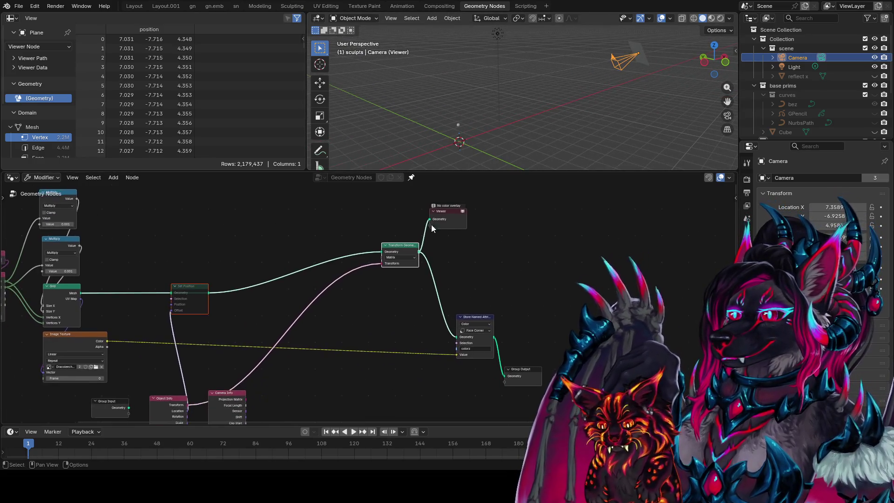
pyautogui.moveTo(412, 250); pyautogui.dragTo(318, 257)
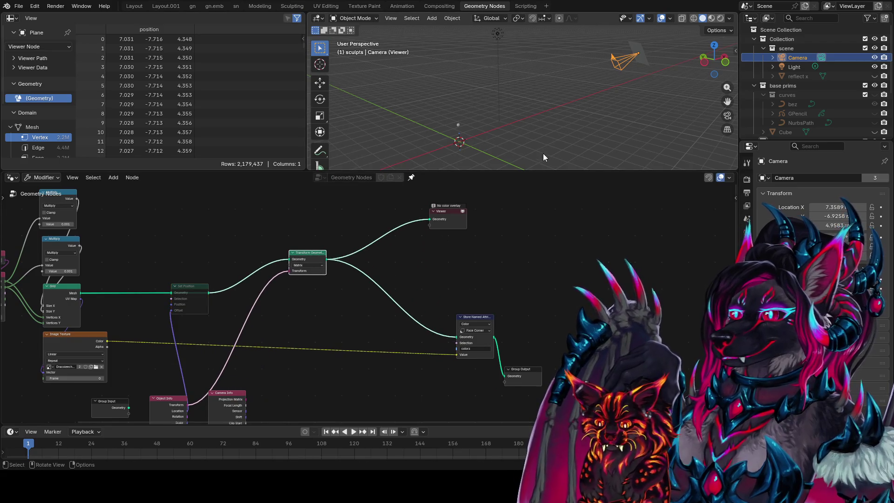
pyautogui.moveTo(606, 130)
pyautogui.mouseDown(button='middle')
pyautogui.moveTo(508, 143)
pyautogui.moveTo(450, 192)
pyautogui.mouseUp(button='middle')
pyautogui.hotkey('ctrl', 's')
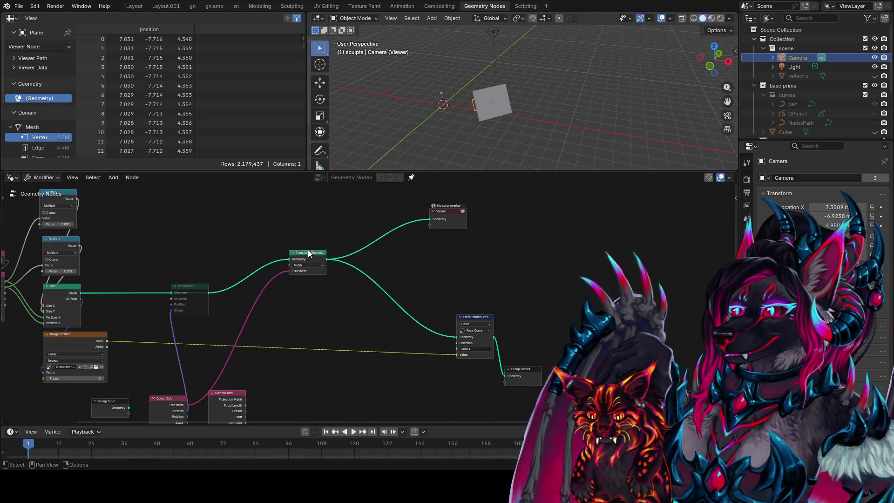
pyautogui.moveTo(280, 283); pyautogui.dragTo(287, 256, button='middle')
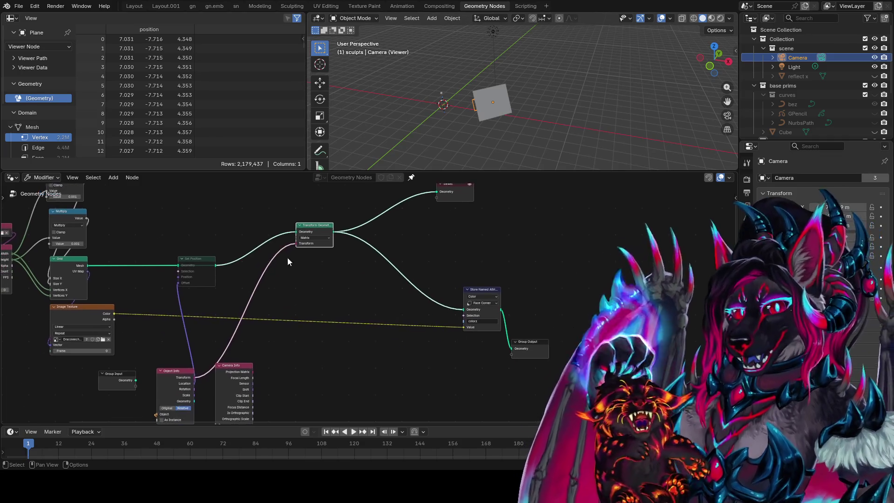
# Reposition the Transform Geometry node in the tree and save the file
pyautogui.press('g')
pyautogui.click(205, 290)
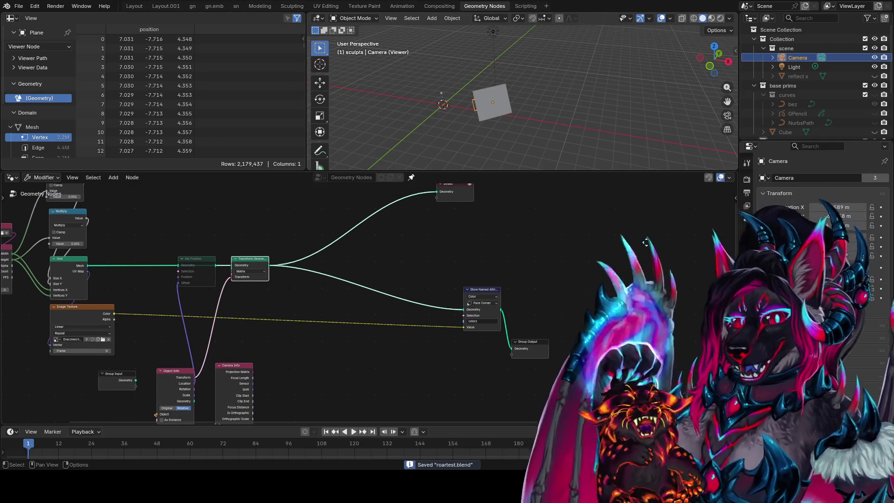
pyautogui.moveTo(206, 289); pyautogui.dragTo(132, 290, button='middle')
pyautogui.hotkey('ctrl', 's')
pyautogui.rightClick(747, 219)
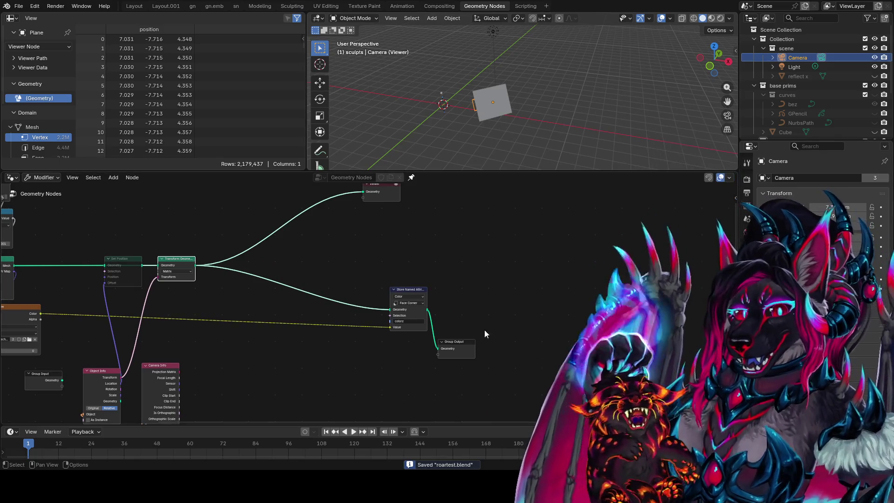
pyautogui.keyDown('ctrl'); pyautogui.hscroll(-10, 502, 340); pyautogui.keyUp('ctrl')
pyautogui.scroll(1, 577, 254)
pyautogui.moveTo(577, 259); pyautogui.dragTo(528, 300, button='middle')
pyautogui.hotkey('ctrl', 's')
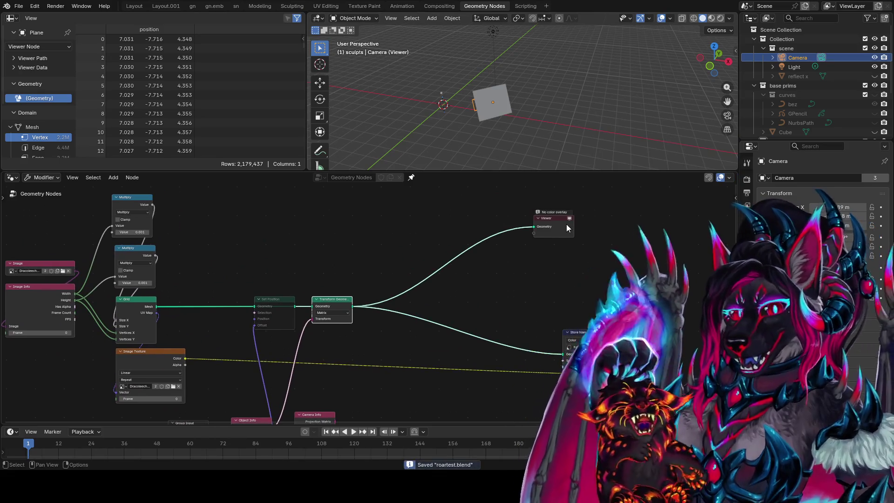
# Place Store Named Attribute below Transform Geometry, save, and view through the camera
pyautogui.moveTo(571, 332); pyautogui.dragTo(321, 334)
pyautogui.keyDown('shift'); pyautogui.scroll(-2, 513, 302); pyautogui.keyUp('shift')
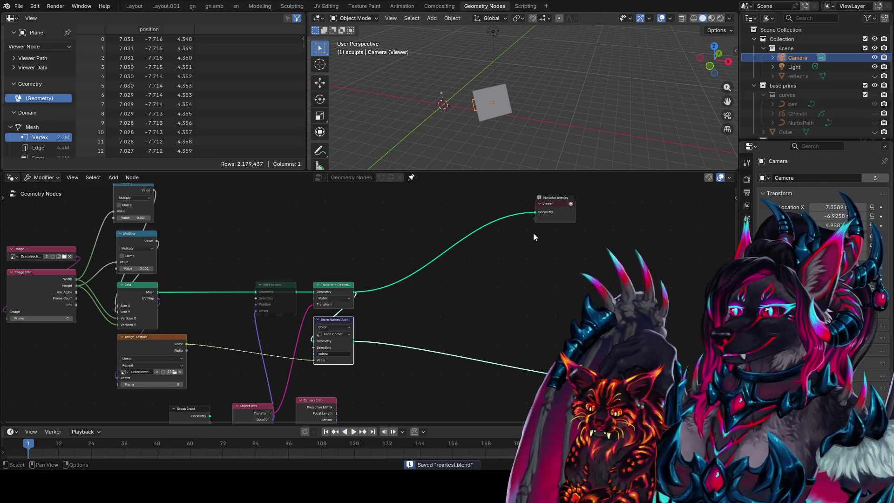
pyautogui.moveTo(490, 140)
pyautogui.mouseDown(button='middle')
pyautogui.moveTo(545, 114)
pyautogui.moveTo(625, 118)
pyautogui.moveTo(580, 102)
pyautogui.mouseUp(button='middle')
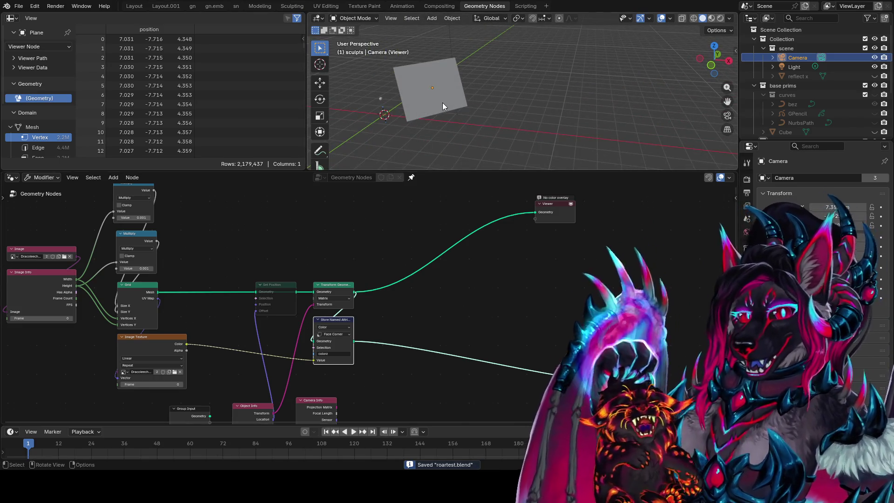
pyautogui.moveTo(396, 314)
pyautogui.mouseDown(button='middle')
pyautogui.moveTo(399, 289)
pyautogui.moveTo(422, 280)
pyautogui.mouseUp(button='middle')
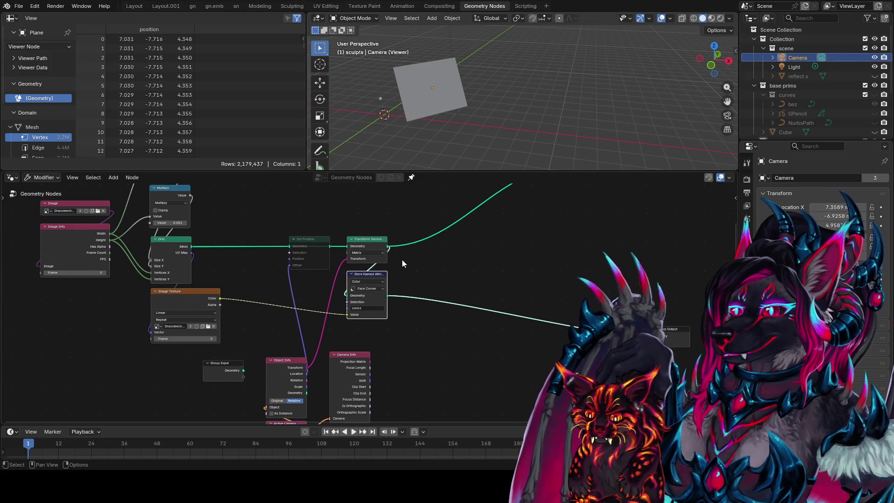
pyautogui.moveTo(373, 274)
pyautogui.mouseDown()
pyautogui.moveTo(401, 282)
pyautogui.moveTo(370, 280)
pyautogui.mouseUp()
pyautogui.hotkey('ctrl', 's')
pyautogui.moveTo(429, 214); pyautogui.dragTo(399, 259, button='middle')
pyautogui.moveTo(482, 161)
pyautogui.mouseDown(button='middle')
pyautogui.moveTo(513, 127)
pyautogui.moveTo(557, 112)
pyautogui.mouseUp(button='middle')
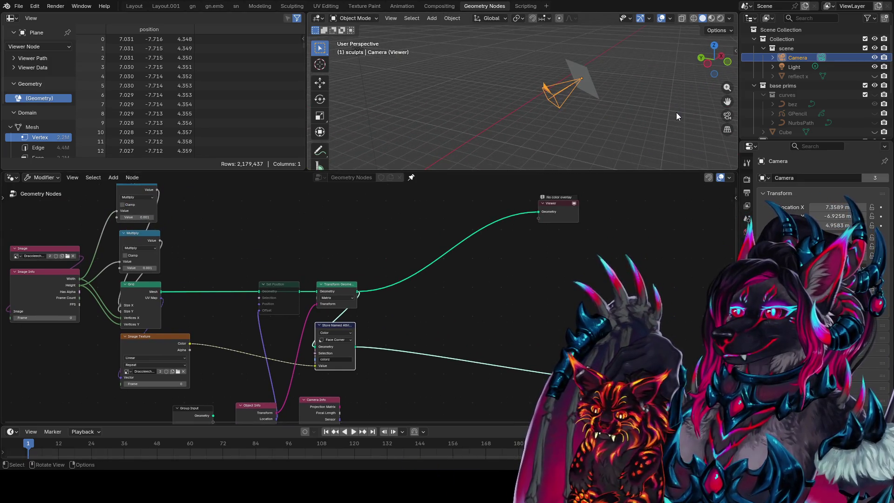
pyautogui.press('KP_0')
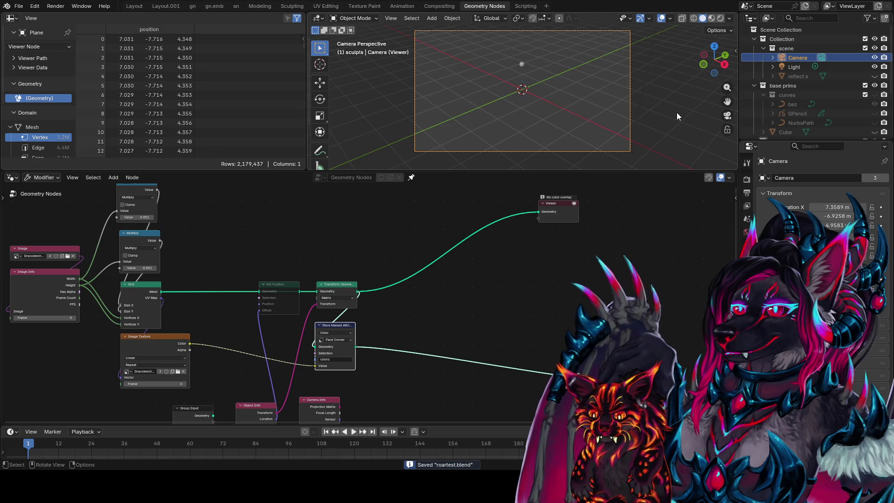
# Duplicate Transform Geometry, set the copy to Components, and insert it after Store Named Attribute
pyautogui.click(342, 288)
pyautogui.hotkey('shift', 'd')
pyautogui.click(515, 284)
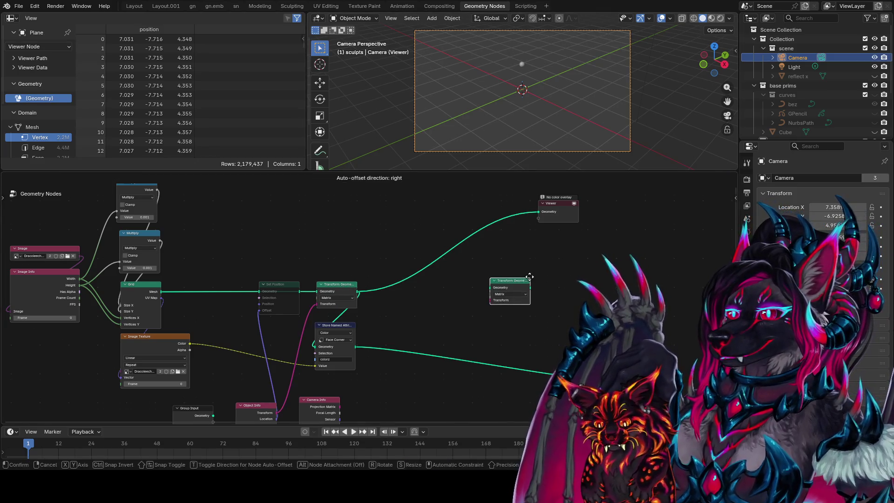
pyautogui.click(510, 293)
pyautogui.click(507, 311)
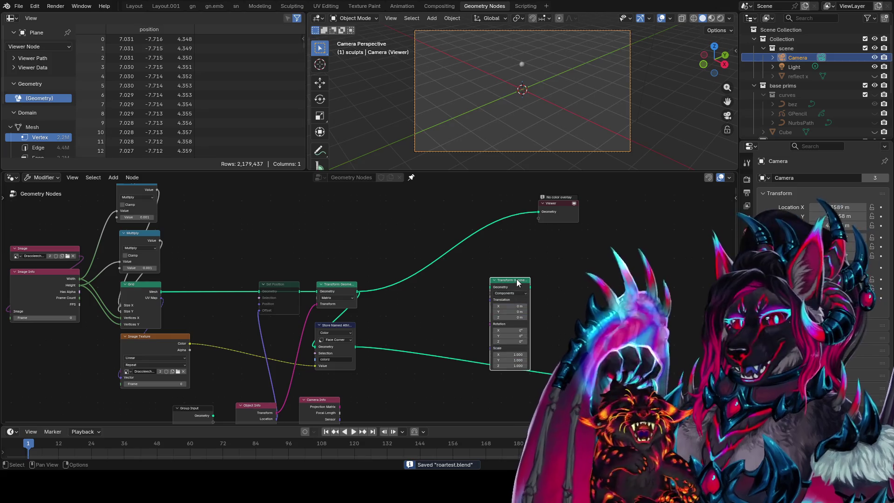
pyautogui.moveTo(505, 285)
pyautogui.mouseDown()
pyautogui.moveTo(439, 328)
pyautogui.moveTo(444, 294)
pyautogui.mouseUp()
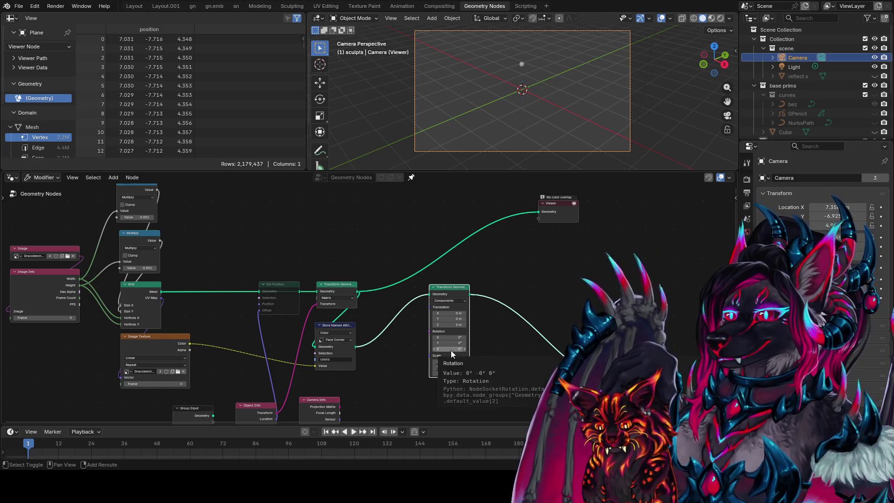
# Try Z and X translation offsets on the duplicate, resetting both to zero
pyautogui.moveTo(452, 324); pyautogui.dragTo(457, 325)
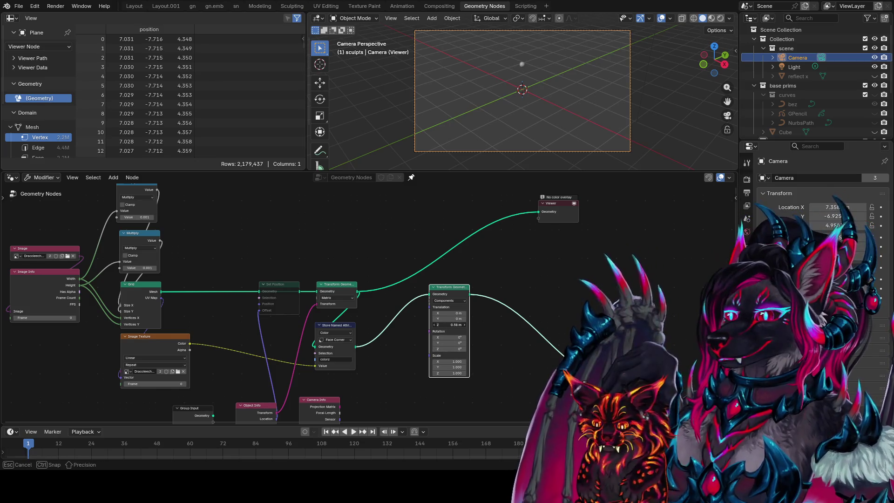
pyautogui.press('Escape')
pyautogui.moveTo(463, 315)
pyautogui.mouseDown()
pyautogui.moveTo(476, 315)
pyautogui.moveTo(468, 313)
pyautogui.mouseUp()
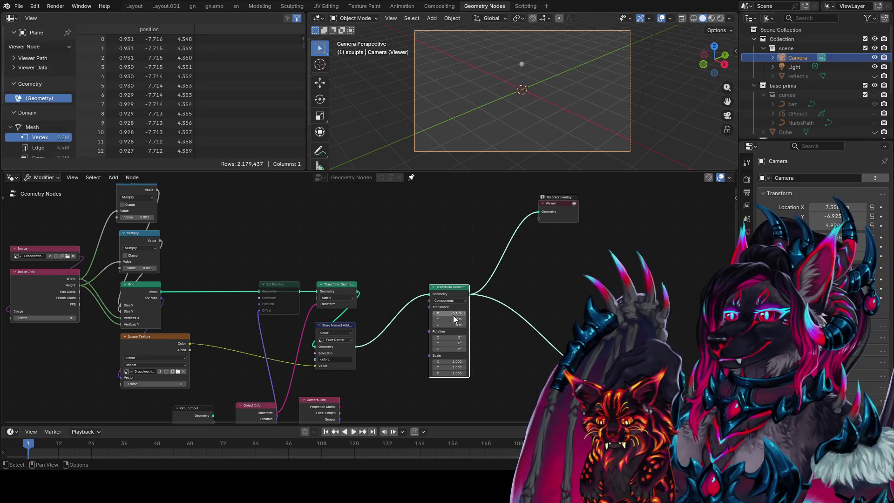
pyautogui.press('BackSpace')
pyautogui.scroll(-2, 512, 66)
pyautogui.moveTo(513, 66)
pyautogui.mouseDown(button='middle')
pyautogui.moveTo(574, 88)
pyautogui.moveTo(619, 82)
pyautogui.moveTo(605, 103)
pyautogui.mouseUp(button='middle')
pyautogui.moveTo(455, 325)
pyautogui.mouseDown()
pyautogui.moveTo(466, 325)
pyautogui.moveTo(455, 326)
pyautogui.mouseUp()
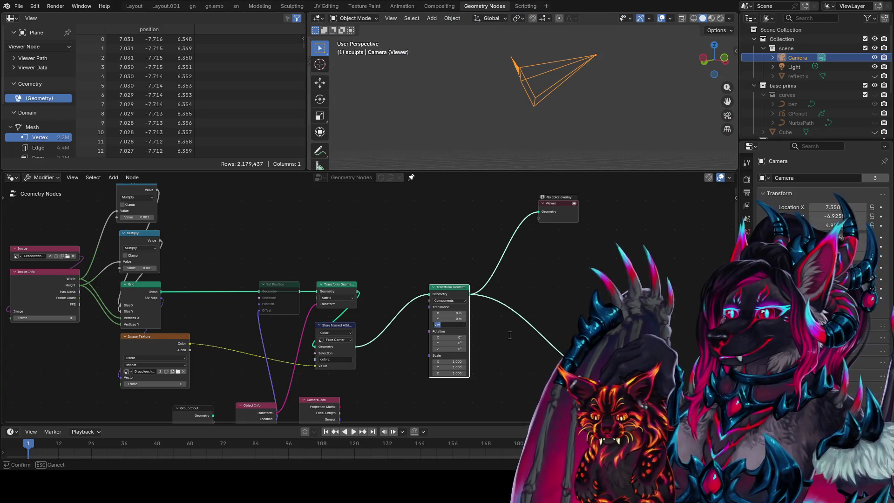
pyautogui.press('BackSpace')
# Shift the geometry along Y, then set Translation Y back to 0
pyautogui.moveTo(554, 100); pyautogui.dragTo(558, 135, button='middle')
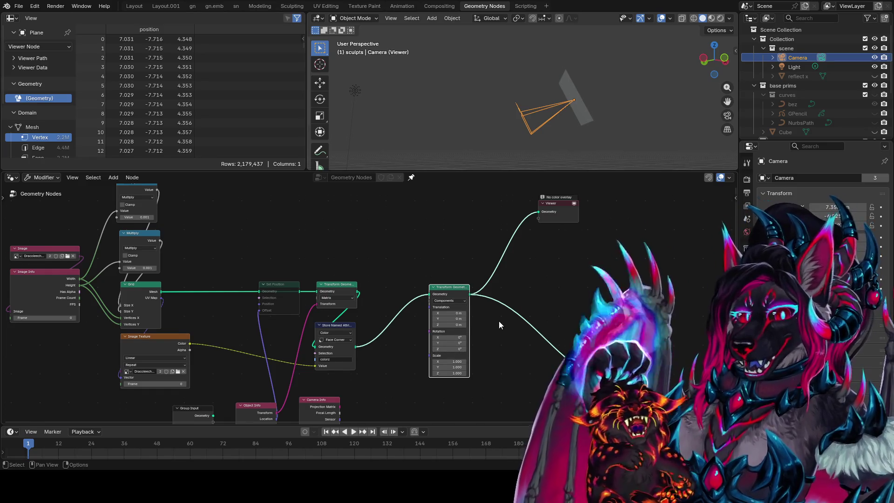
pyautogui.scroll(-2, 499, 322)
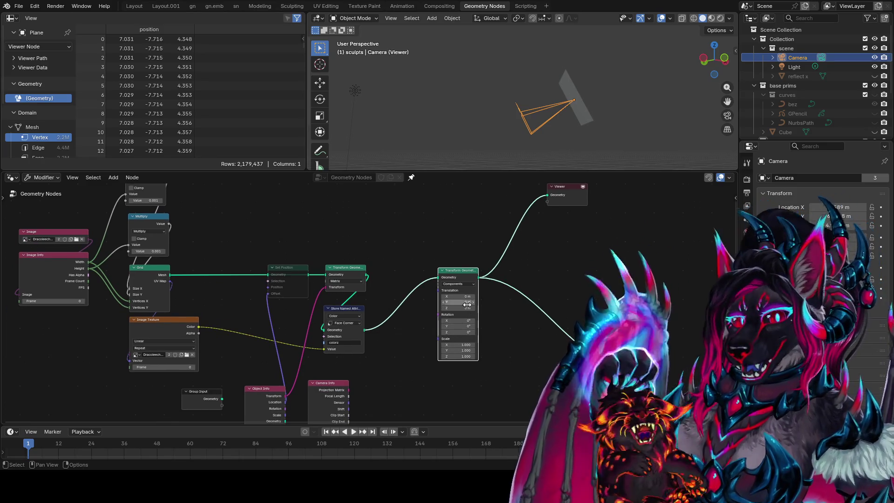
pyautogui.moveTo(462, 302)
pyautogui.mouseDown()
pyautogui.moveTo(451, 302)
pyautogui.moveTo(477, 303)
pyautogui.mouseUp()
pyautogui.moveTo(521, 125); pyautogui.dragTo(628, 120, button='middle')
pyautogui.click(462, 303)
pyautogui.write('0')
pyautogui.press('Return')
# Move the second Transform Geometry node up-right and duplicate the Set Position node
pyautogui.moveTo(474, 273)
pyautogui.mouseDown()
pyautogui.moveTo(498, 263)
pyautogui.moveTo(492, 260)
pyautogui.mouseUp()
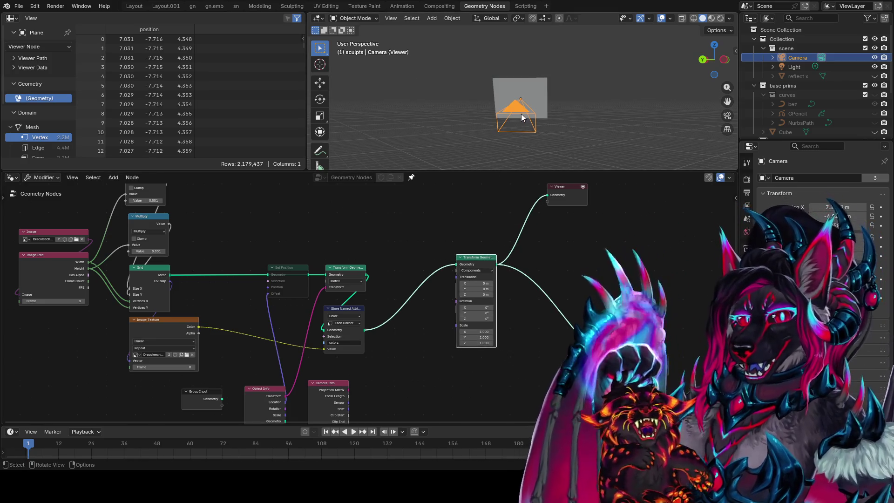
pyautogui.moveTo(481, 264)
pyautogui.mouseDown()
pyautogui.moveTo(513, 199)
pyautogui.moveTo(513, 254)
pyautogui.mouseUp()
pyautogui.moveTo(430, 311); pyautogui.dragTo(409, 297, button='middle')
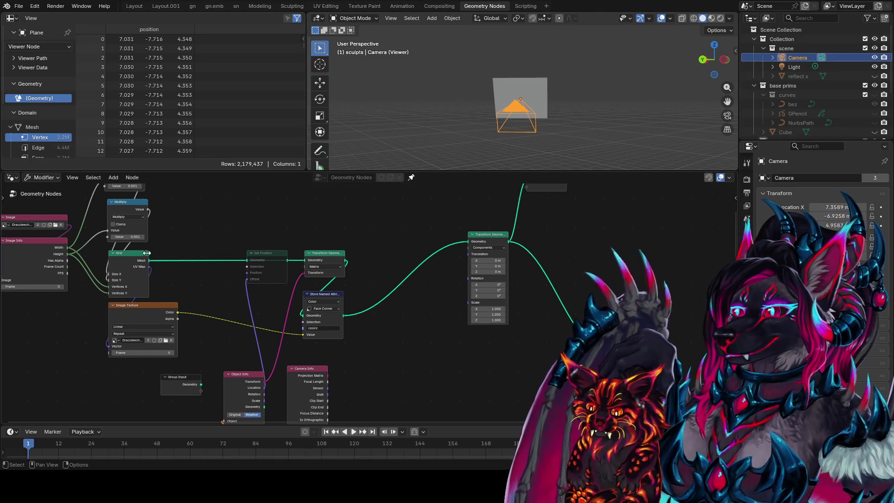
pyautogui.hotkey('shift', 'd')
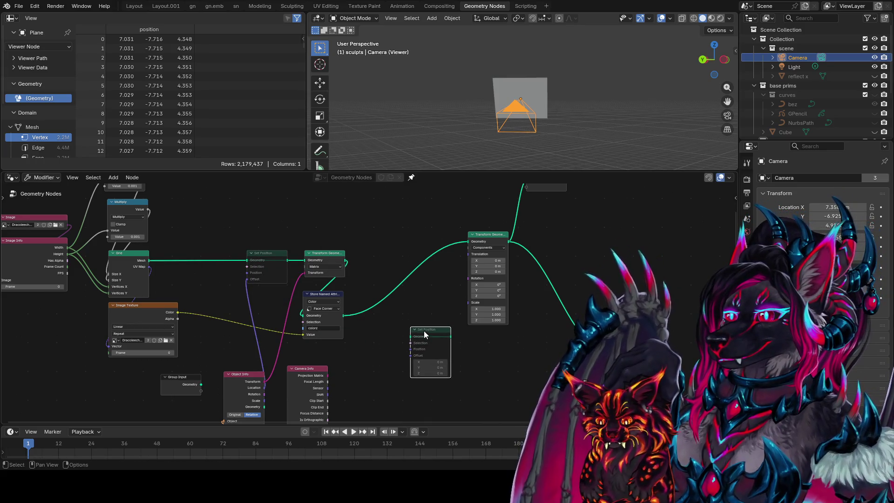
# Unmute the new Set Position node and add a Separate Transform node
pyautogui.moveTo(341, 329)
pyautogui.mouseDown(button='middle')
pyautogui.moveTo(330, 308)
pyautogui.moveTo(345, 281)
pyautogui.moveTo(351, 292)
pyautogui.mouseUp(button='middle')
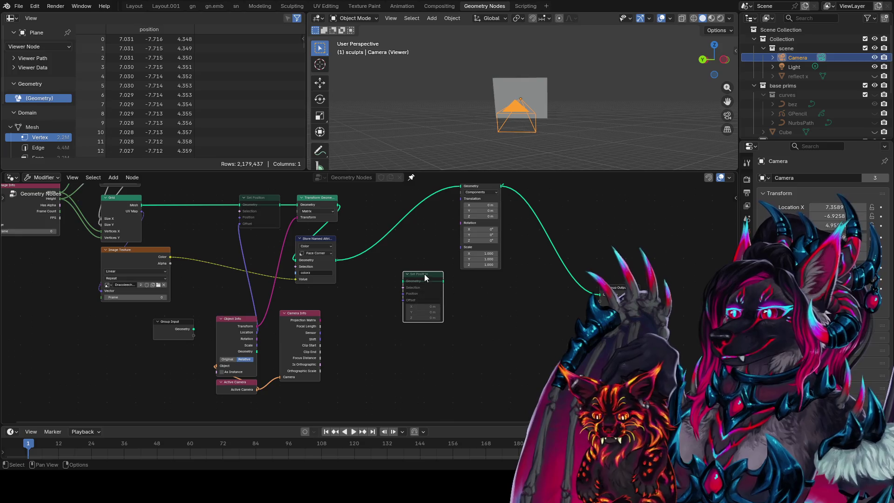
pyautogui.press('m')
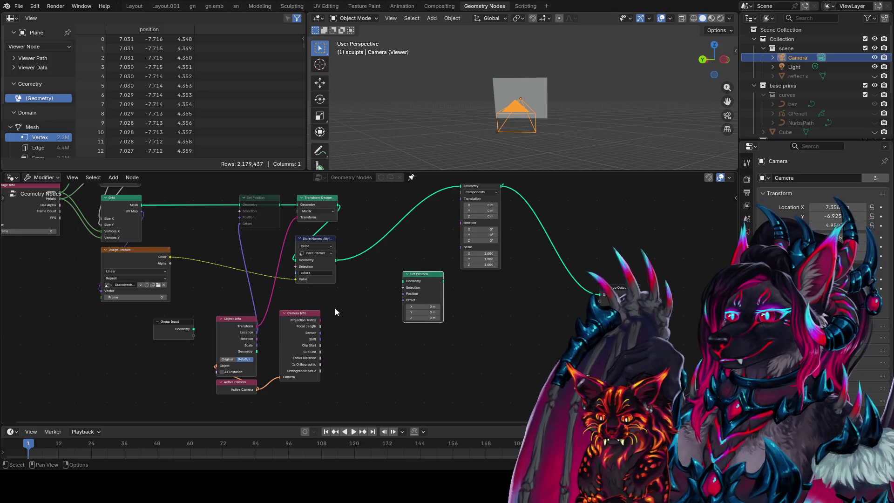
pyautogui.hotkey('shift', 'a')
pyautogui.write('separate tra')
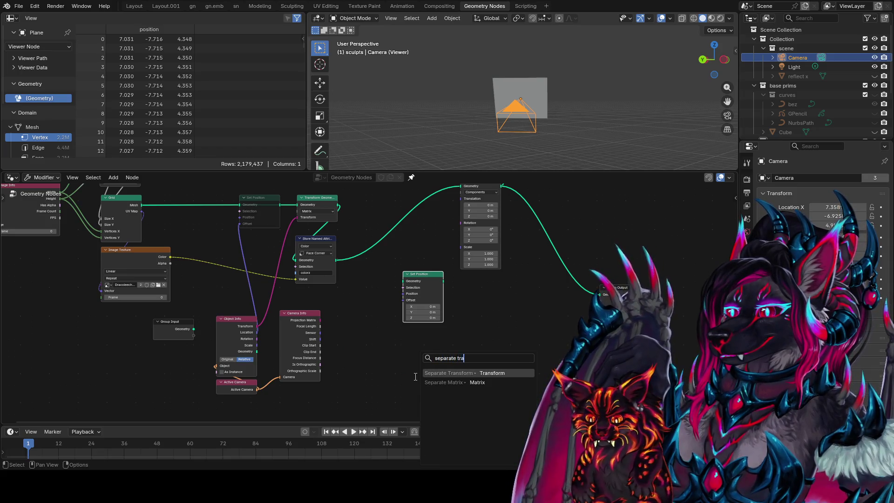
pyautogui.press('Return')
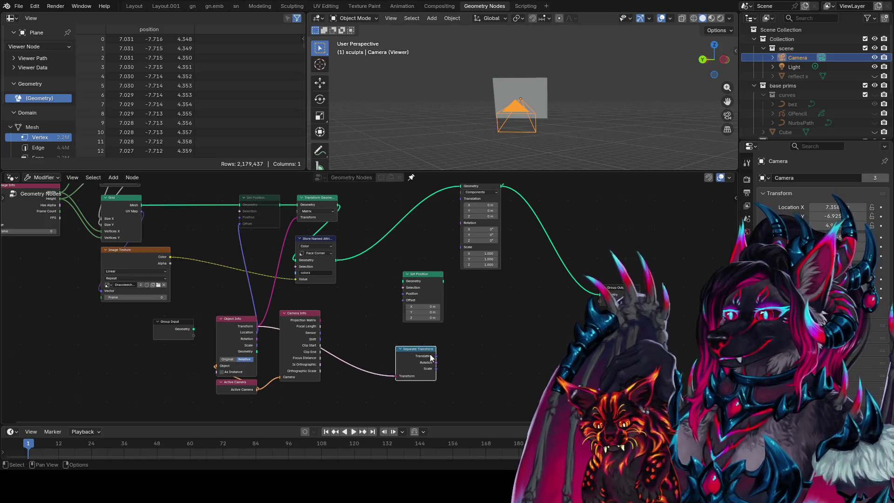
# Add a Separate XYZ node and arrange it beside Separate Transform
pyautogui.hotkey('shift', 'a')
pyautogui.moveTo(468, 356)
pyautogui.write('separ')
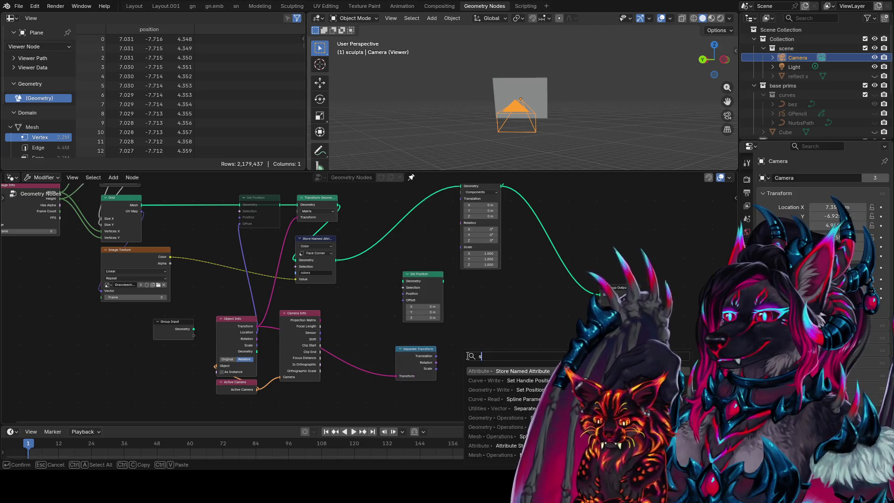
pyautogui.press('Return')
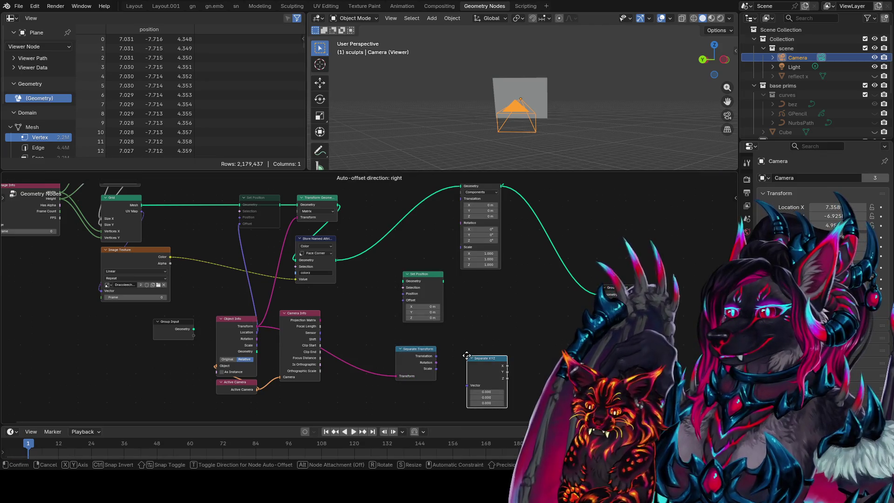
pyautogui.click(470, 358)
pyautogui.moveTo(402, 353); pyautogui.dragTo(380, 360)
pyautogui.click(381, 359)
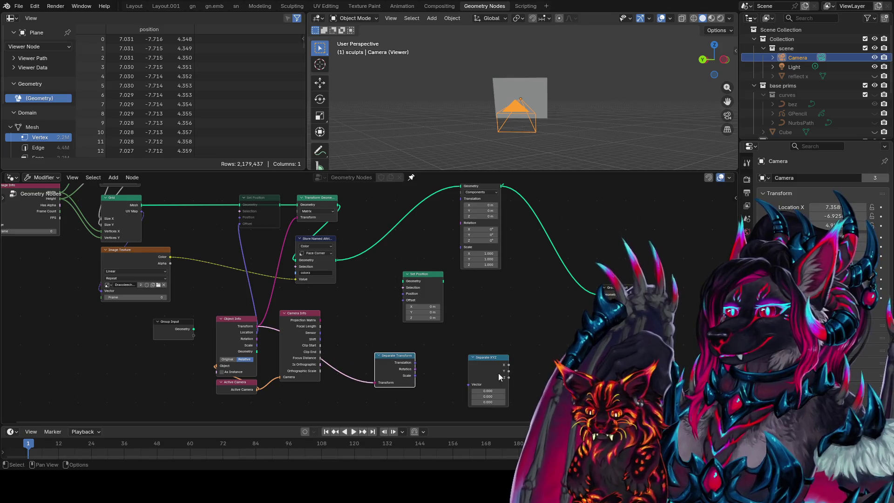
pyautogui.moveTo(495, 356); pyautogui.dragTo(513, 331)
# Add a Combine XYZ node and lay it out next to Separate XYZ
pyautogui.write('combi')
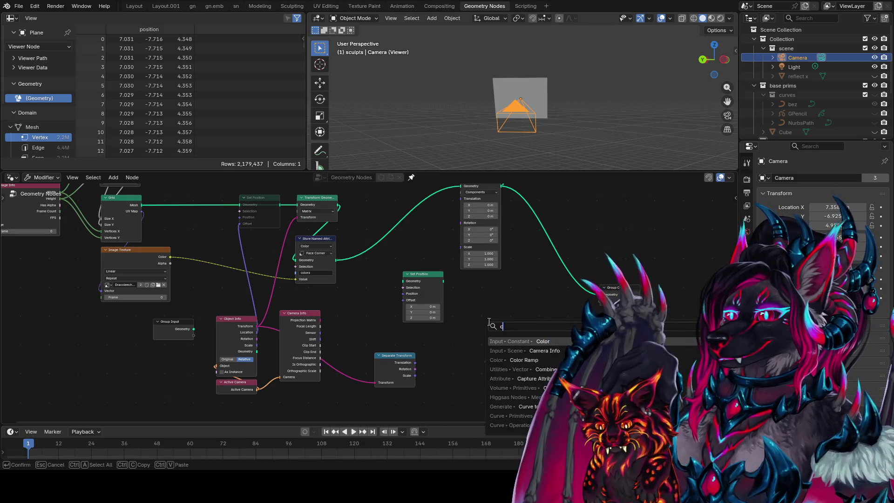
pyautogui.press('Return')
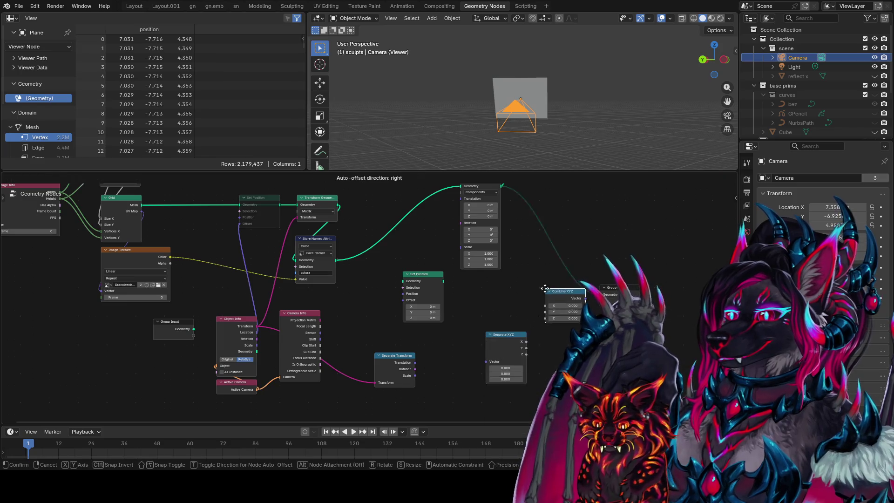
pyautogui.click(534, 339)
pyautogui.hotkey('shift', 'a')
pyautogui.write('combine t')
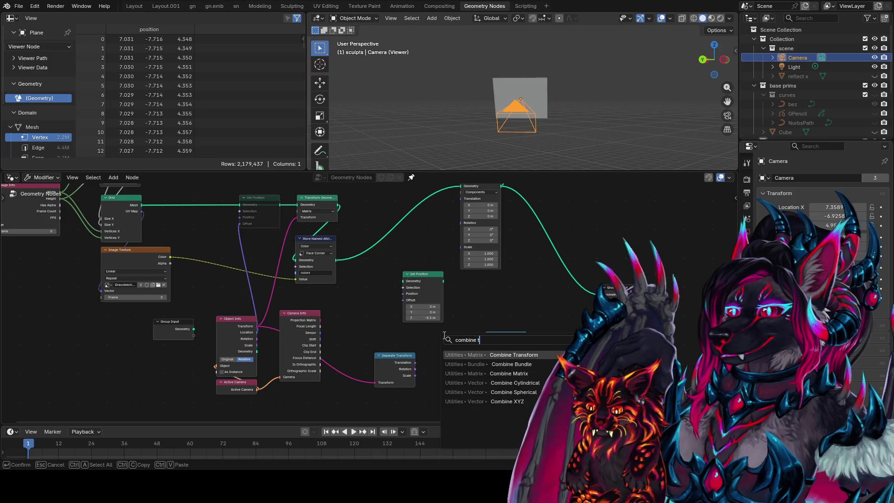
pyautogui.press('Escape')
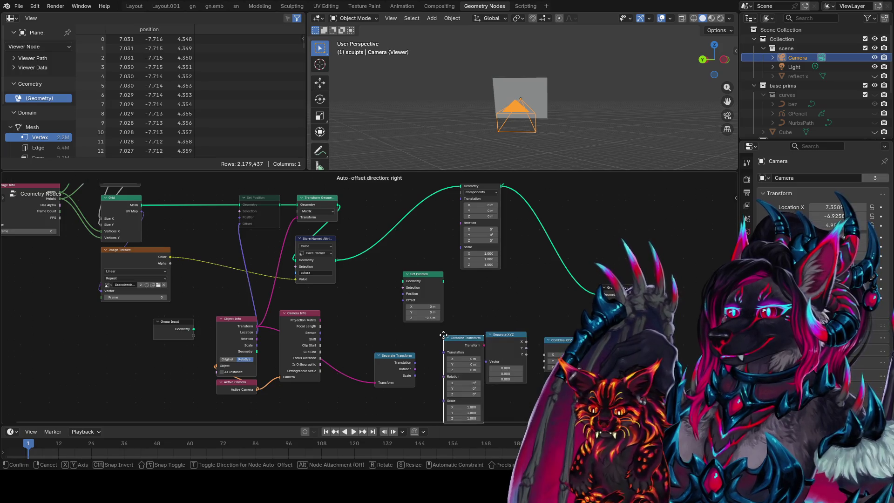
pyautogui.moveTo(553, 342); pyautogui.dragTo(544, 317, button='middle')
pyautogui.moveTo(485, 320); pyautogui.dragTo(451, 329)
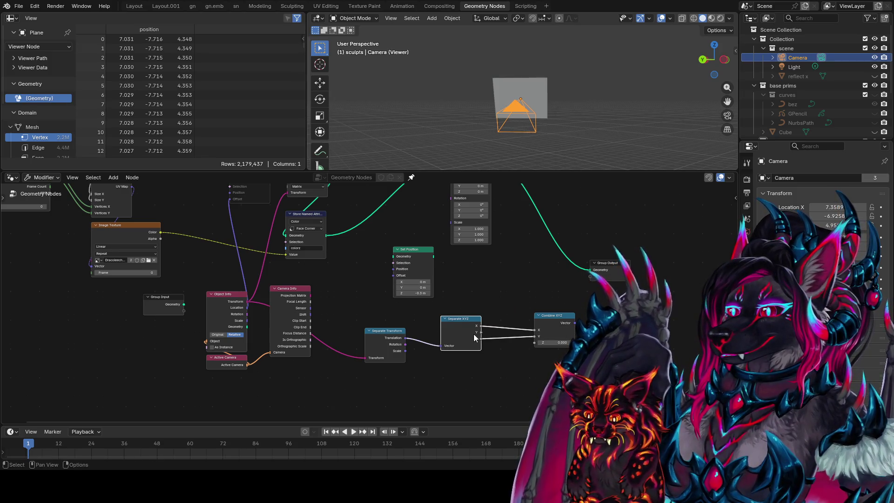
pyautogui.moveTo(562, 322); pyautogui.dragTo(556, 312)
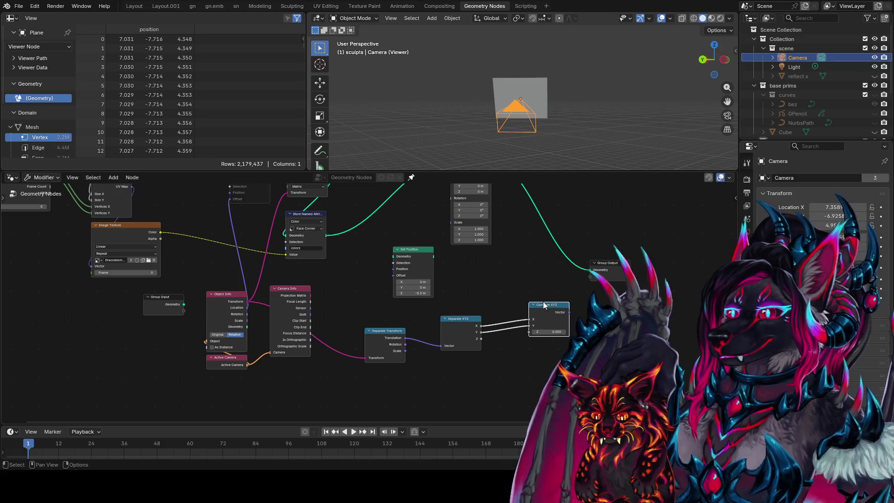
# Drag links from Separate Transform's Rotation and Scale outputs toward the XYZ nodes
pyautogui.moveTo(405, 344); pyautogui.dragTo(564, 358)
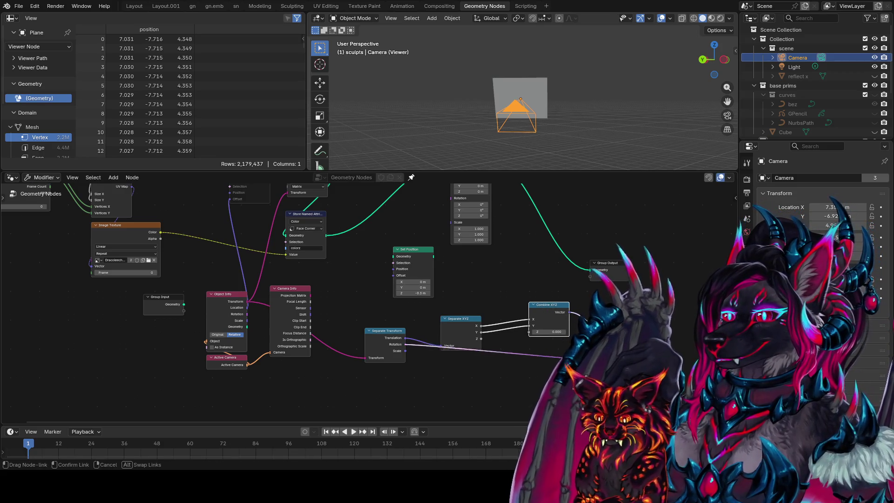
pyautogui.moveTo(406, 350); pyautogui.dragTo(583, 349)
pyautogui.moveTo(496, 294); pyautogui.dragTo(485, 368, button='middle')
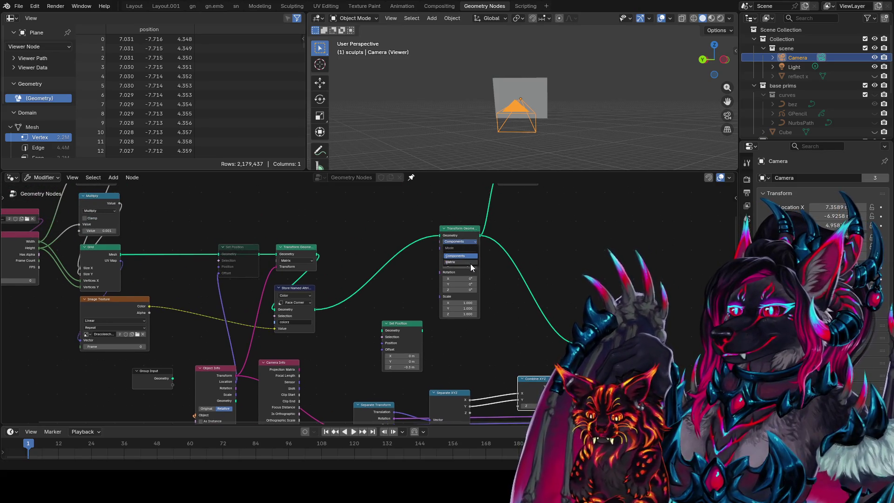
# Set Transform Geometry to Matrix, link the transform in, and mute the left Transform Geometry
pyautogui.click(470, 262)
pyautogui.moveTo(493, 269); pyautogui.dragTo(519, 256, button='middle')
pyautogui.moveTo(594, 333); pyautogui.dragTo(462, 235)
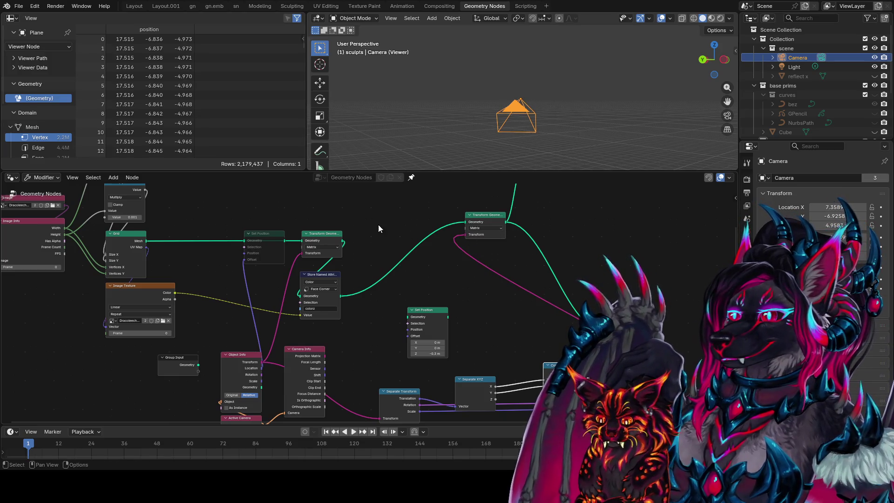
pyautogui.click(322, 240)
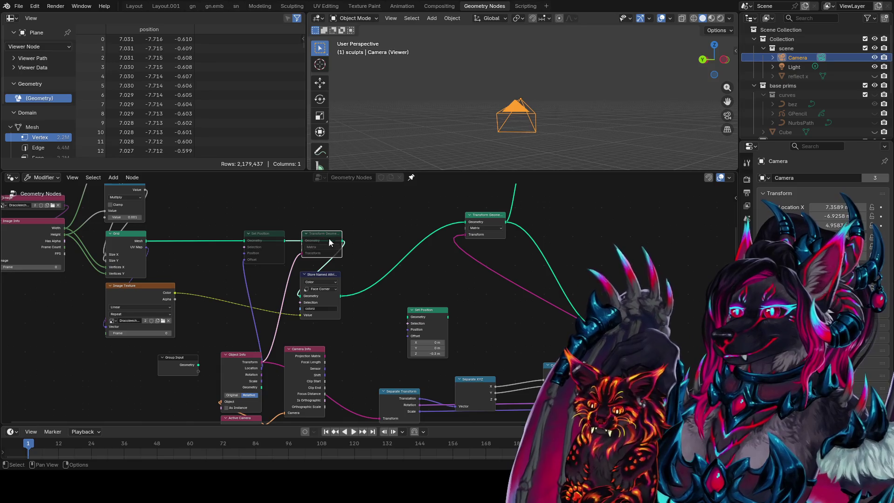
pyautogui.press('m')
pyautogui.moveTo(541, 124)
pyautogui.mouseDown(button='middle')
pyautogui.moveTo(381, 138)
pyautogui.moveTo(385, 149)
pyautogui.moveTo(442, 145)
pyautogui.mouseUp(button='middle')
pyautogui.scroll(-1, 562, 309)
pyautogui.moveTo(563, 309); pyautogui.dragTo(586, 272, button='middle')
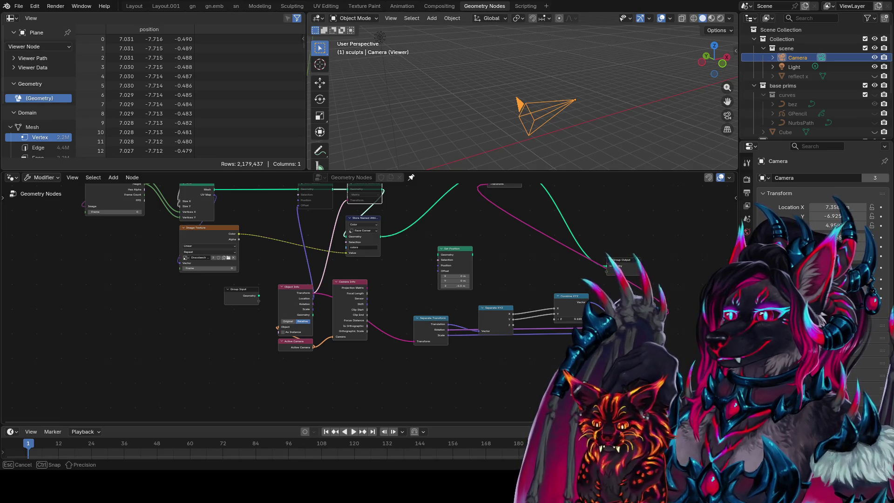
# Insert a Multiply Add math node between Separate XYZ's Z and Combine XYZ's Z
pyautogui.moveTo(495, 314); pyautogui.dragTo(499, 260)
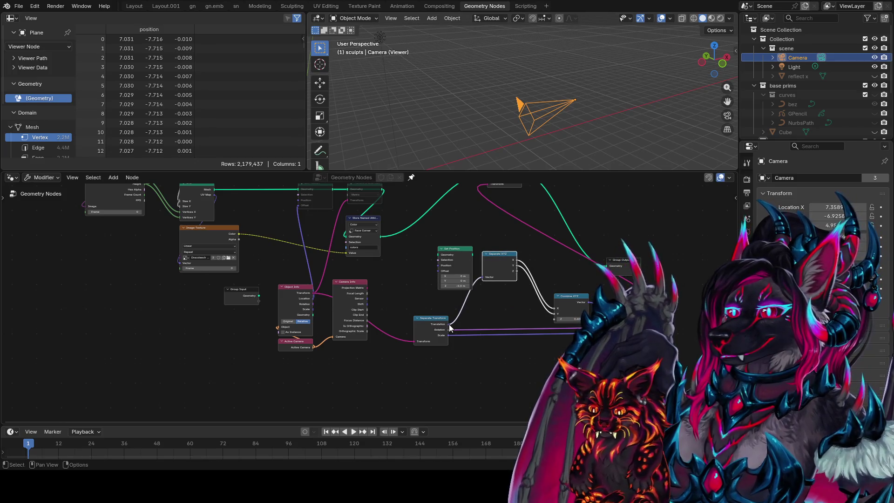
pyautogui.moveTo(450, 328); pyautogui.dragTo(460, 374)
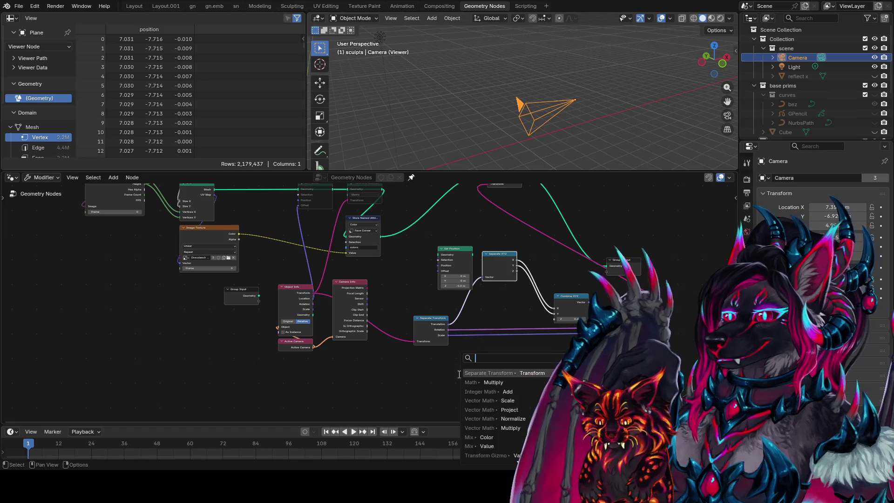
pyautogui.write('mulitply ad')
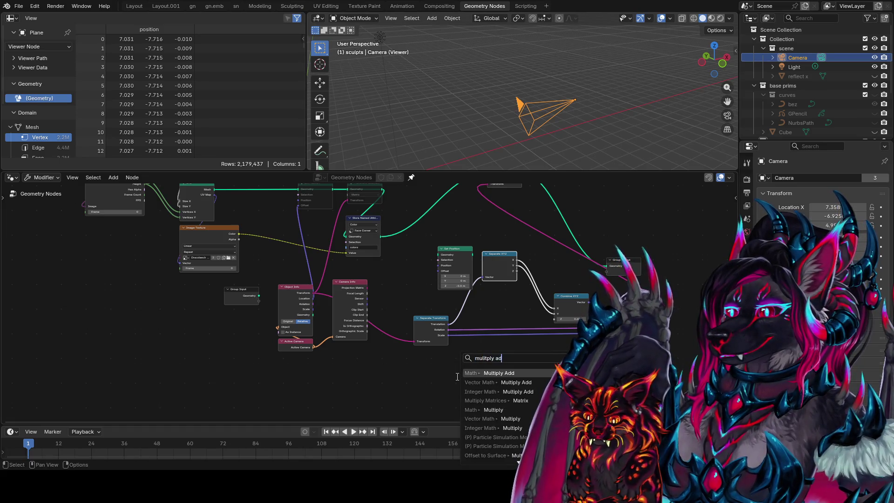
pyautogui.click(499, 391)
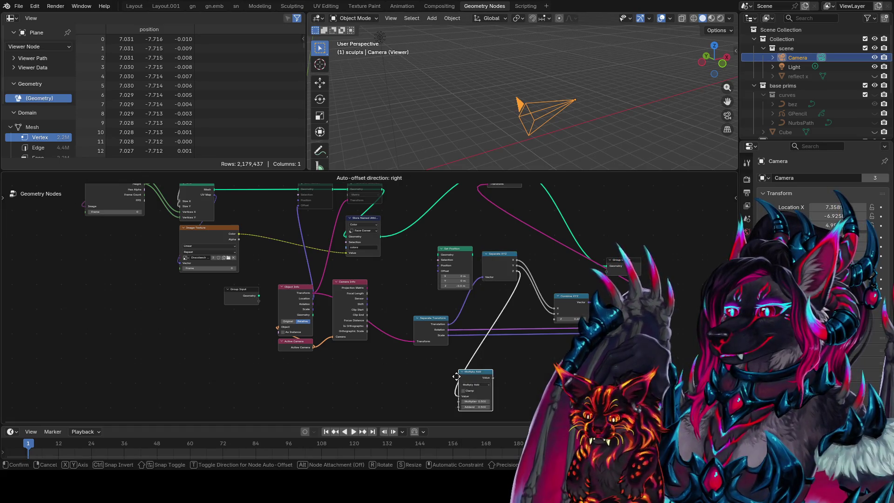
pyautogui.click(463, 369)
pyautogui.moveTo(495, 377); pyautogui.dragTo(555, 319)
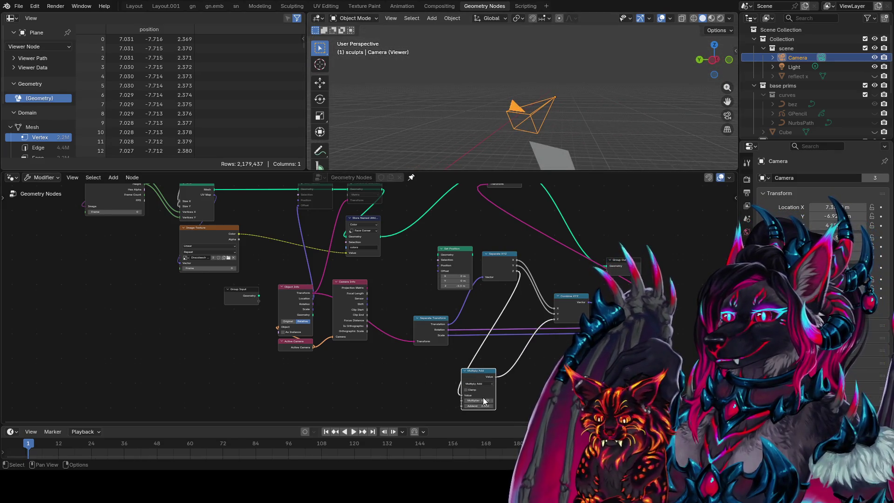
# Tune Multiply Add to multiplier 1.360 and addend -1.500, then move Set Position aside
pyautogui.moveTo(482, 401)
pyautogui.mouseDown()
pyautogui.moveTo(513, 409)
pyautogui.moveTo(440, 406)
pyautogui.mouseUp()
pyautogui.moveTo(636, 105); pyautogui.dragTo(620, 112, button='middle')
pyautogui.moveTo(479, 401)
pyautogui.mouseDown()
pyautogui.moveTo(490, 401)
pyautogui.moveTo(457, 406)
pyautogui.mouseUp()
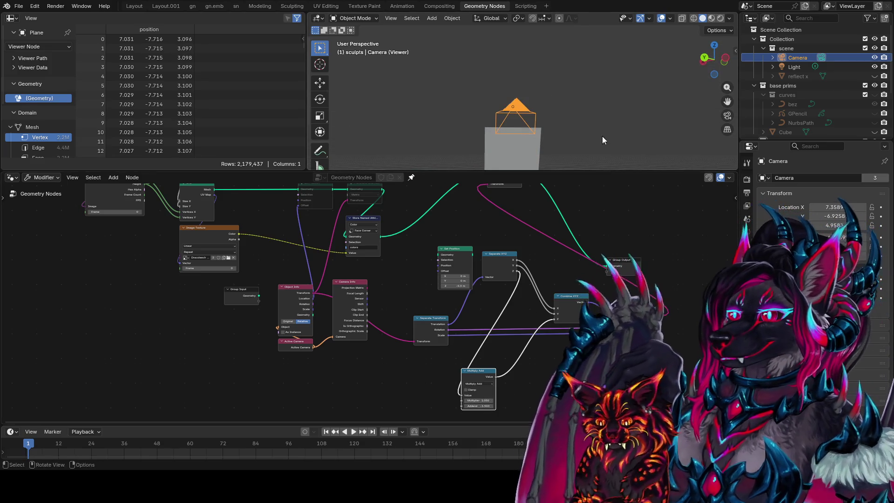
pyautogui.moveTo(606, 149); pyautogui.dragTo(443, 152, button='middle')
pyautogui.moveTo(488, 399)
pyautogui.mouseDown()
pyautogui.moveTo(510, 399)
pyautogui.moveTo(501, 399)
pyautogui.mouseUp()
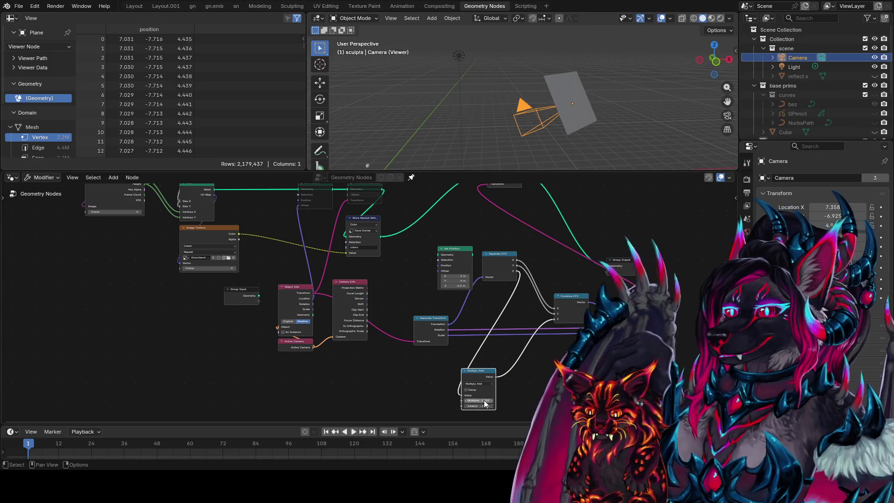
pyautogui.scroll(-3, 538, 304)
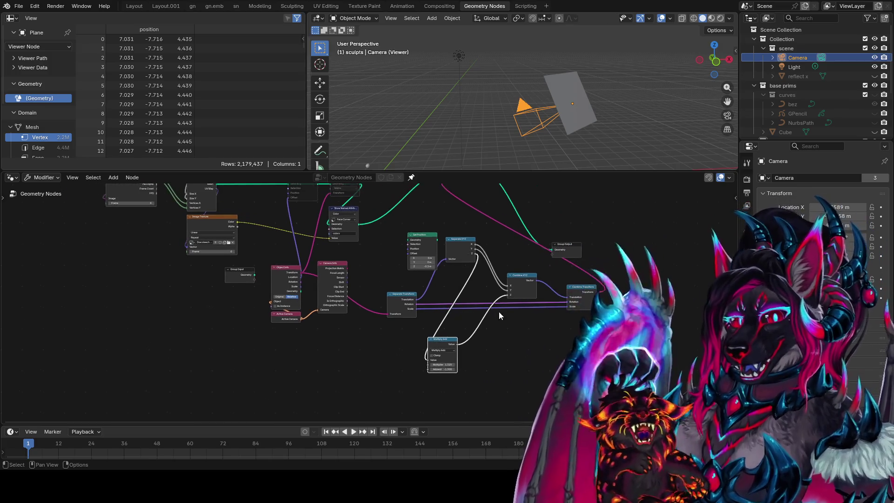
pyautogui.moveTo(396, 263); pyautogui.dragTo(566, 219)
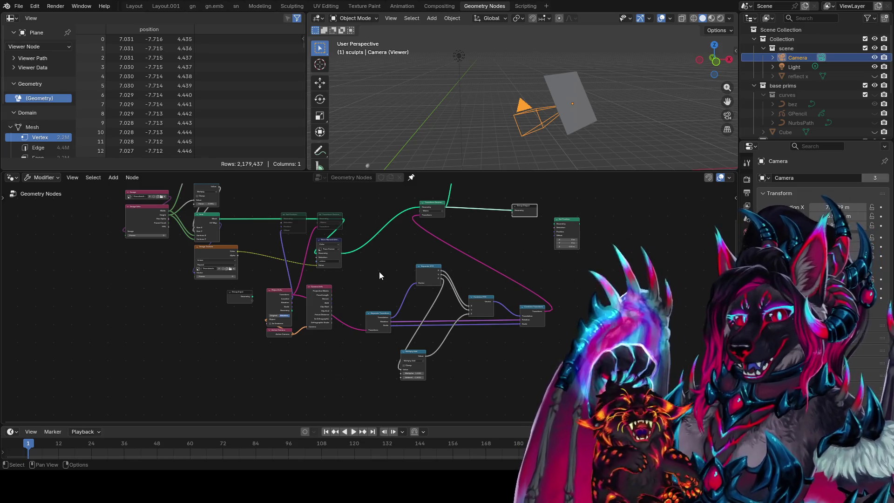
pyautogui.moveTo(566, 261); pyautogui.dragTo(375, 379)
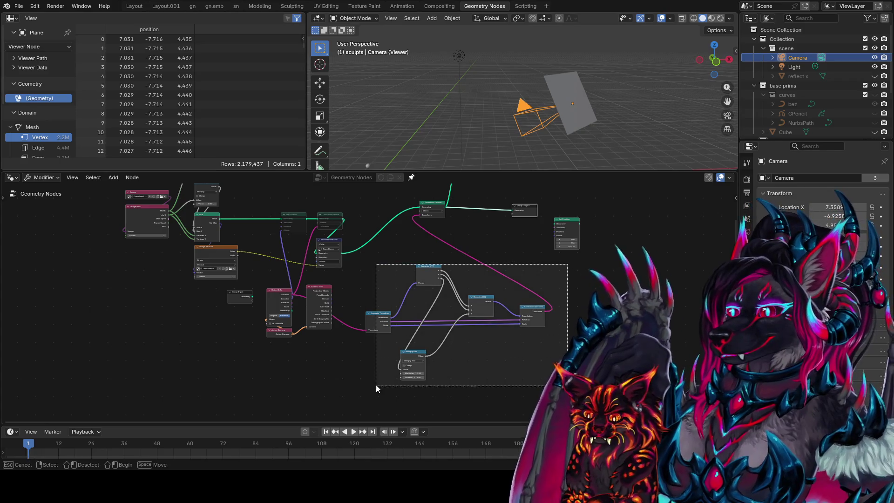
pyautogui.moveTo(378, 317); pyautogui.dragTo(361, 364)
pyautogui.scroll(-3, 103, 122)
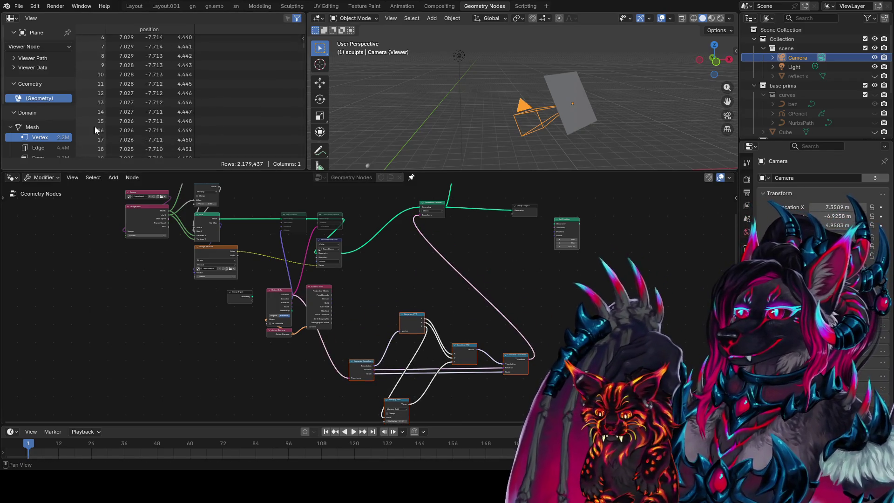
pyautogui.scroll(-4, 49, 142)
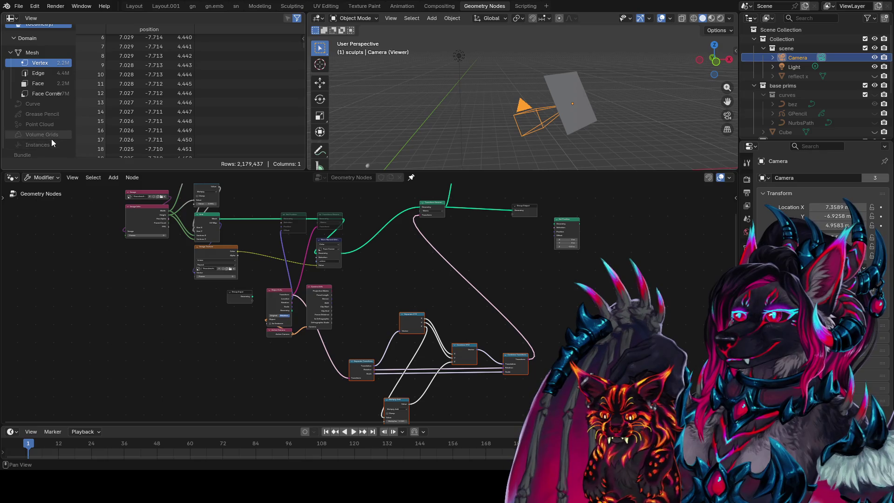
pyautogui.scroll(2, 63, 93)
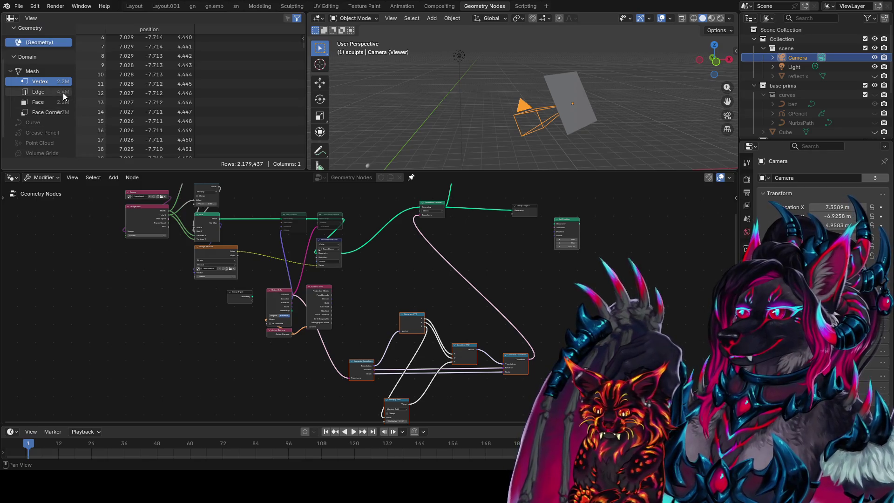
pyautogui.moveTo(424, 285); pyautogui.dragTo(454, 329, button='middle')
pyautogui.hotkey('ctrl', 's')
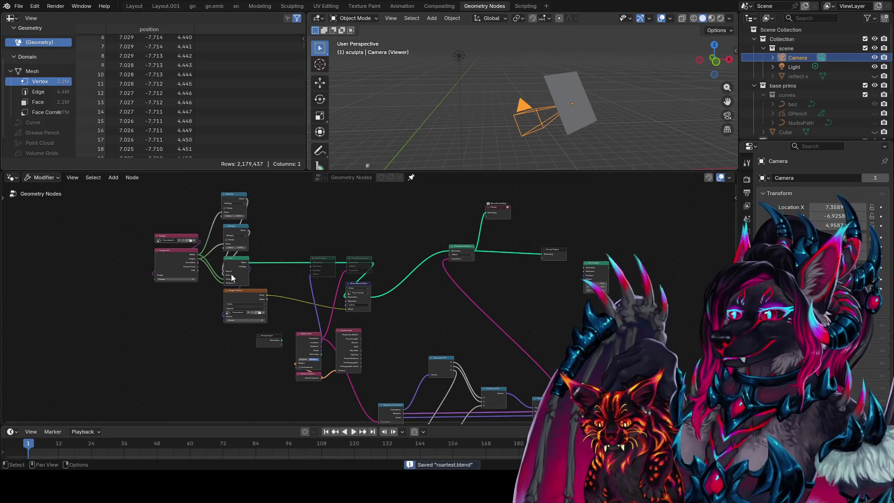
pyautogui.scroll(3, 236, 257)
pyautogui.moveTo(236, 257)
pyautogui.mouseDown(button='middle')
pyautogui.moveTo(387, 312)
pyautogui.moveTo(326, 302)
pyautogui.mouseUp(button='middle')
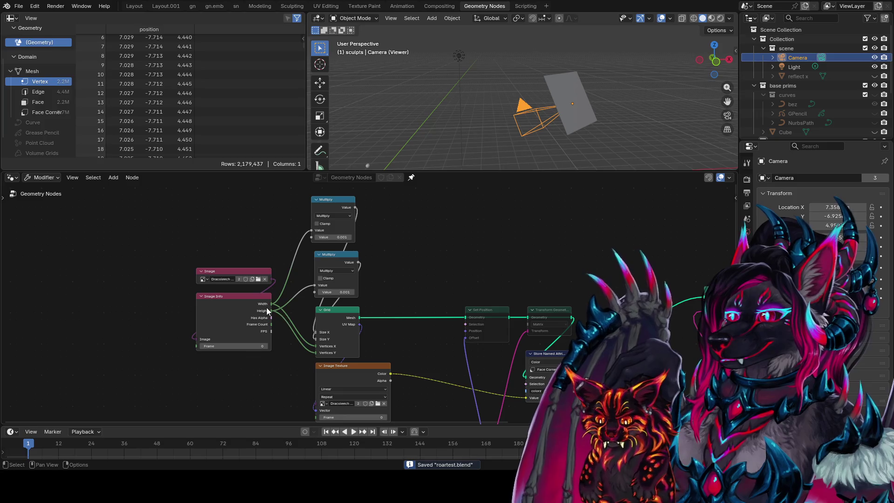
pyautogui.moveTo(260, 315)
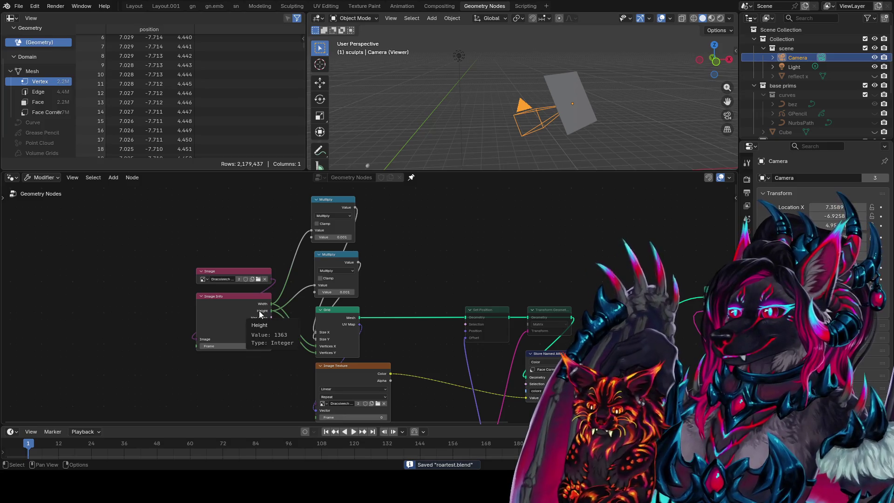
pyautogui.moveTo(261, 308); pyautogui.dragTo(44, 202, button='middle')
pyautogui.scroll(-3, 501, 351)
pyautogui.moveTo(523, 362); pyautogui.dragTo(444, 356, button='middle')
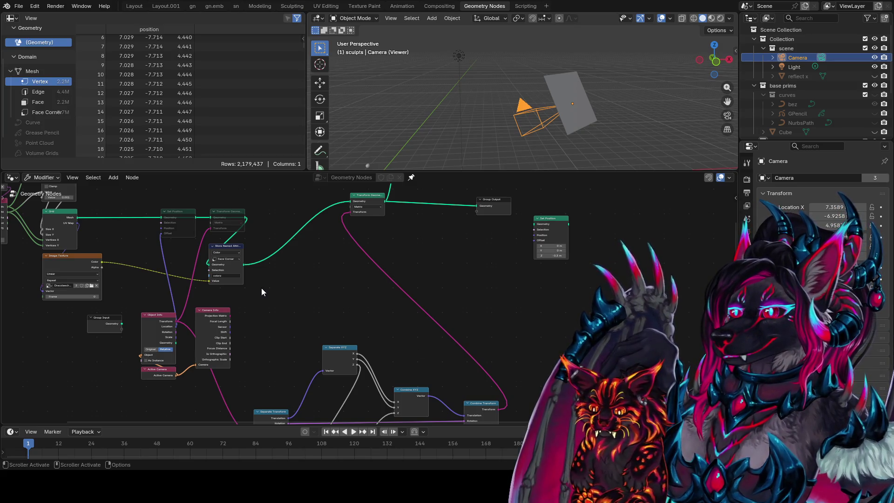
pyautogui.click(550, 222)
# Switch Transform Geometry to Components mode, unmute it, and shift it right
pyautogui.moveTo(365, 196); pyautogui.dragTo(332, 203)
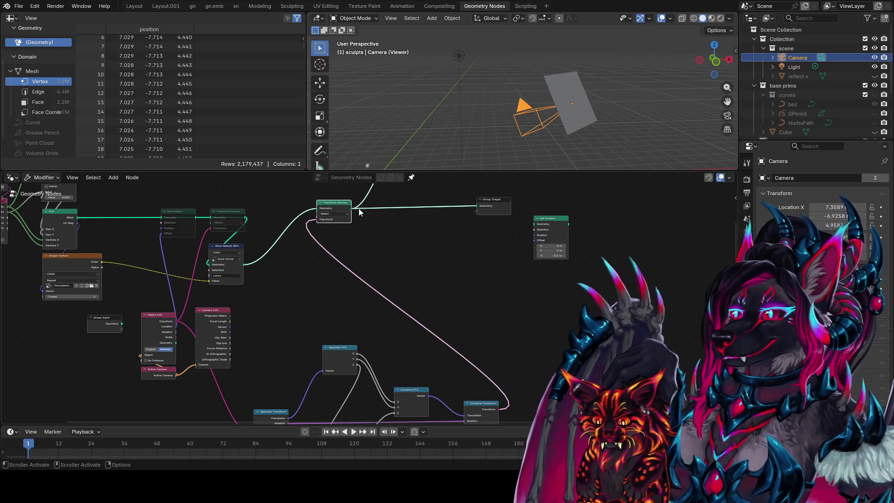
pyautogui.click(334, 213)
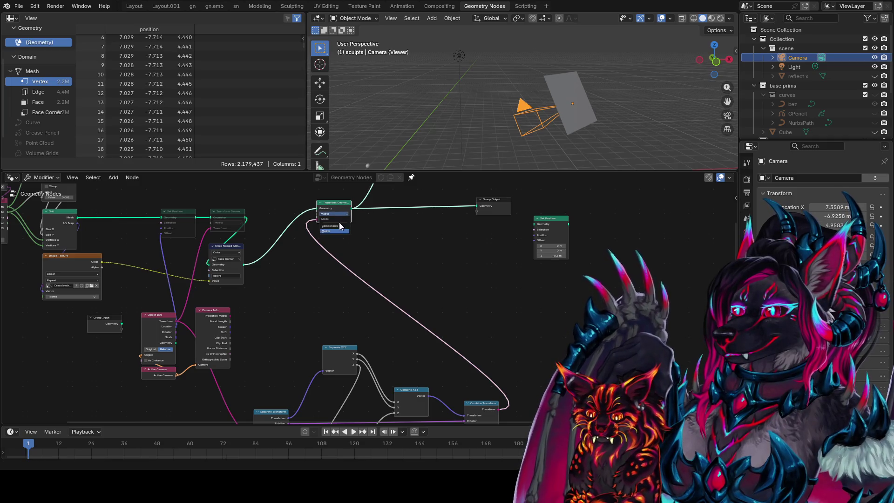
pyautogui.click(334, 219)
pyautogui.click(242, 221)
pyautogui.press('m')
pyautogui.click(343, 204)
pyautogui.moveTo(344, 204); pyautogui.dragTo(404, 231)
# Add a Normal node to the tree
pyautogui.hotkey('shift', 'a')
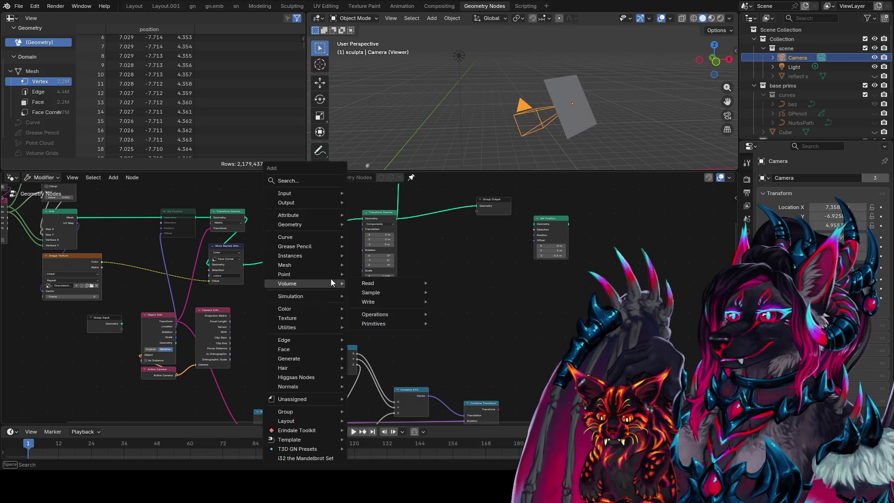
pyautogui.press('space')
pyautogui.write('normal')
pyautogui.press('Return')
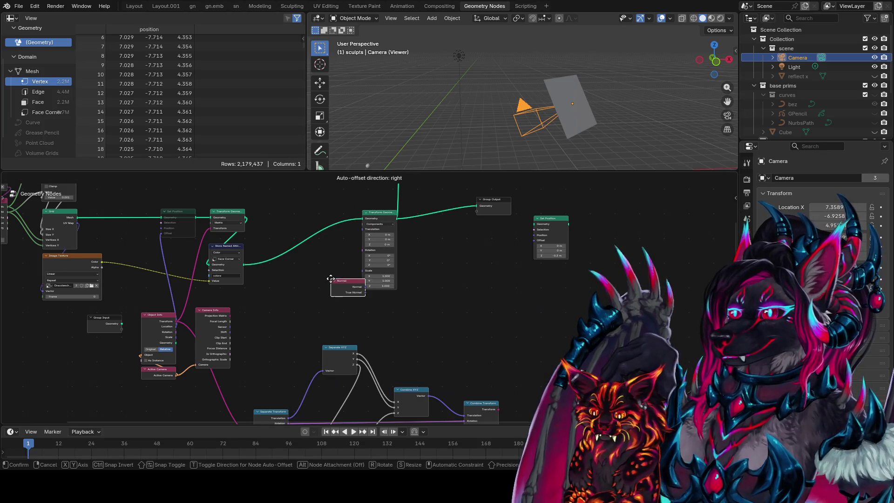
pyautogui.click(300, 298)
# Preview the Normal in the Viewer, link it to Set Position's Offset, and detach Transform Geometry
pyautogui.keyDown('ctrl'); pyautogui.keyDown('shift'); pyautogui.click(322, 300); pyautogui.keyUp('shift'); pyautogui.keyUp('ctrl')
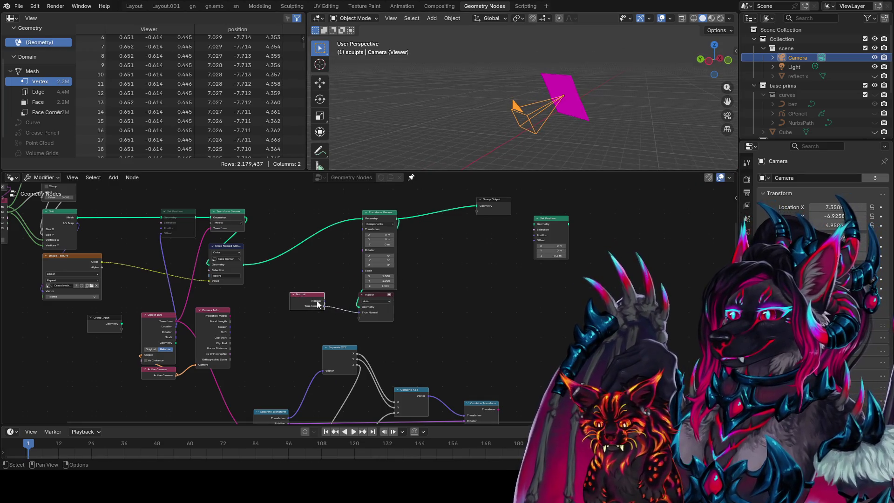
pyautogui.moveTo(375, 301); pyautogui.dragTo(495, 294)
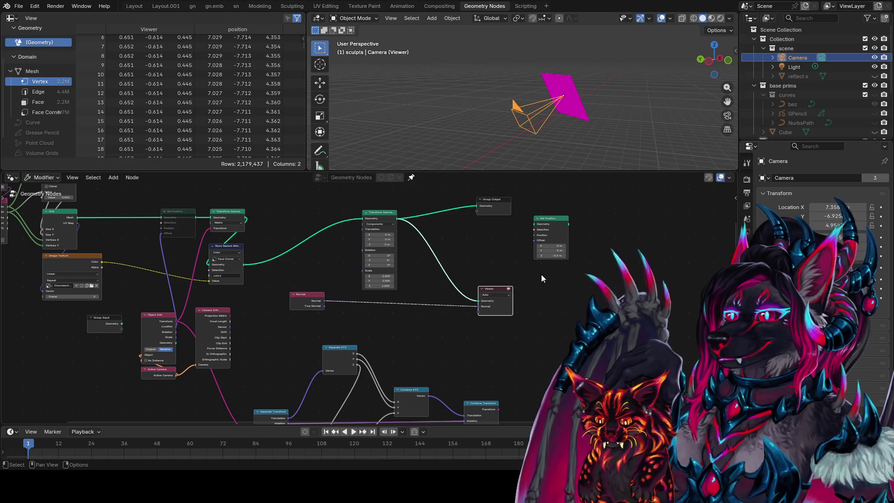
pyautogui.moveTo(324, 306)
pyautogui.mouseDown()
pyautogui.moveTo(390, 321)
pyautogui.moveTo(550, 330)
pyautogui.moveTo(546, 258)
pyautogui.moveTo(534, 240)
pyautogui.mouseUp()
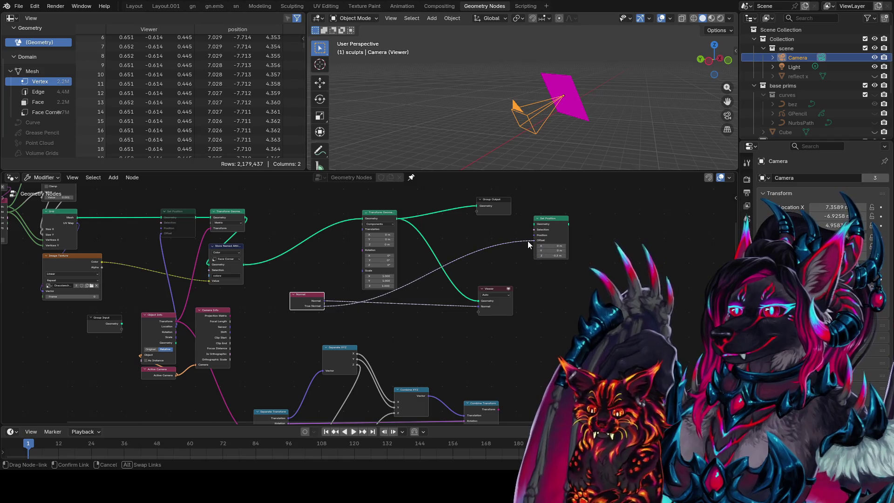
pyautogui.moveTo(324, 300)
pyautogui.mouseDown()
pyautogui.moveTo(358, 300)
pyautogui.moveTo(535, 244)
pyautogui.moveTo(345, 223)
pyautogui.moveTo(322, 229)
pyautogui.moveTo(318, 245)
pyautogui.mouseUp()
pyautogui.keyDown('alt'); pyautogui.moveTo(387, 213); pyautogui.dragTo(644, 244); pyautogui.keyUp('alt')
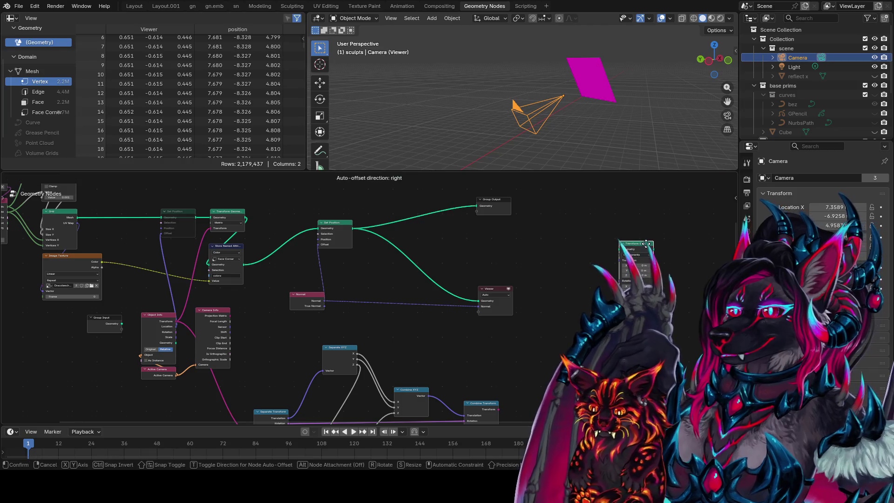
# Remove the Normal preview link and insert a Vector Math Scale node between Normal and Set Position
pyautogui.keyDown('ctrl'); pyautogui.moveTo(457, 307); pyautogui.dragTo(386, 284, button='right'); pyautogui.keyUp('ctrl')
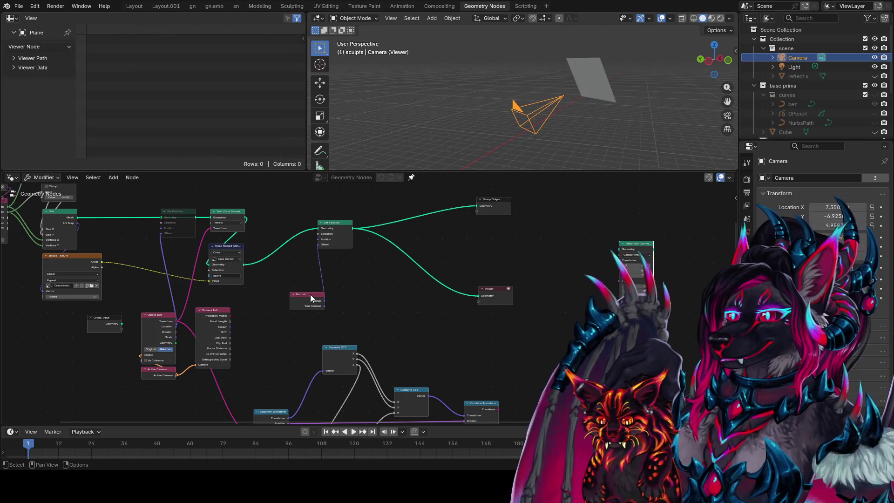
pyautogui.moveTo(531, 130); pyautogui.dragTo(515, 133, button='middle')
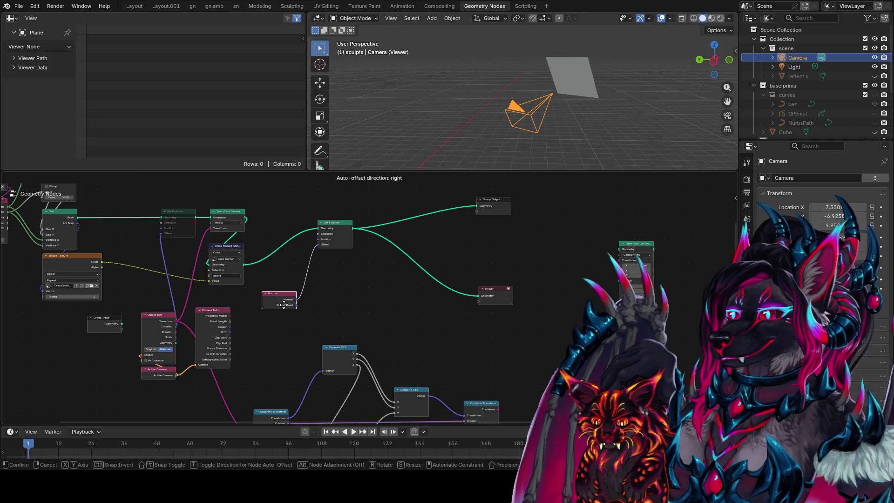
pyautogui.hotkey('shift', 'a')
pyautogui.write('scal')
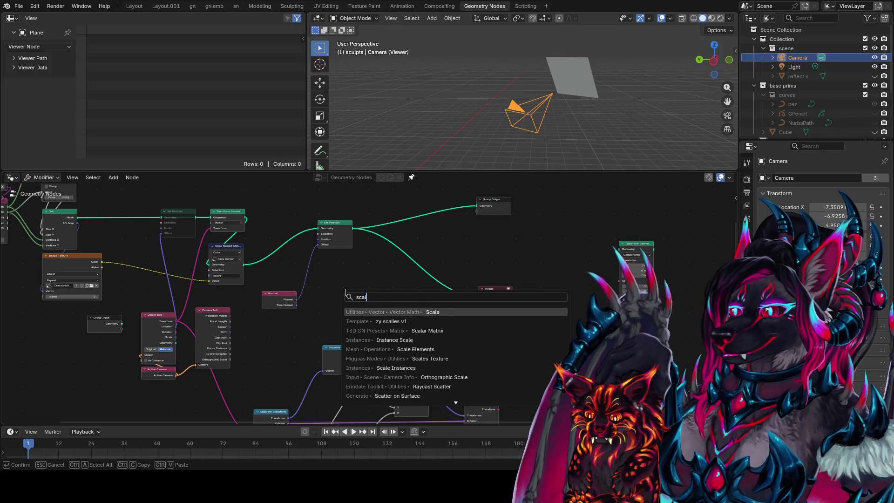
pyautogui.press('Return')
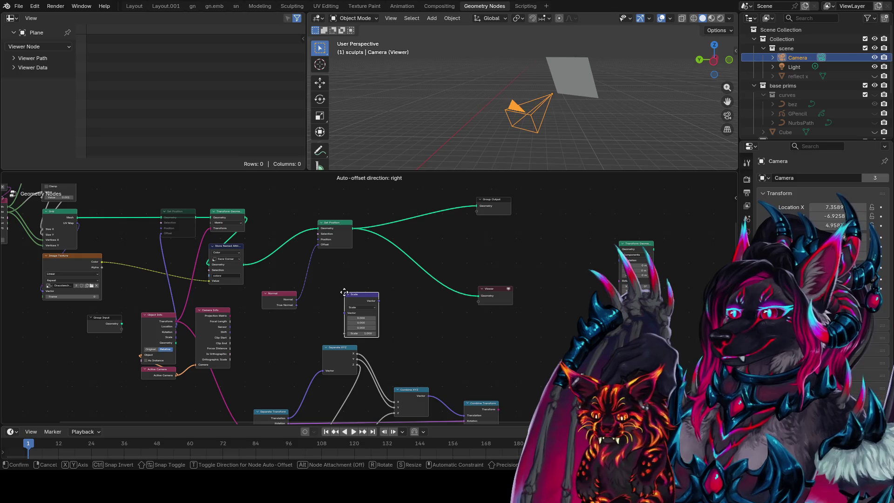
pyautogui.click(308, 263)
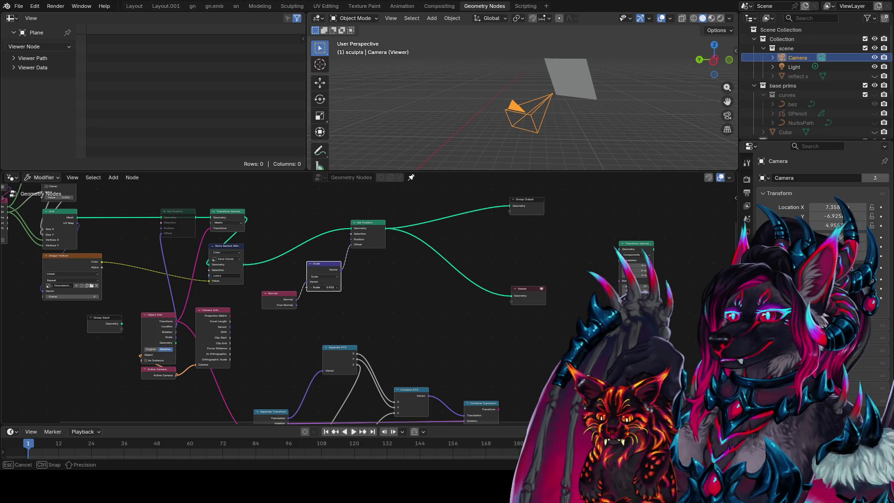
# Set the Scale factor to -2.150 and view the plane through the camera
pyautogui.moveTo(324, 287); pyautogui.dragTo(288, 287)
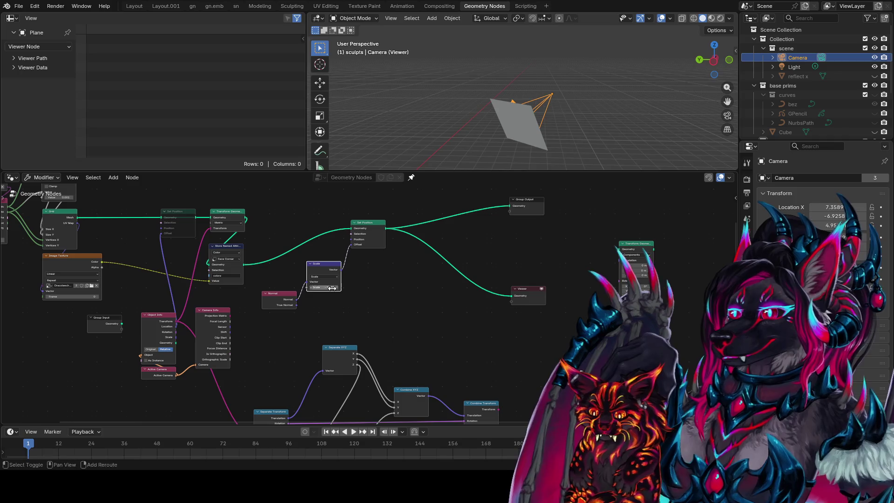
pyautogui.moveTo(534, 109)
pyautogui.mouseDown(button='middle')
pyautogui.moveTo(487, 154)
pyautogui.moveTo(333, 231)
pyautogui.mouseUp(button='middle')
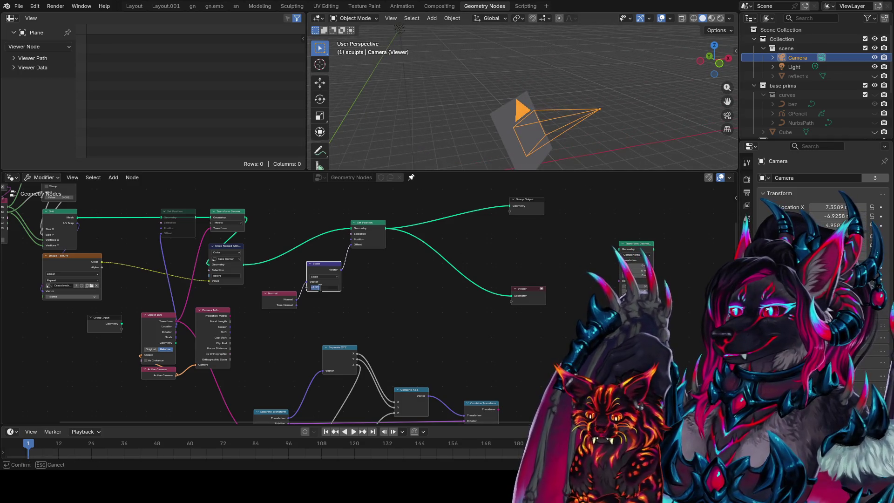
pyautogui.press('Return')
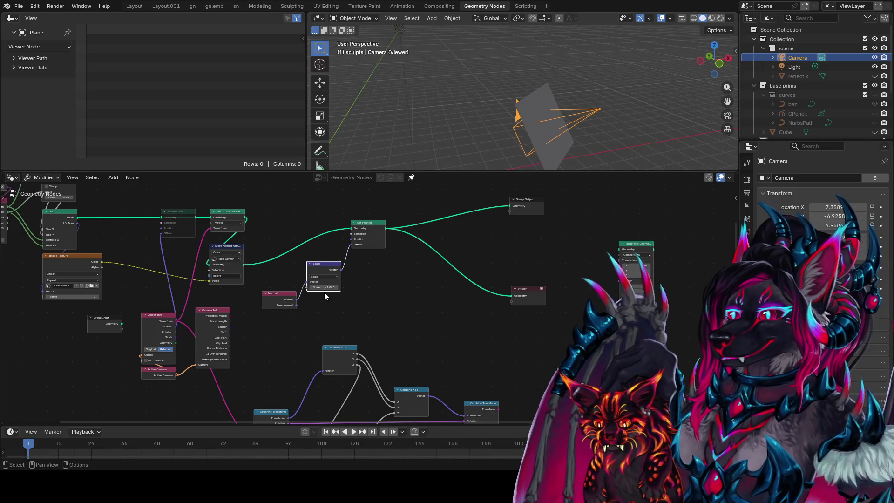
pyautogui.moveTo(324, 287); pyautogui.dragTo(298, 287)
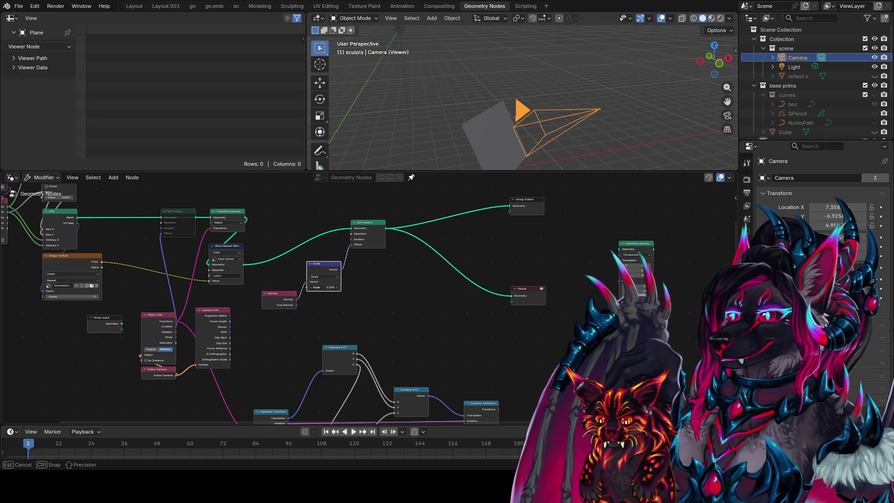
pyautogui.press('KP_0')
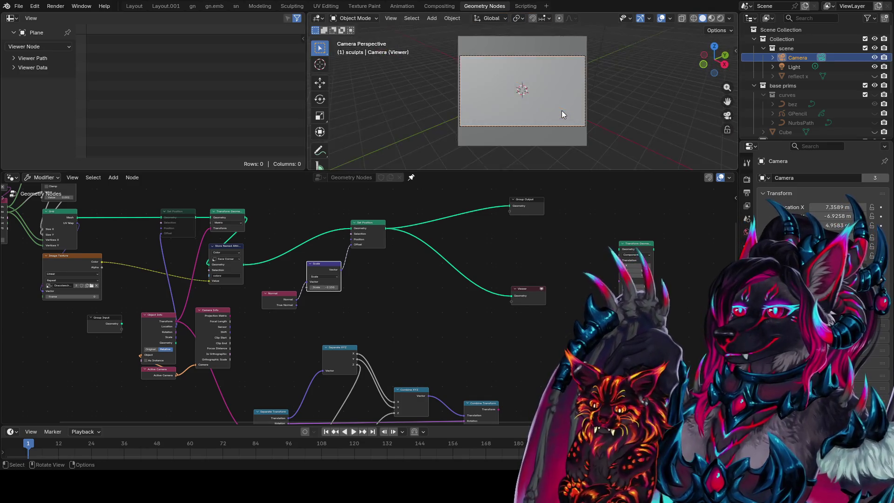
pyautogui.moveTo(355, 304); pyautogui.dragTo(392, 290, button='middle')
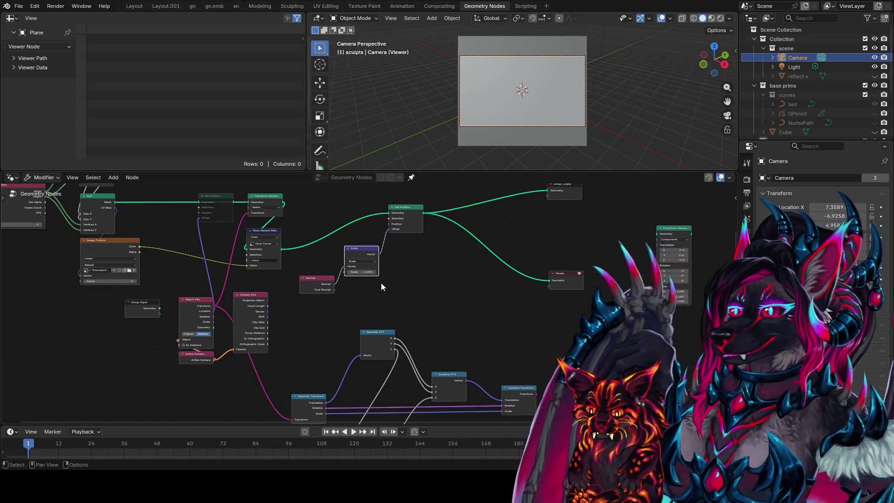
# Preview the Image Texture colour in the viewer and save roartest.blend
pyautogui.keyDown('ctrl'); pyautogui.keyDown('shift'); pyautogui.click(131, 249); pyautogui.keyUp('shift'); pyautogui.keyUp('ctrl')
pyautogui.scroll(3, 597, 119)
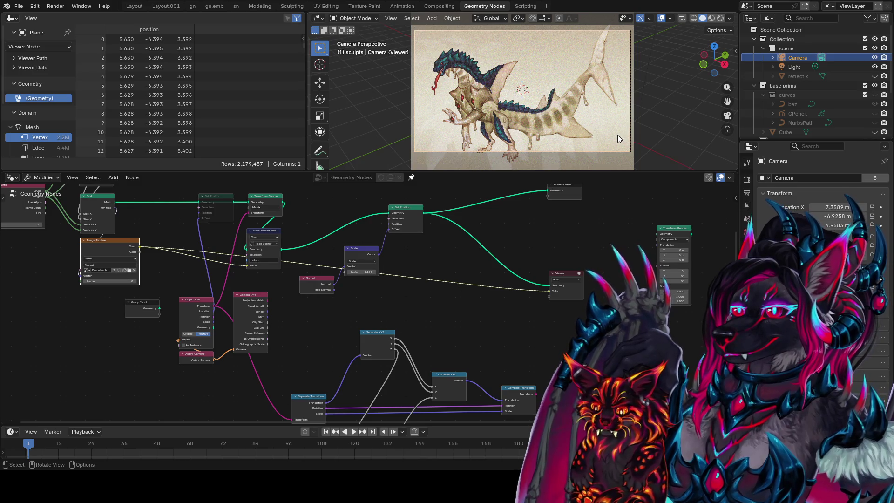
pyautogui.hotkey('ctrl', 's')
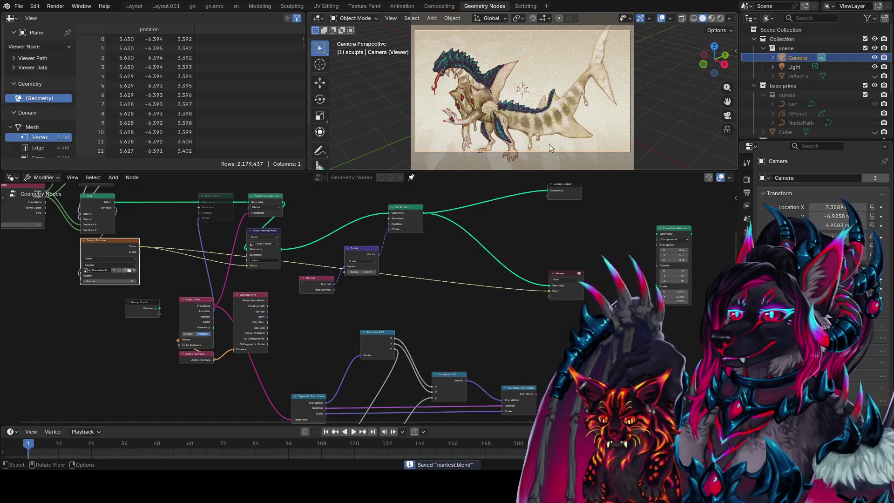
pyautogui.moveTo(412, 258); pyautogui.dragTo(412, 275, button='middle')
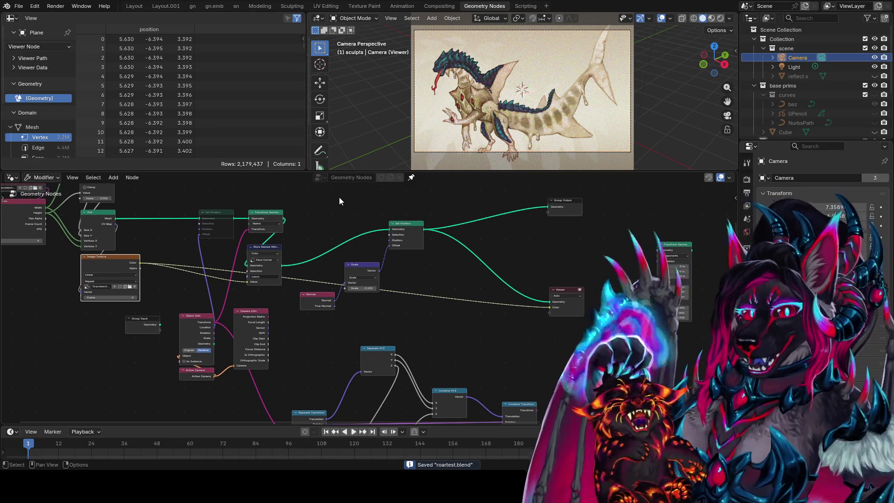
pyautogui.moveTo(549, 240)
pyautogui.mouseDown(button='middle')
pyautogui.moveTo(502, 252)
pyautogui.moveTo(479, 273)
pyautogui.mouseUp(button='middle')
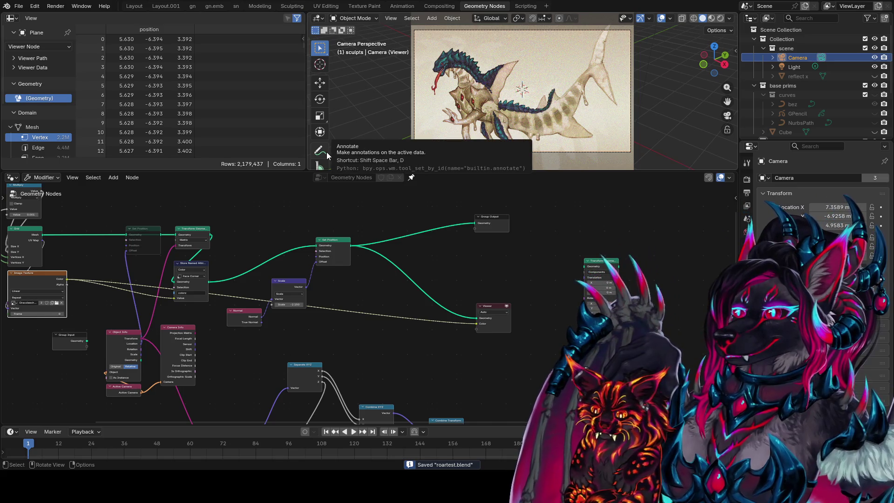
# Name the Store Named Attribute 'Color', save again, and turn off the viewer preview
pyautogui.click(731, 19)
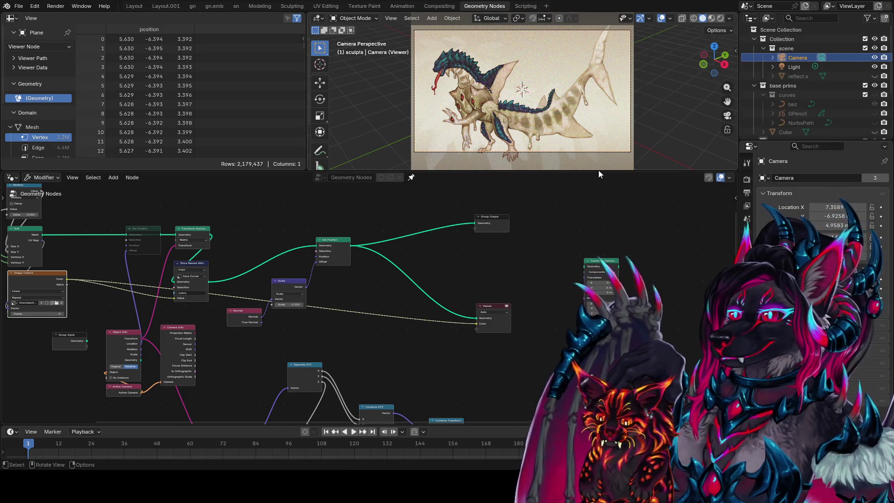
pyautogui.hscroll(-5, 437, 281)
pyautogui.scroll(1, 450, 295)
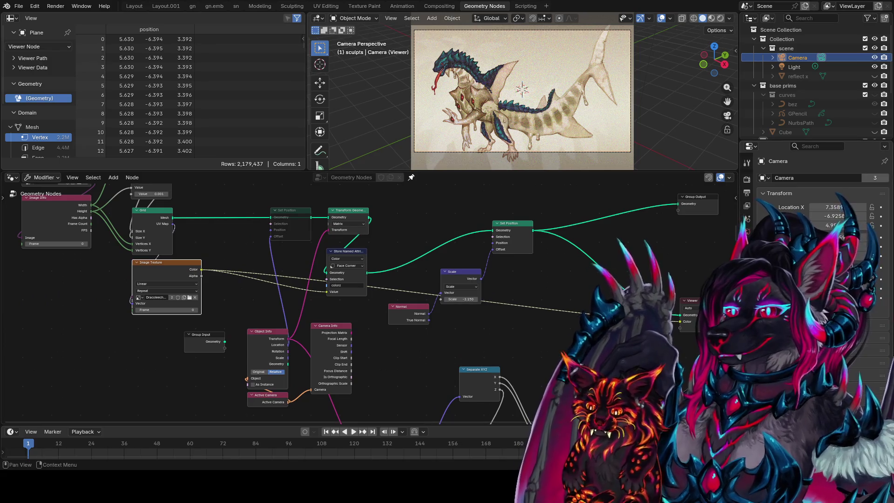
pyautogui.click(353, 285)
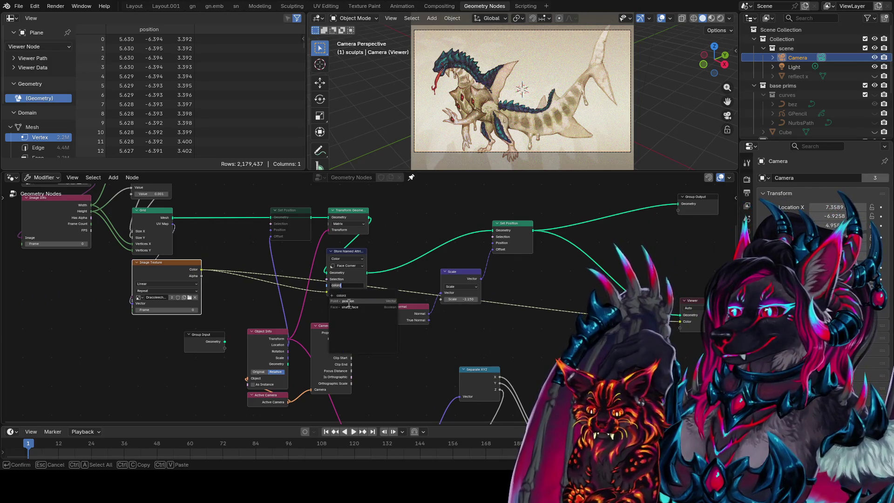
pyautogui.write('Co')
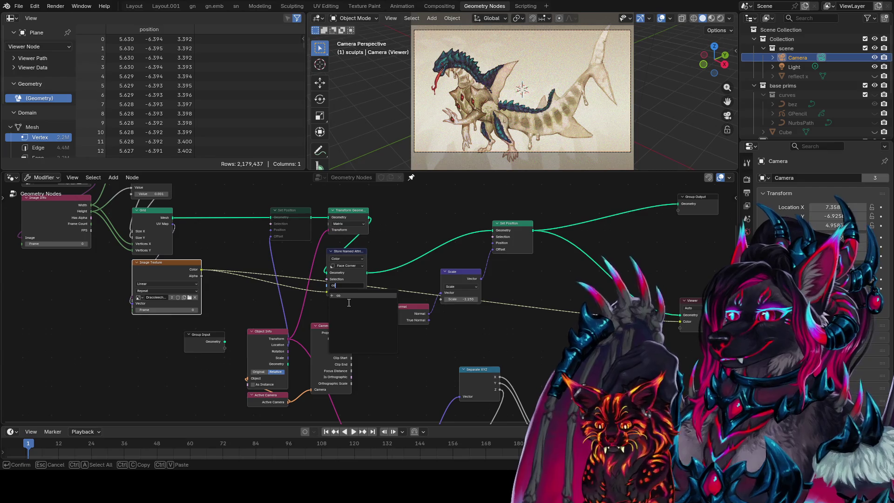
pyautogui.write('lor')
pyautogui.press('Return')
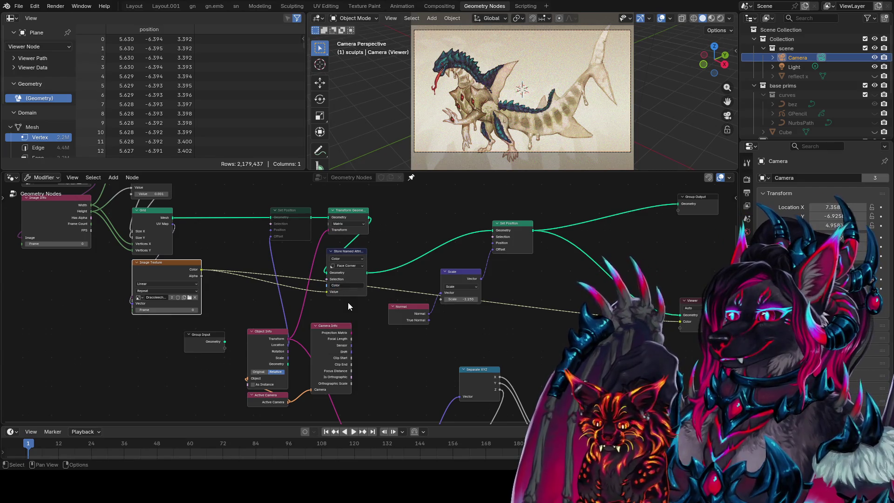
pyautogui.hotkey('ctrl', 's')
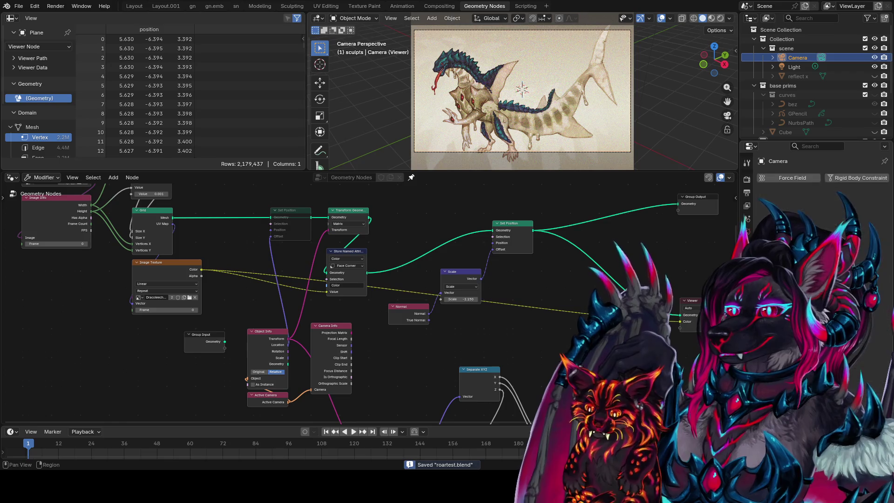
pyautogui.moveTo(583, 321)
pyautogui.mouseDown(button='middle')
pyautogui.moveTo(573, 332)
pyautogui.moveTo(586, 292)
pyautogui.moveTo(569, 245)
pyautogui.moveTo(532, 273)
pyautogui.mouseUp(button='middle')
pyautogui.click(672, 161)
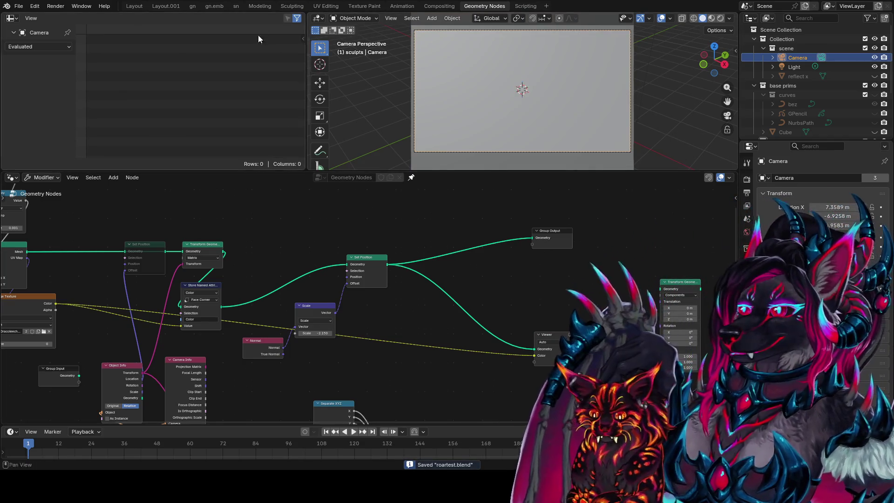
# In the Layout.001 workspace, move Separate XYZ down-left and Multiply Add up
pyautogui.click(175, 8)
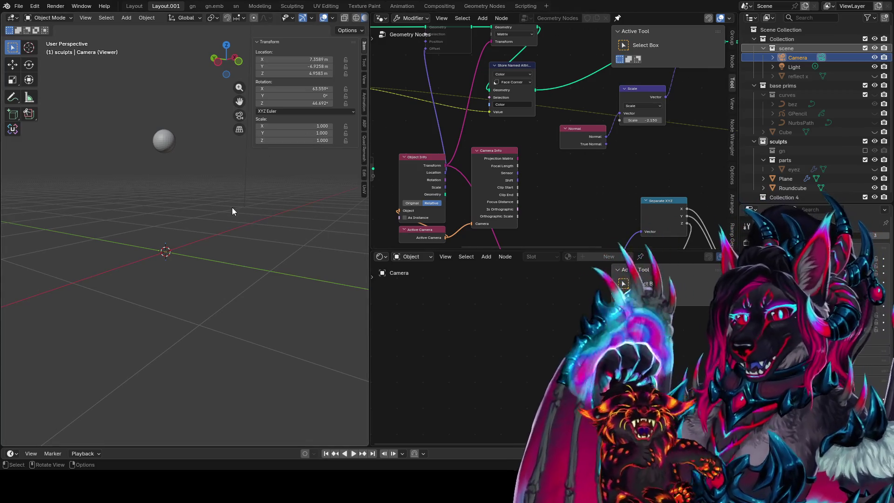
pyautogui.moveTo(590, 188)
pyautogui.mouseDown(button='middle')
pyautogui.moveTo(517, 195)
pyautogui.moveTo(516, 167)
pyautogui.mouseUp(button='middle')
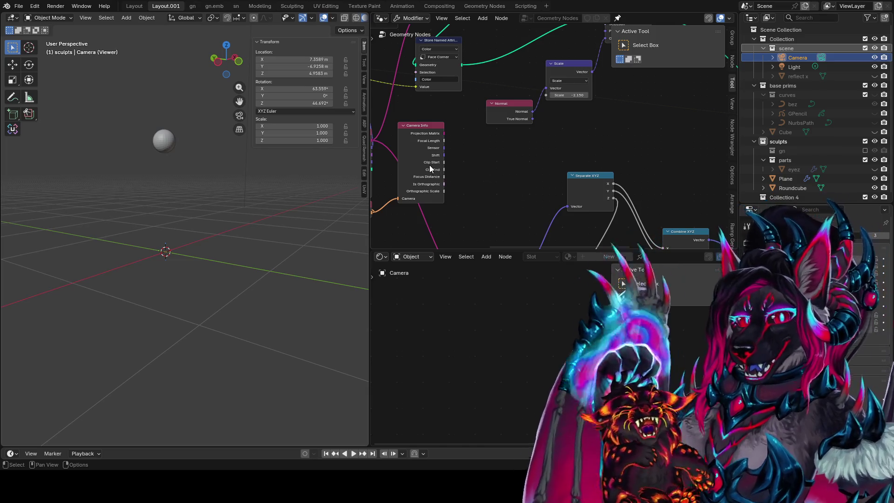
pyautogui.scroll(-3, 588, 153)
pyautogui.scroll(-3, 580, 124)
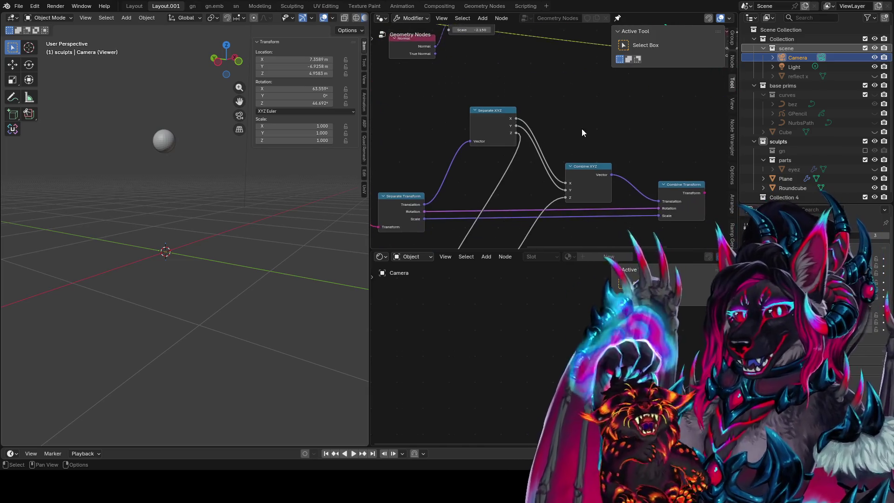
pyautogui.scroll(-1, 567, 158)
pyautogui.keyDown('shift'); pyautogui.scroll(-3, 550, 116); pyautogui.keyUp('shift')
pyautogui.moveTo(513, 70)
pyautogui.mouseDown()
pyautogui.moveTo(461, 96)
pyautogui.moveTo(493, 93)
pyautogui.mouseUp()
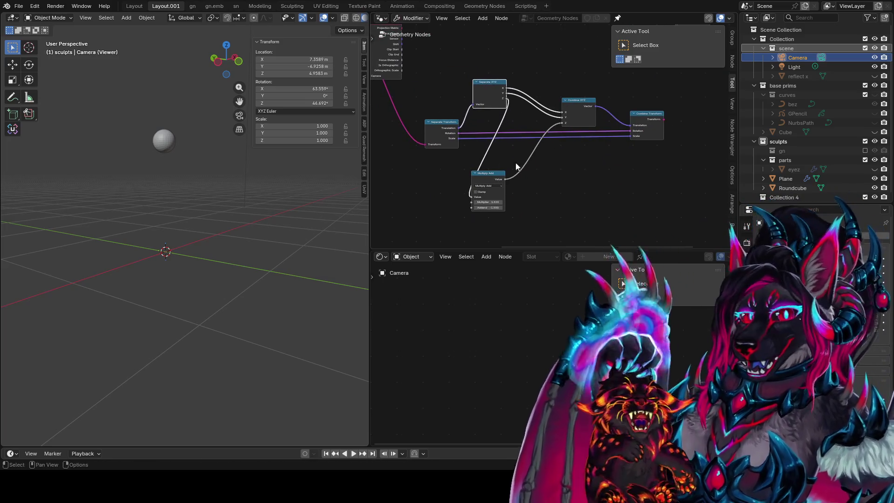
pyautogui.moveTo(481, 180); pyautogui.dragTo(482, 158)
pyautogui.moveTo(673, 110); pyautogui.dragTo(627, 158, button='middle')
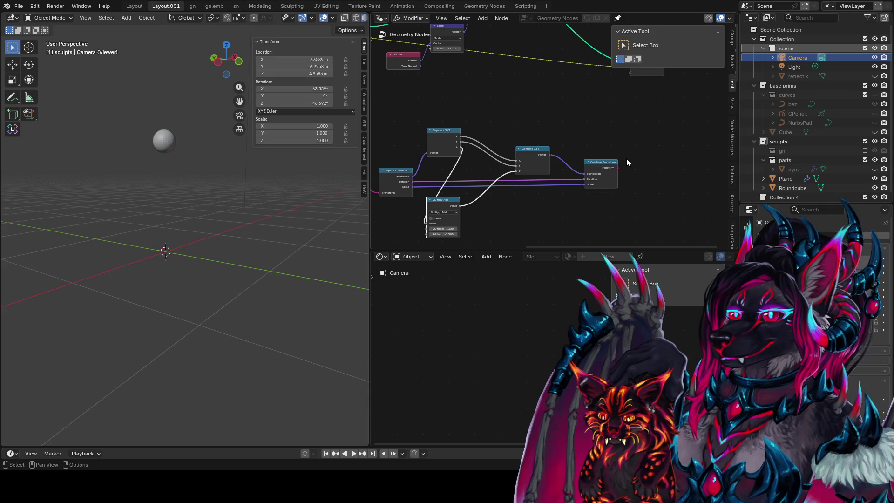
pyautogui.moveTo(462, 244)
pyautogui.mouseDown(button='middle')
pyautogui.moveTo(488, 249)
pyautogui.moveTo(611, 199)
pyautogui.mouseUp(button='middle')
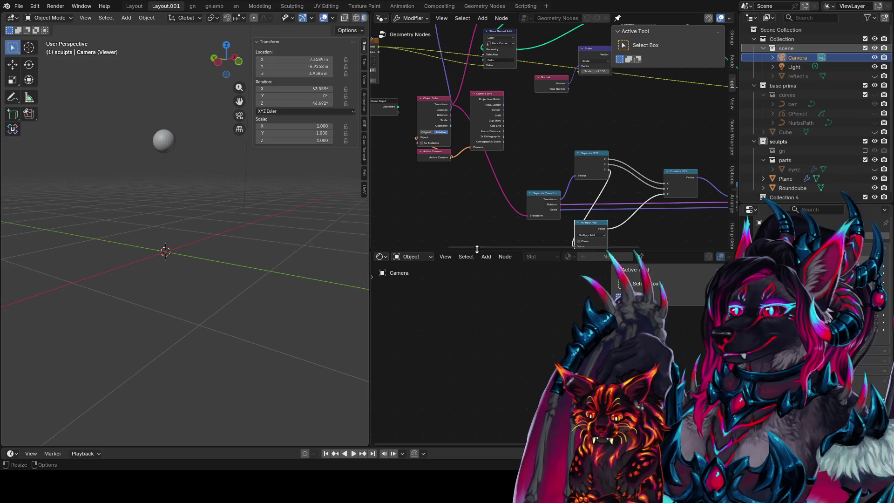
# Make the node editor taller, nudge the upper Multiply node beside the Grid, and save
pyautogui.moveTo(477, 249); pyautogui.dragTo(476, 293)
pyautogui.moveTo(464, 33)
pyautogui.mouseDown(button='middle')
pyautogui.moveTo(465, 66)
pyautogui.moveTo(631, 99)
pyautogui.mouseUp(button='middle')
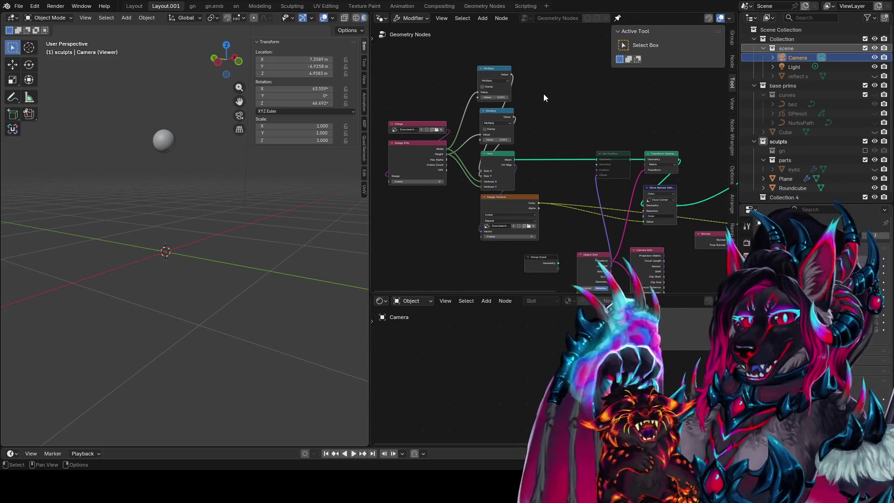
pyautogui.moveTo(515, 62); pyautogui.dragTo(506, 91, button='middle')
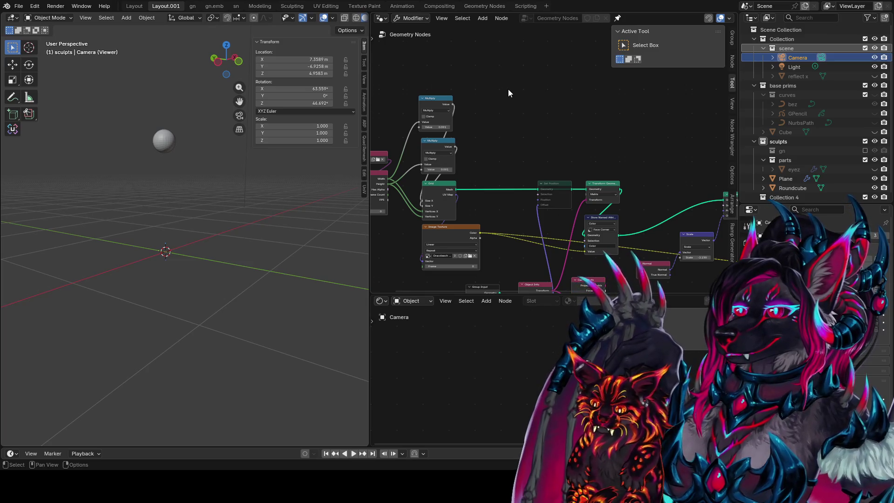
pyautogui.scroll(1, 482, 97)
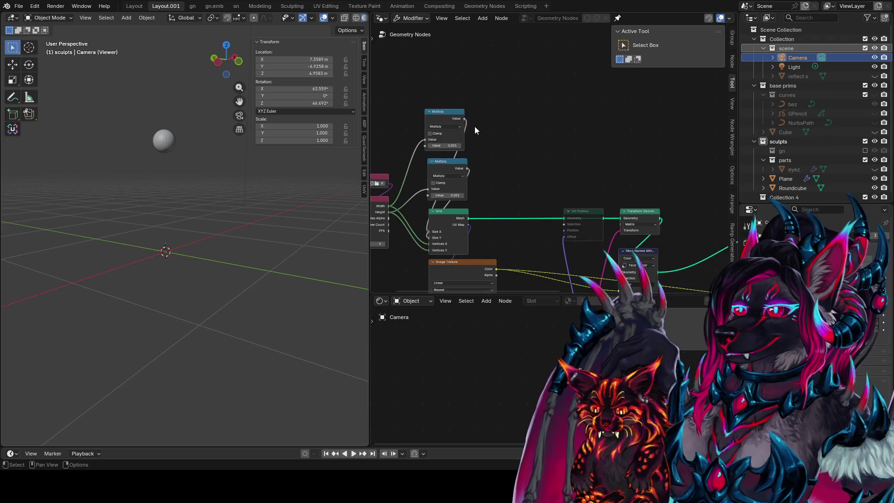
pyautogui.moveTo(448, 114)
pyautogui.mouseDown(button='middle')
pyautogui.moveTo(538, 114)
pyautogui.moveTo(458, 122)
pyautogui.mouseUp(button='middle')
pyautogui.press('g')
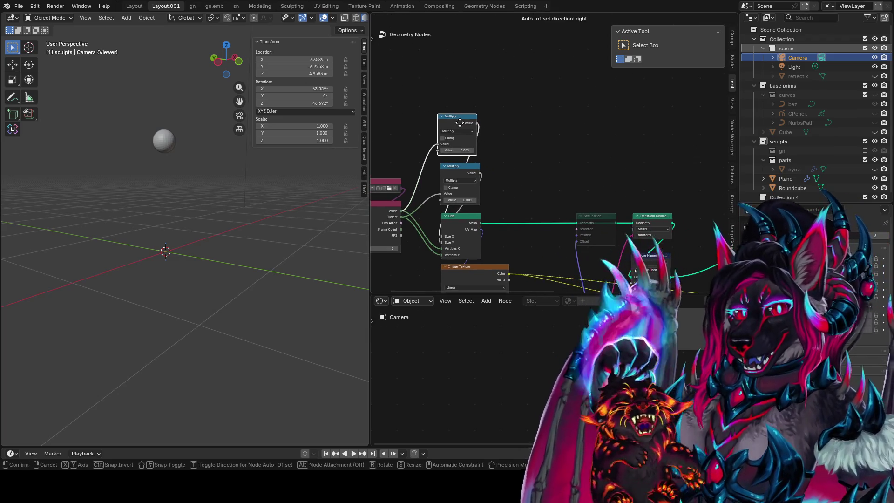
pyautogui.click(462, 127)
pyautogui.hotkey('ctrl', 's')
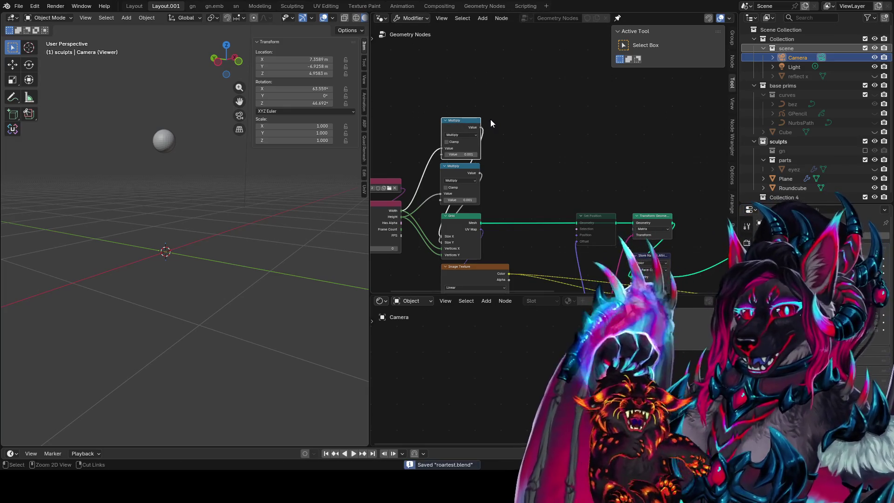
# Toggle between the Layout and Layout.001 workspaces, ending on Layout.001
pyautogui.hotkey('ctrl', 'pageup')
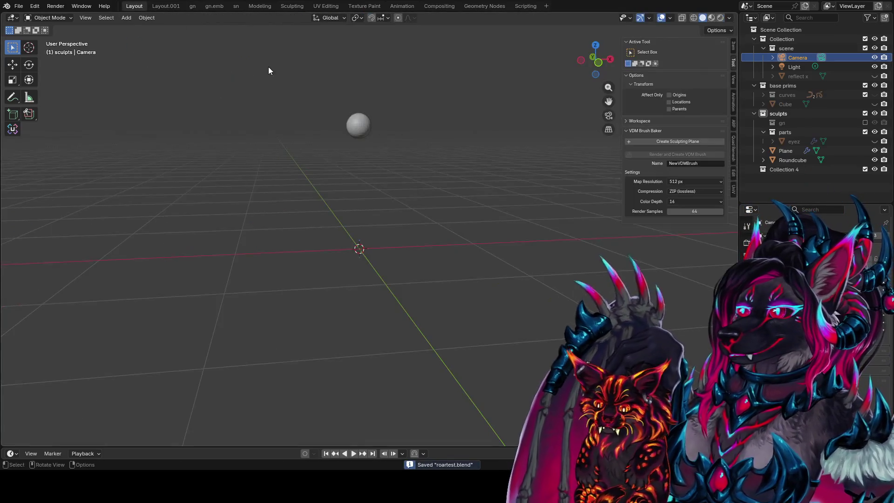
pyautogui.click(166, 5)
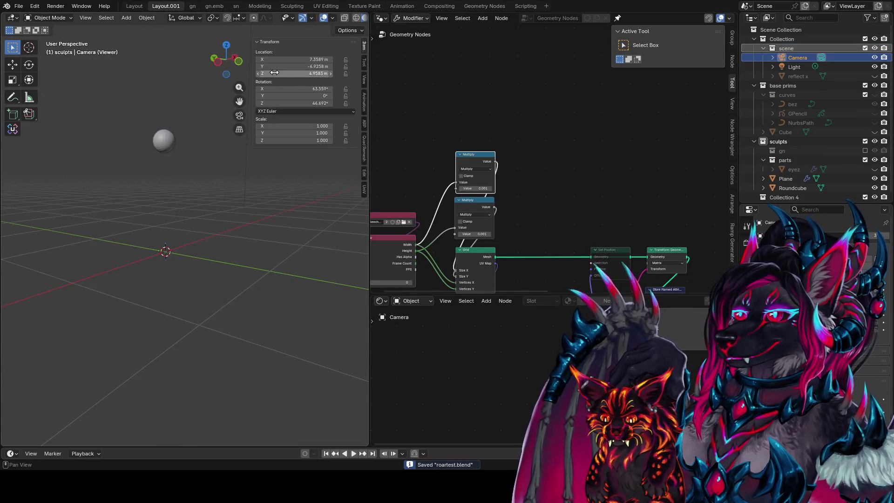
pyautogui.click(135, 6)
pyautogui.click(168, 7)
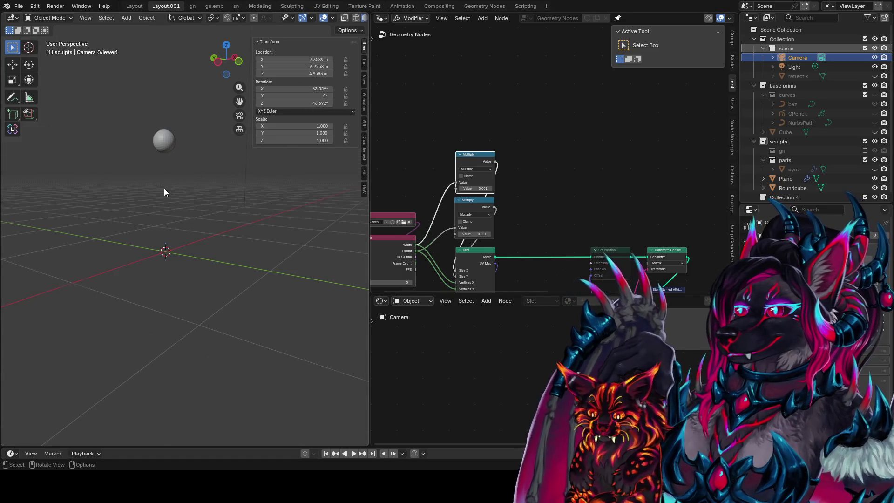
# Switch to Front Orthographic view, adjust zoom, and open the Shift+A add-object search
pyautogui.press('KP_1')
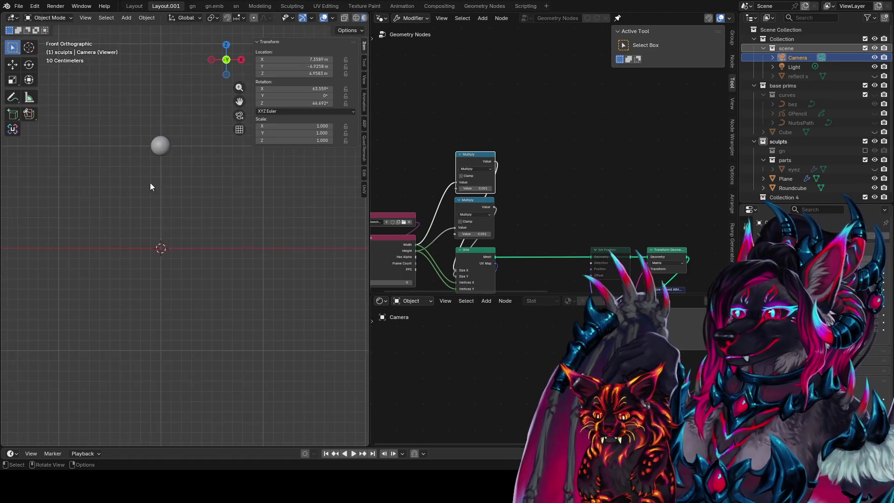
pyautogui.scroll(2, 154, 185)
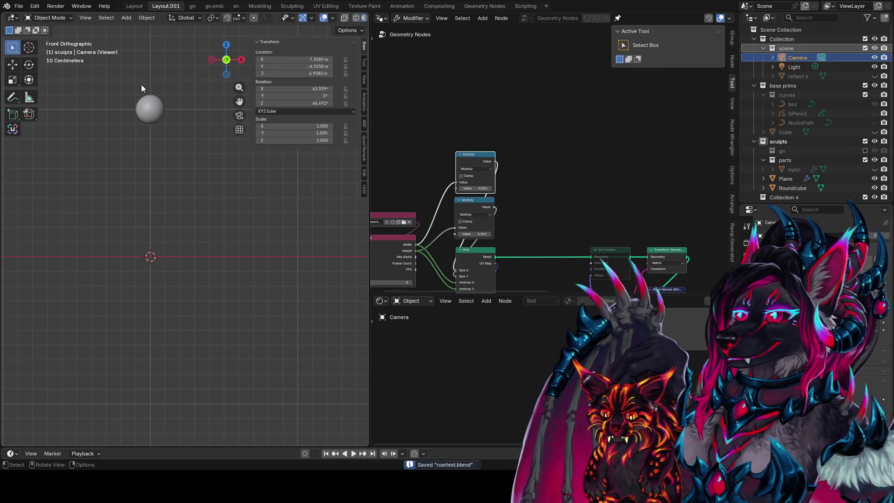
pyautogui.scroll(-1, 827, 165)
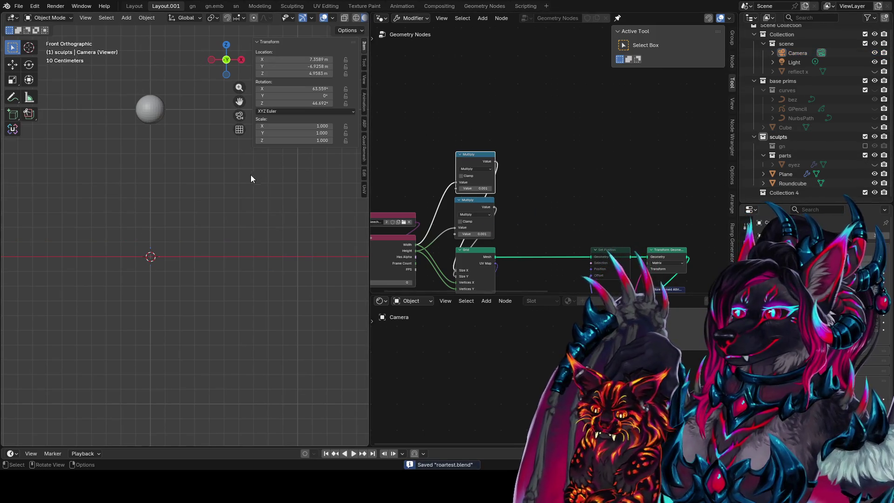
pyautogui.hotkey('shift', 'a')
pyautogui.click(192, 215)
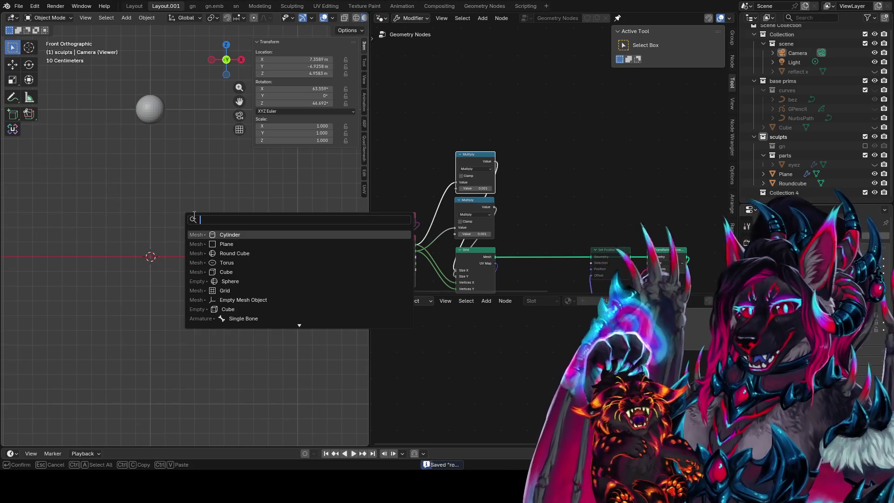
# Add a mesh Plane at the origin, orbit to inspect it, and save
pyautogui.press('Down')
pyautogui.press('Return')
pyautogui.moveTo(186, 128); pyautogui.dragTo(364, 269, button='middle')
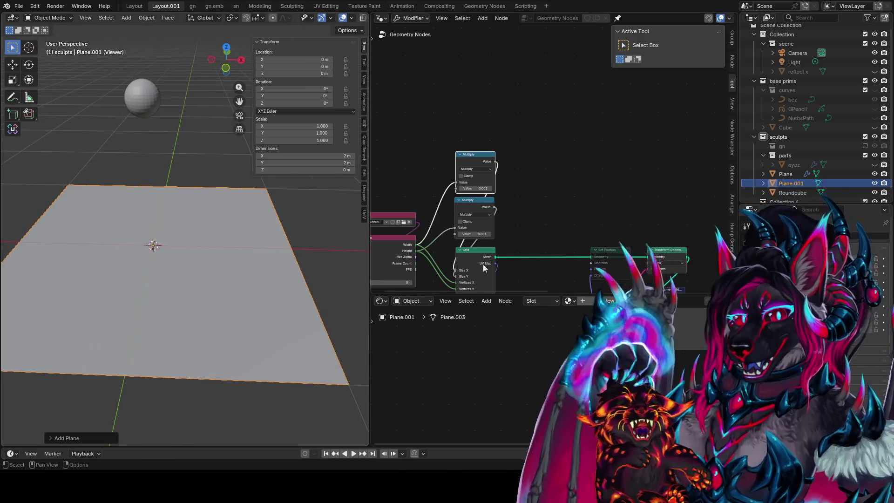
pyautogui.moveTo(354, 219)
pyautogui.mouseDown(button='middle')
pyautogui.moveTo(280, 258)
pyautogui.moveTo(326, 243)
pyautogui.mouseUp(button='middle')
pyautogui.hotkey('ctrl', 's')
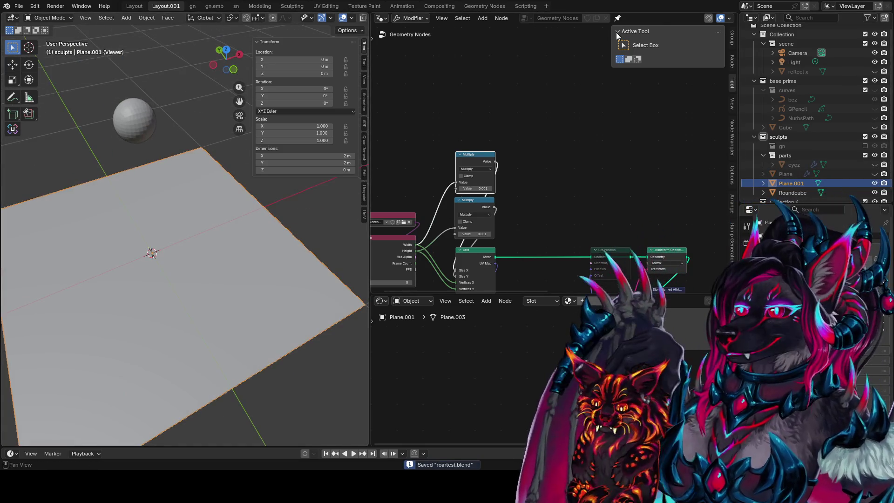
# Create a new Geometry Nodes.001 tree for Plane.001 and pin it in the node editor
pyautogui.click(618, 18)
pyautogui.click(564, 19)
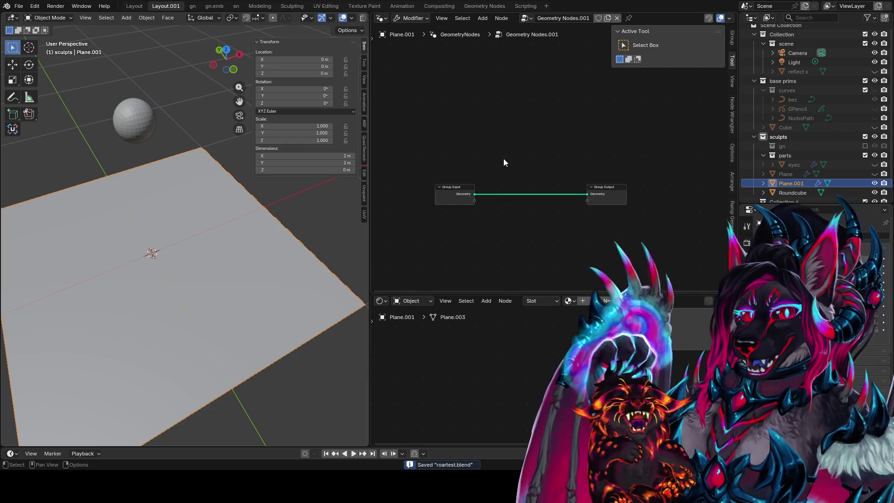
pyautogui.moveTo(446, 230); pyautogui.dragTo(409, 236, button='middle')
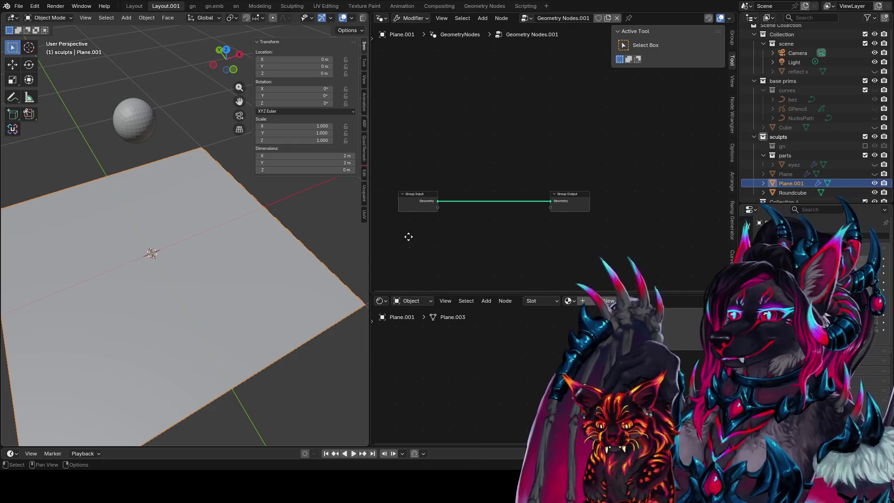
pyautogui.click(135, 121)
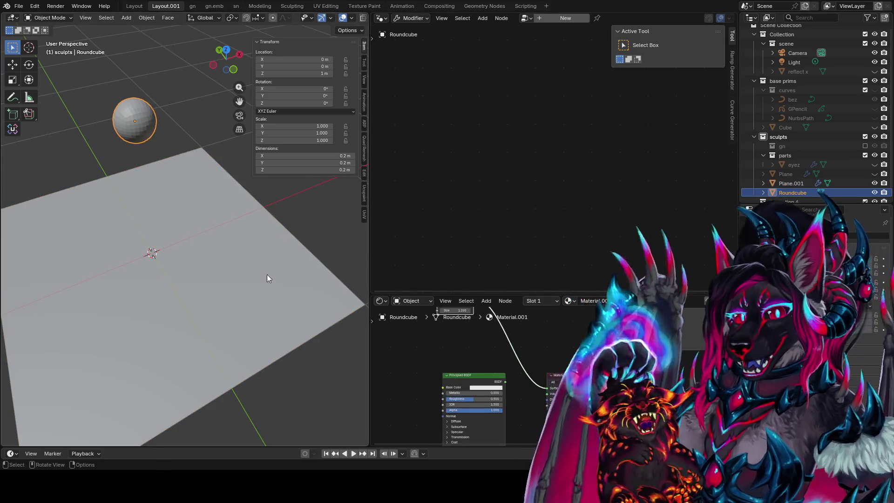
pyautogui.click(270, 275)
pyautogui.click(629, 18)
pyautogui.hotkey('shift', 'a')
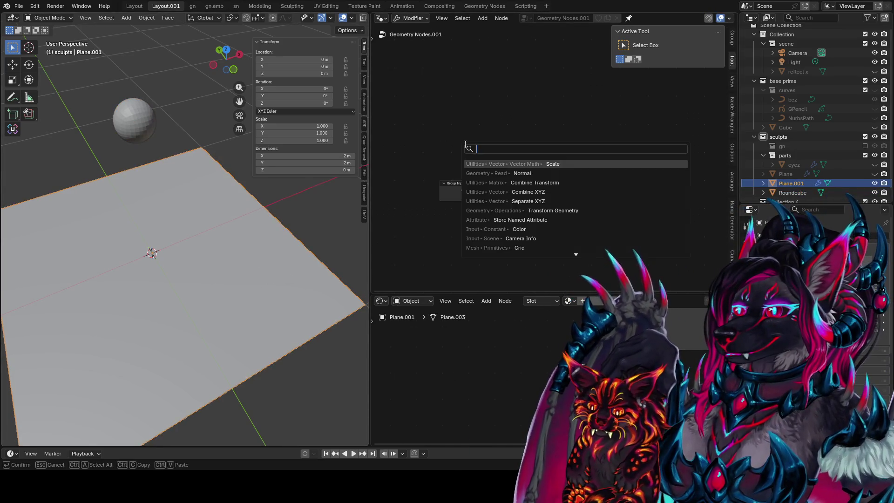
# Add a Grid node above the group nodes, then view the plane from Top Orthographic
pyautogui.write('gro')
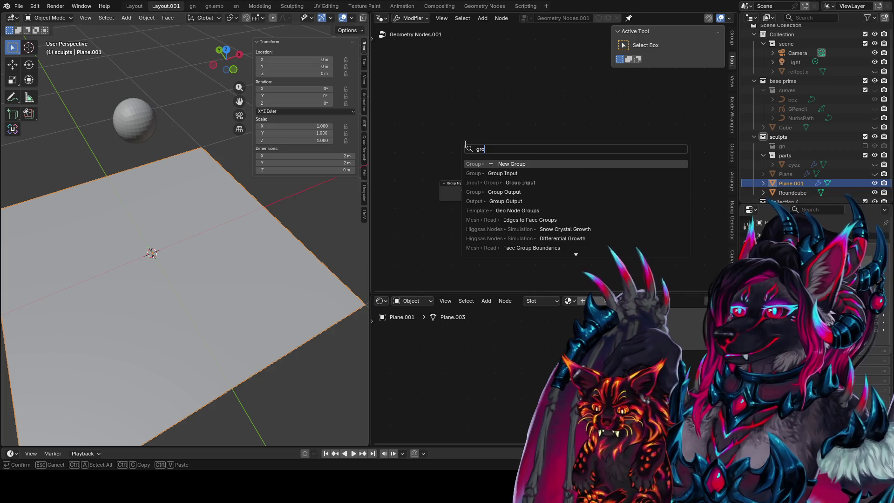
pyautogui.press('BackSpace')
pyautogui.press('BackSpace')
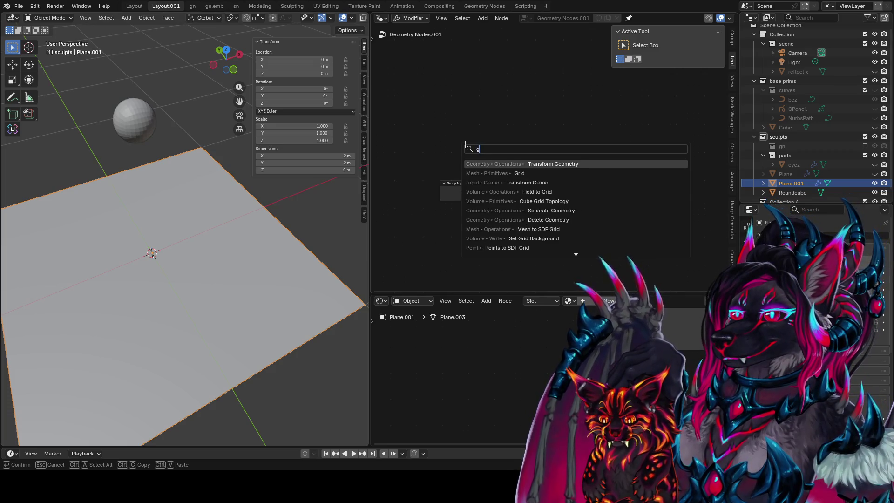
pyautogui.press('Down')
pyautogui.press('Return')
pyautogui.click(410, 124)
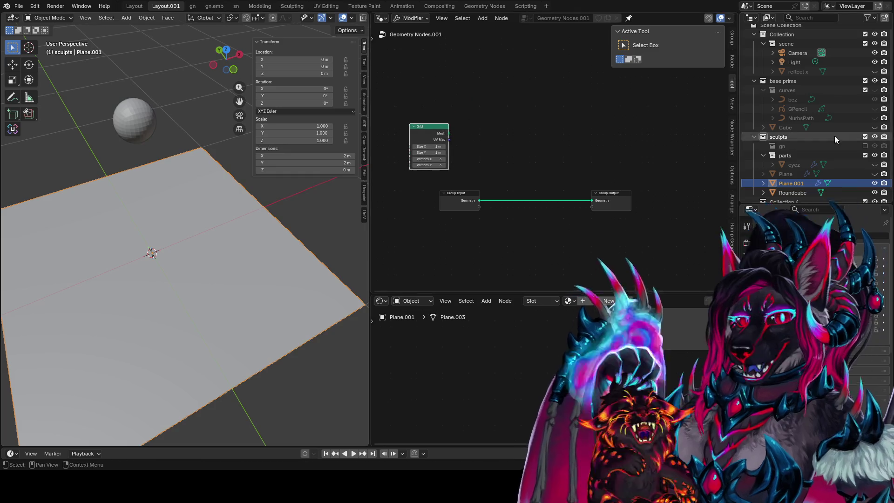
pyautogui.moveTo(205, 261)
pyautogui.mouseDown(button='middle')
pyautogui.moveTo(225, 272)
pyautogui.moveTo(216, 271)
pyautogui.mouseUp(button='middle')
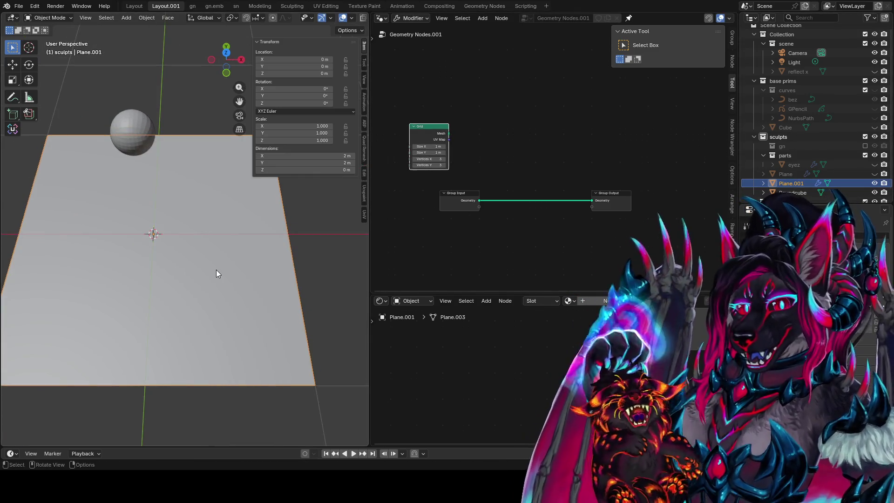
pyautogui.press('KP_7')
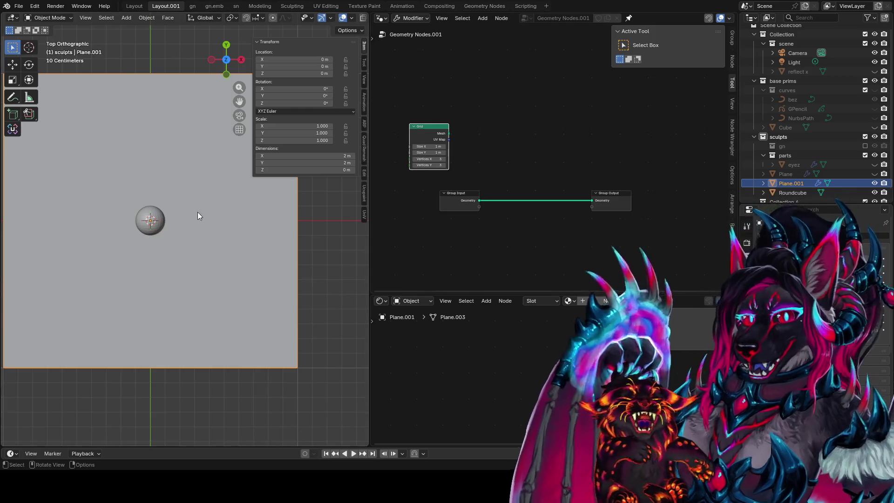
pyautogui.scroll(-2, 205, 316)
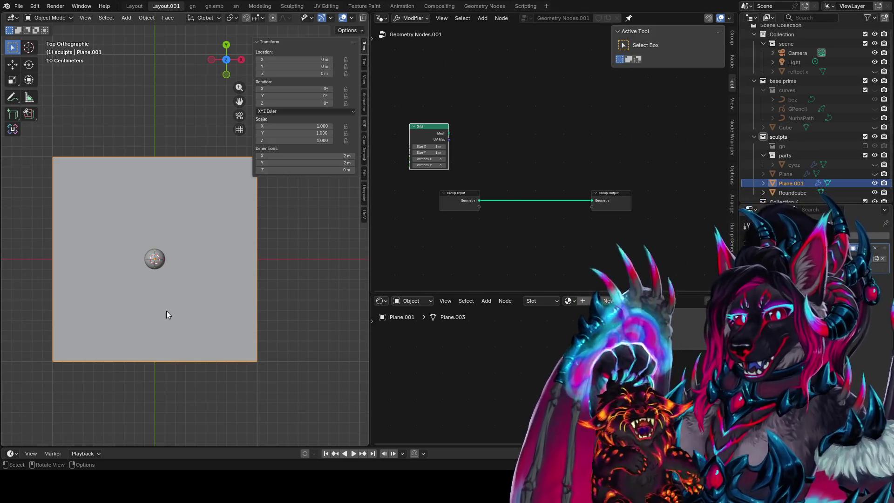
# Cut the Group Input–Group Output link and move Group Input beside the Grid node
pyautogui.moveTo(219, 256)
pyautogui.mouseDown(button='middle')
pyautogui.moveTo(198, 185)
pyautogui.moveTo(184, 241)
pyautogui.mouseUp(button='middle')
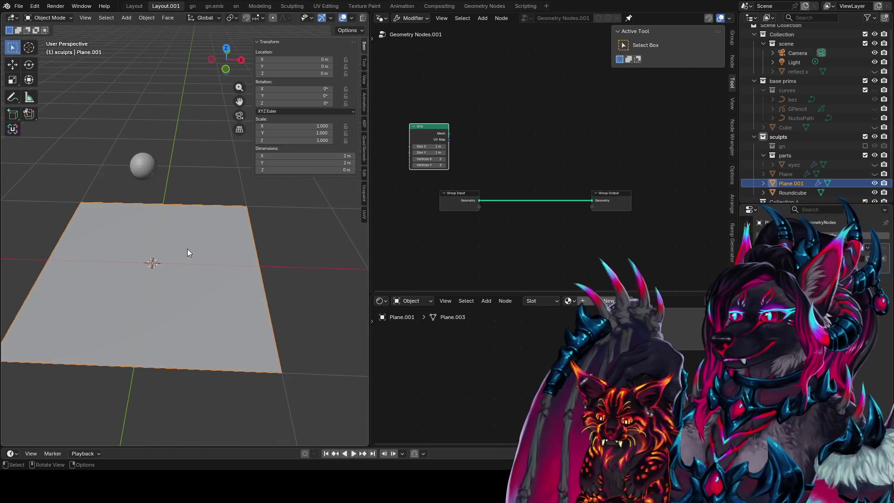
pyautogui.keyDown('ctrl'); pyautogui.moveTo(546, 146); pyautogui.dragTo(513, 239, button='right'); pyautogui.keyUp('ctrl')
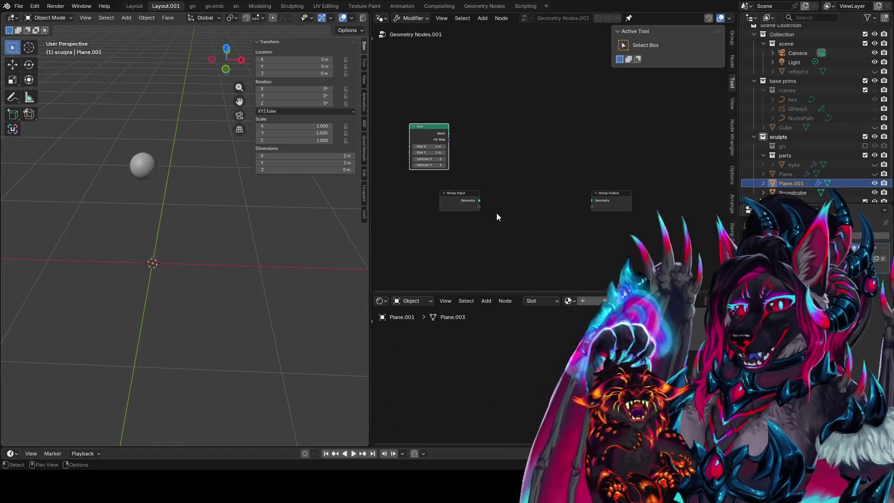
pyautogui.moveTo(480, 200); pyautogui.dragTo(519, 189)
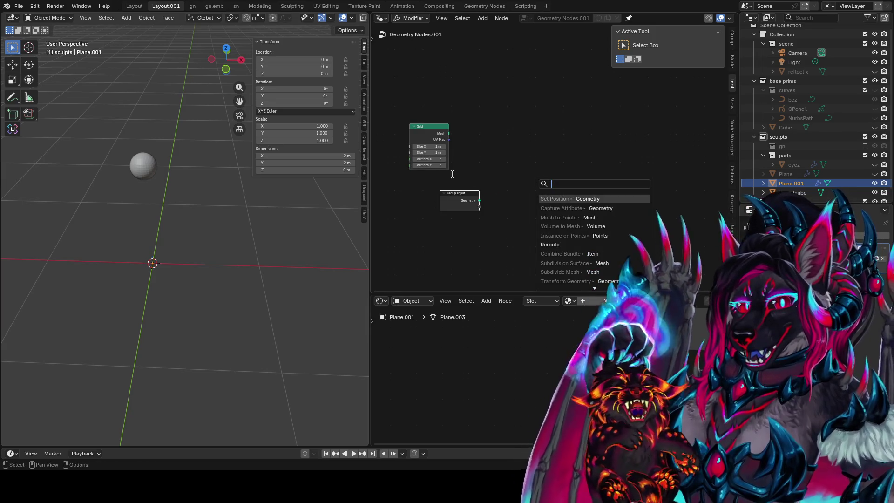
pyautogui.press('Escape')
pyautogui.moveTo(460, 195); pyautogui.dragTo(399, 206)
pyautogui.moveTo(500, 146); pyautogui.dragTo(512, 217, button='middle')
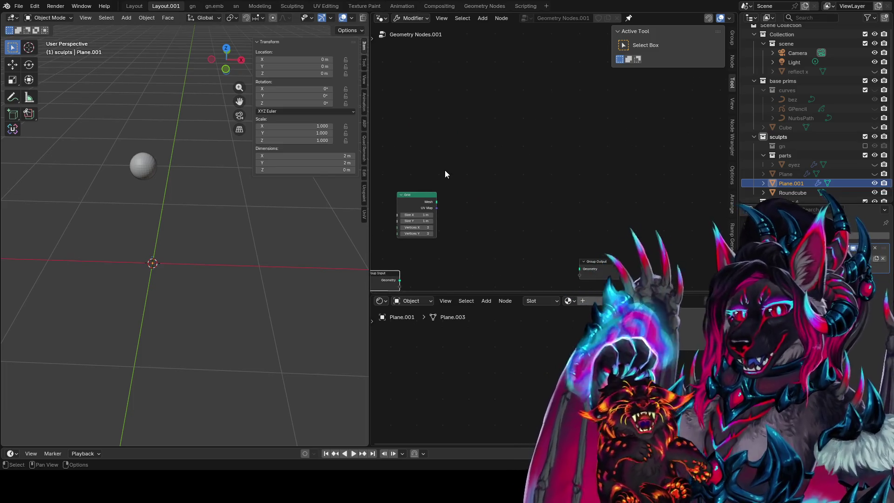
pyautogui.click(431, 205)
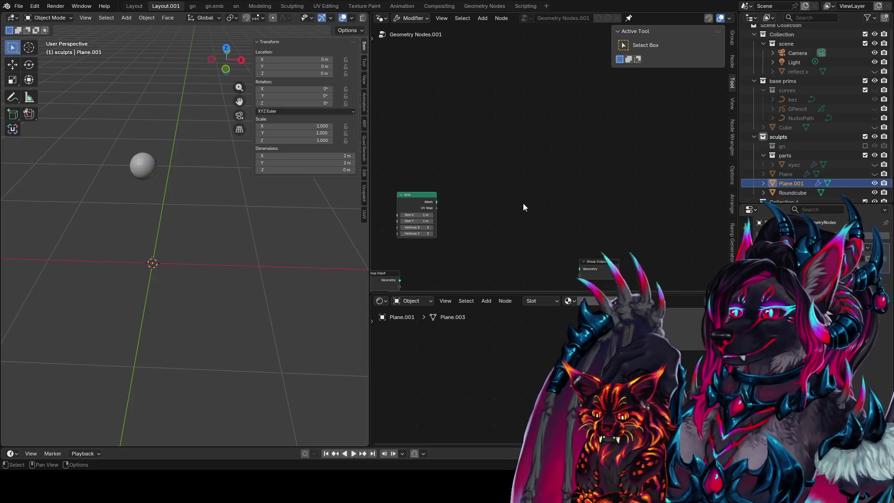
# Move the Grid node up and left, enlarge the node editor, and select the Roundcube
pyautogui.moveTo(522, 207); pyautogui.dragTo(509, 179, button='middle')
pyautogui.moveTo(187, 277); pyautogui.dragTo(162, 227, button='middle')
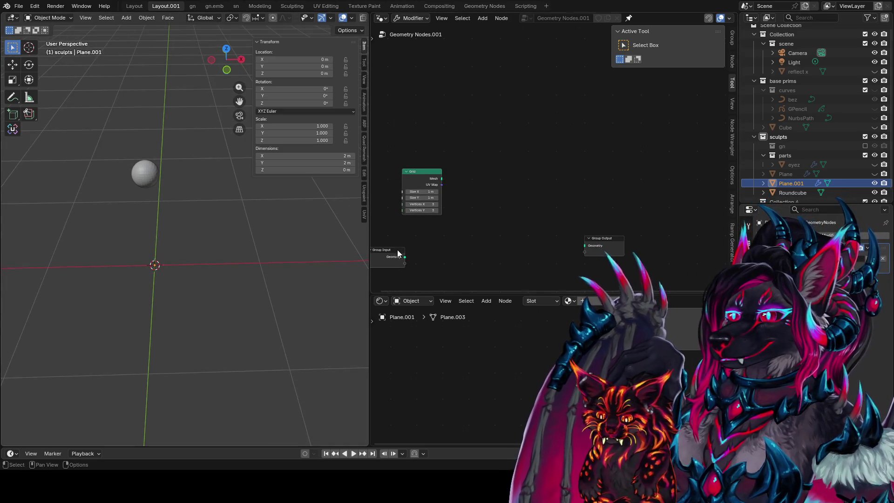
pyautogui.moveTo(438, 175); pyautogui.dragTo(420, 141)
pyautogui.moveTo(433, 137); pyautogui.dragTo(491, 136, button='middle')
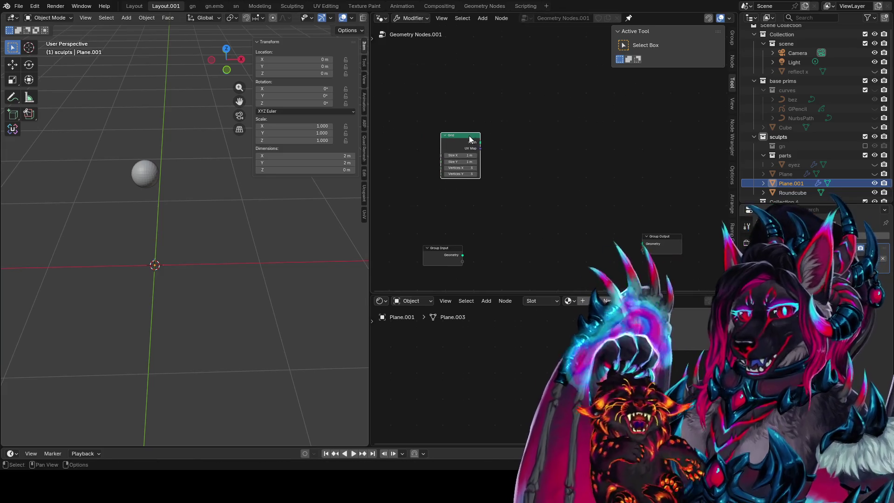
pyautogui.moveTo(470, 138); pyautogui.dragTo(449, 138)
pyautogui.scroll(1, 487, 158)
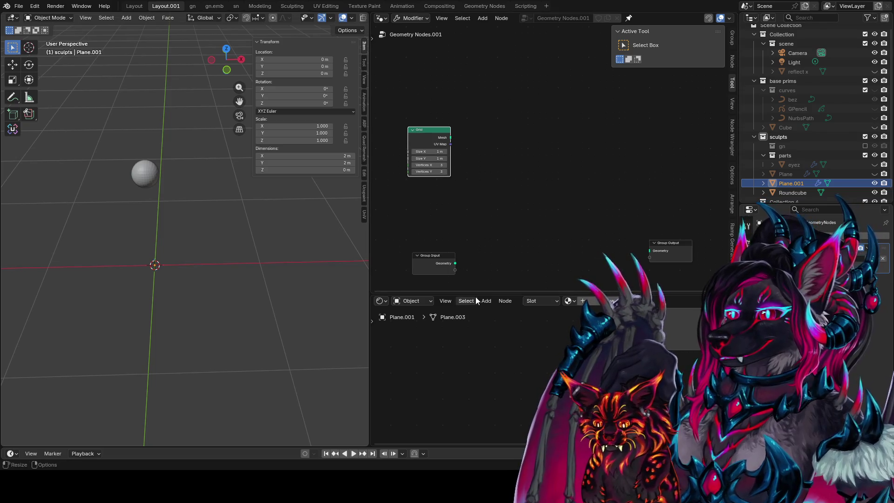
pyautogui.moveTo(480, 296); pyautogui.dragTo(482, 331)
pyautogui.click(163, 173)
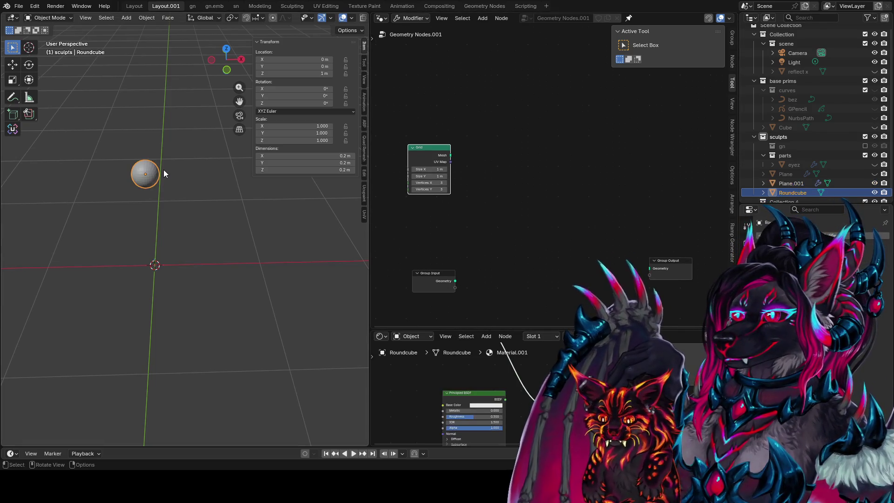
# From front view, move Group Input up-left, then orbit back into perspective
pyautogui.press('KP_1')
pyautogui.scroll(2, 463, 236)
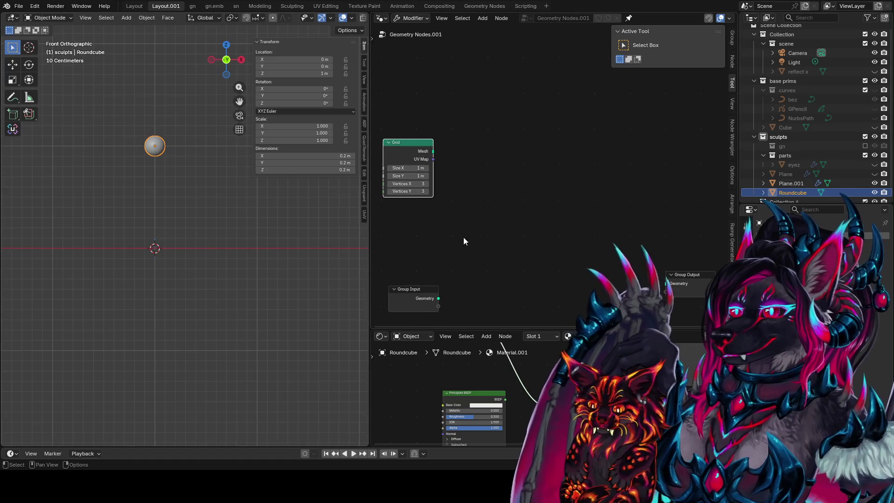
pyautogui.moveTo(431, 280); pyautogui.dragTo(408, 236)
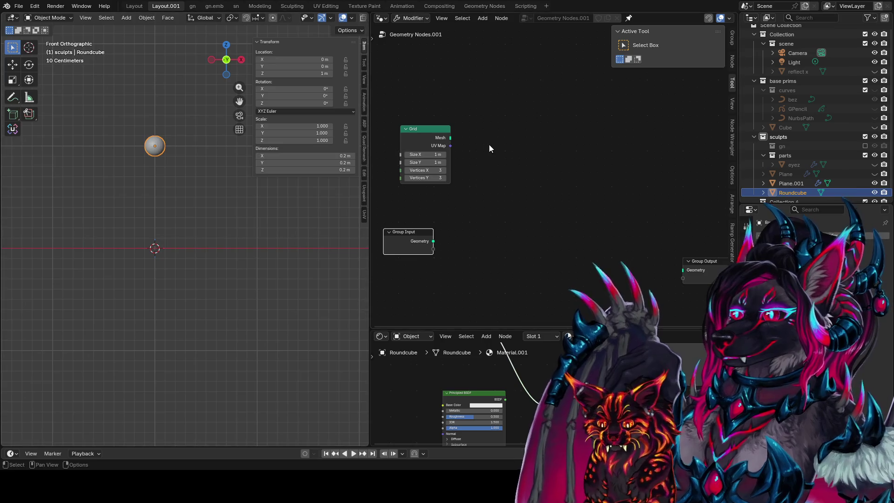
pyautogui.moveTo(173, 200); pyautogui.dragTo(193, 237, button='middle')
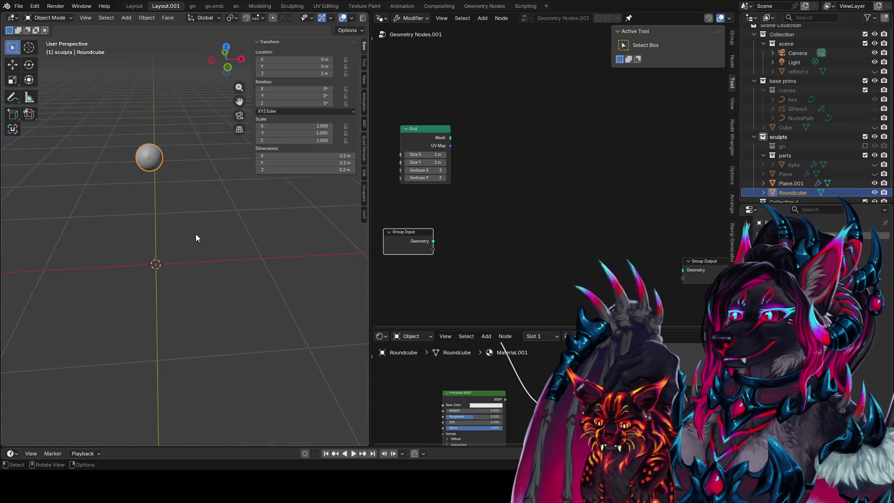
pyautogui.scroll(-1, 874, 177)
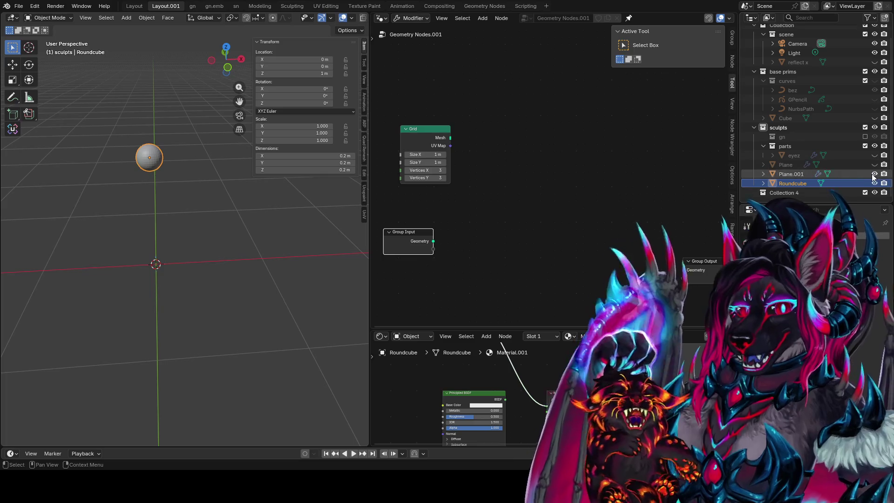
# Hide eyez and Plane, show Roundcube and Plane.001, and make Plane active
pyautogui.click(875, 174)
pyautogui.click(874, 164)
pyautogui.click(874, 156)
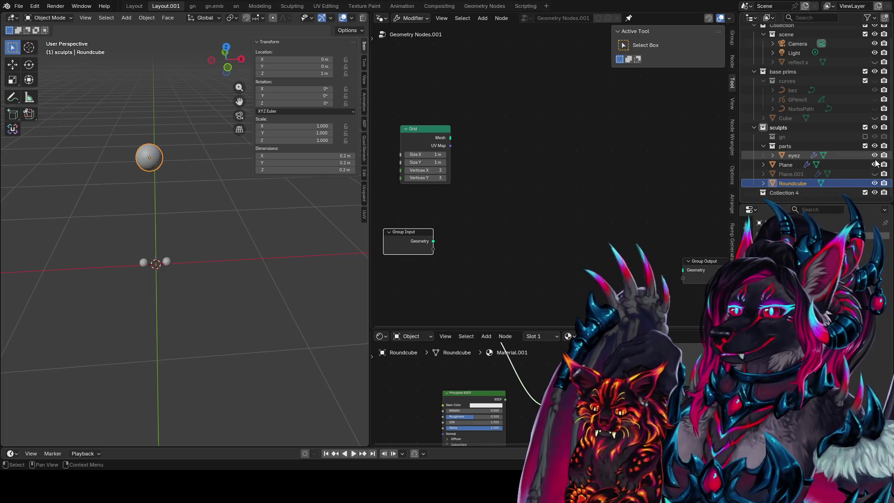
pyautogui.click(874, 155)
pyautogui.click(875, 183)
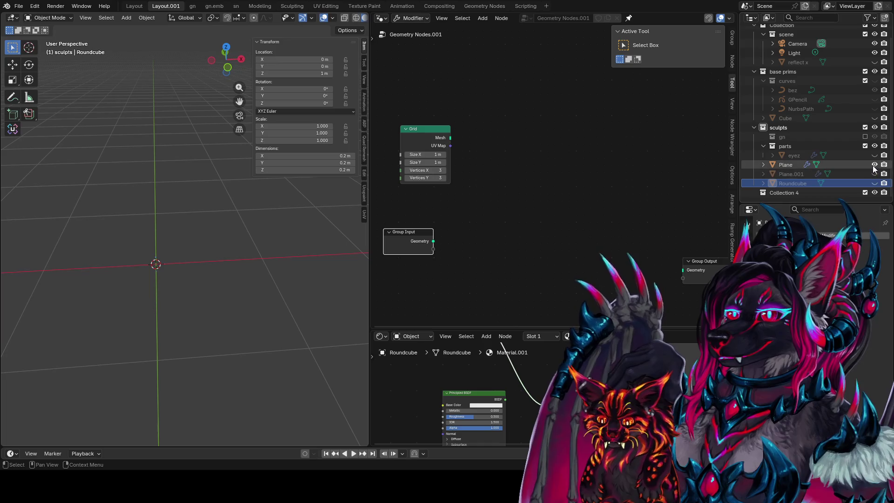
pyautogui.click(875, 174)
pyautogui.click(857, 165)
pyautogui.click(875, 165)
pyautogui.click(875, 183)
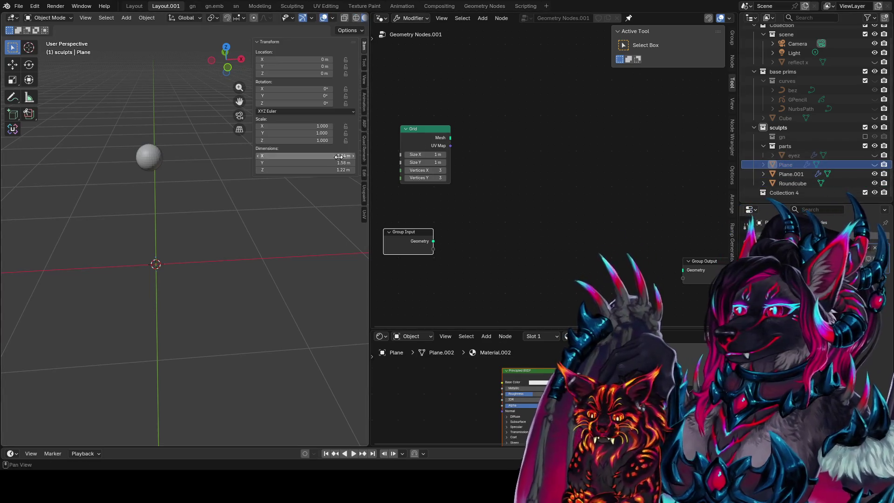
pyautogui.moveTo(513, 186); pyautogui.dragTo(510, 167, button='middle')
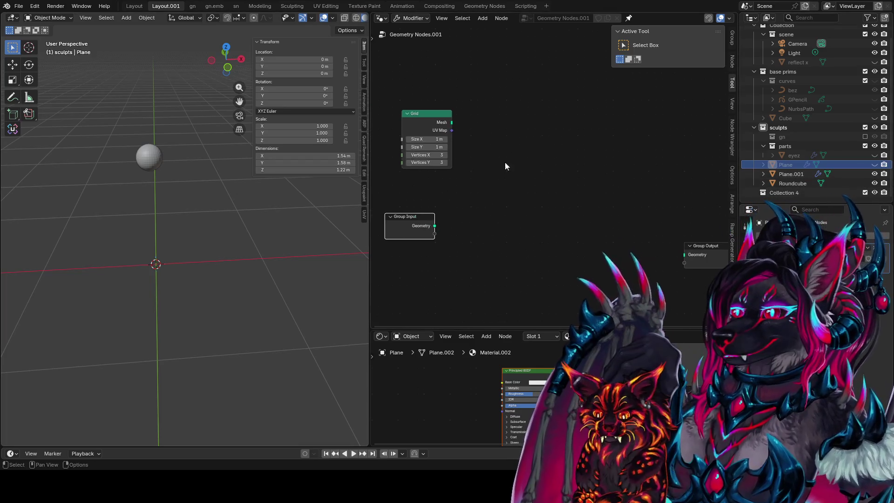
# Link the Grid's Mesh to Group Output Geometry and delete the Viewer nodes
pyautogui.keyDown('ctrl'); pyautogui.keyDown('shift'); pyautogui.click(445, 124); pyautogui.keyUp('shift'); pyautogui.keyUp('ctrl')
pyautogui.moveTo(452, 123); pyautogui.dragTo(684, 255)
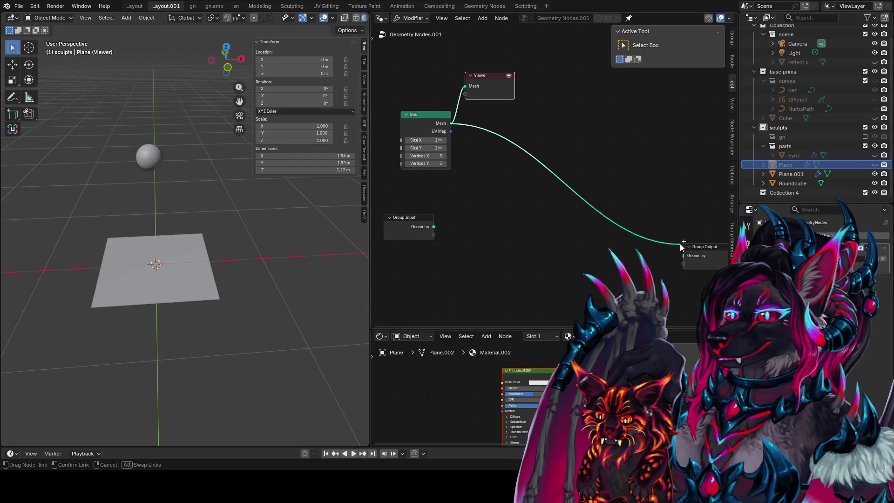
pyautogui.keyDown('alt'); pyautogui.moveTo(489, 86); pyautogui.dragTo(573, 83); pyautogui.keyUp('alt')
pyautogui.moveTo(601, 196); pyautogui.dragTo(540, 194, button='middle')
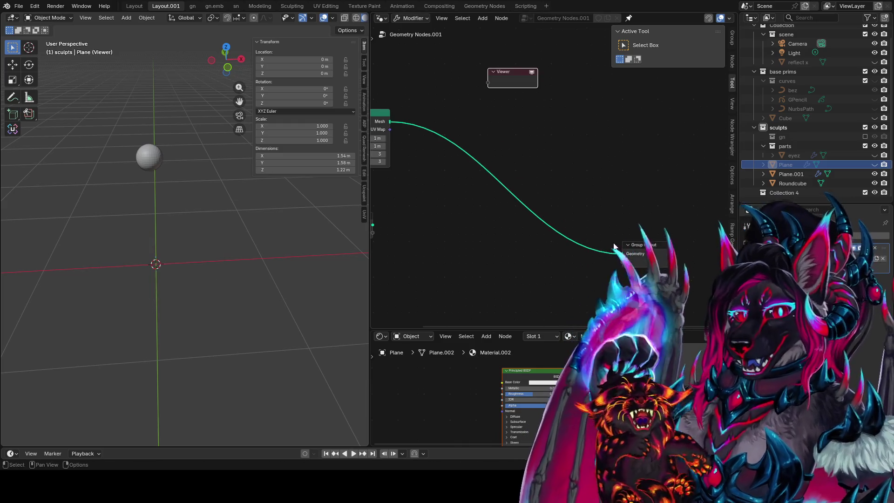
pyautogui.press('x')
pyautogui.press('Home')
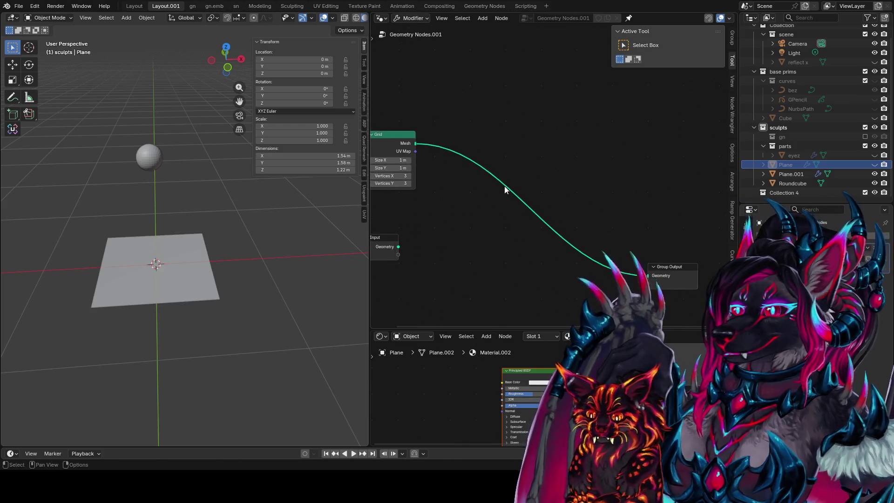
pyautogui.keyDown('ctrl'); pyautogui.keyDown('shift'); pyautogui.click(435, 141); pyautogui.keyUp('shift'); pyautogui.keyUp('ctrl')
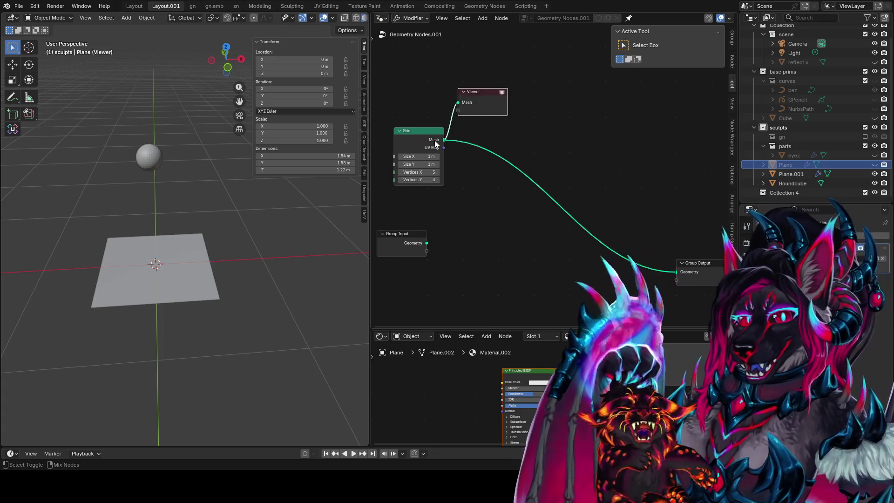
pyautogui.click(499, 92)
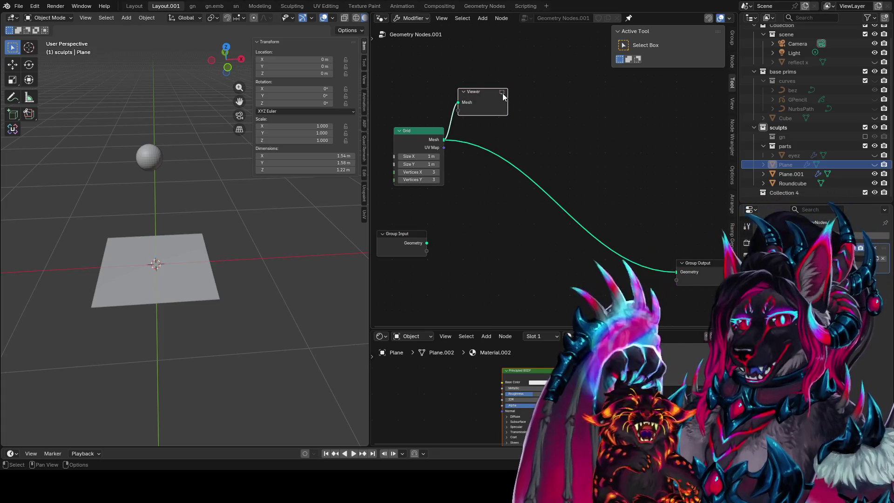
pyautogui.press('x')
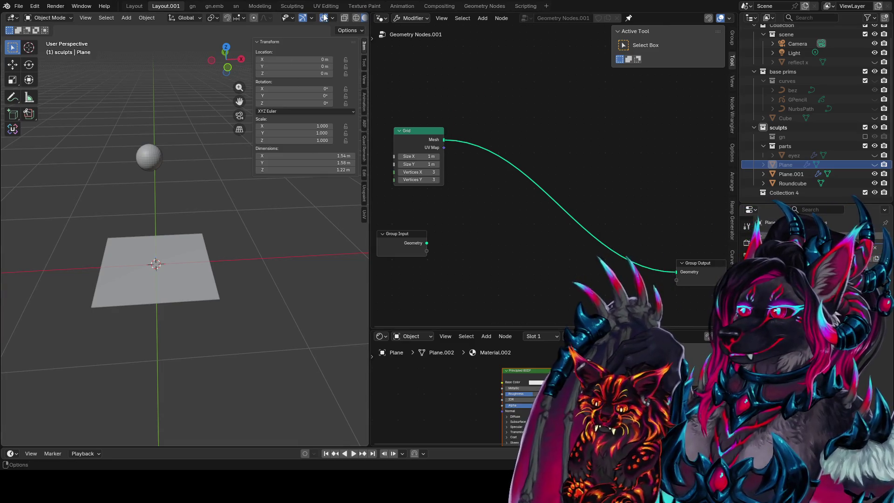
# Rearrange Group Output, Grid and Group Input nodes and close the N sidebar
pyautogui.moveTo(548, 250); pyautogui.dragTo(495, 233, button='middle')
pyautogui.moveTo(647, 246)
pyautogui.mouseDown()
pyautogui.moveTo(593, 154)
pyautogui.moveTo(526, 132)
pyautogui.mouseUp()
pyautogui.moveTo(466, 200); pyautogui.dragTo(535, 237, button='middle')
pyautogui.moveTo(619, 181); pyautogui.dragTo(691, 174)
pyautogui.moveTo(474, 159)
pyautogui.mouseDown()
pyautogui.moveTo(406, 147)
pyautogui.moveTo(443, 129)
pyautogui.moveTo(458, 146)
pyautogui.mouseUp()
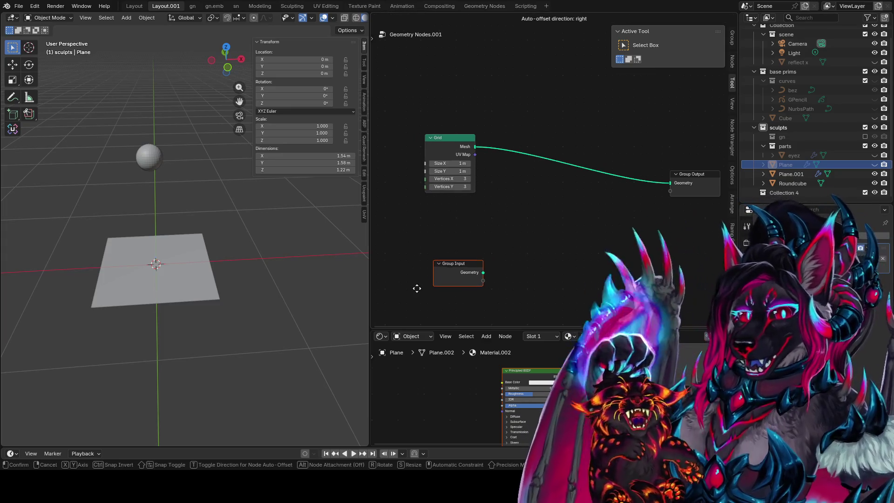
pyautogui.moveTo(419, 285); pyautogui.dragTo(452, 241)
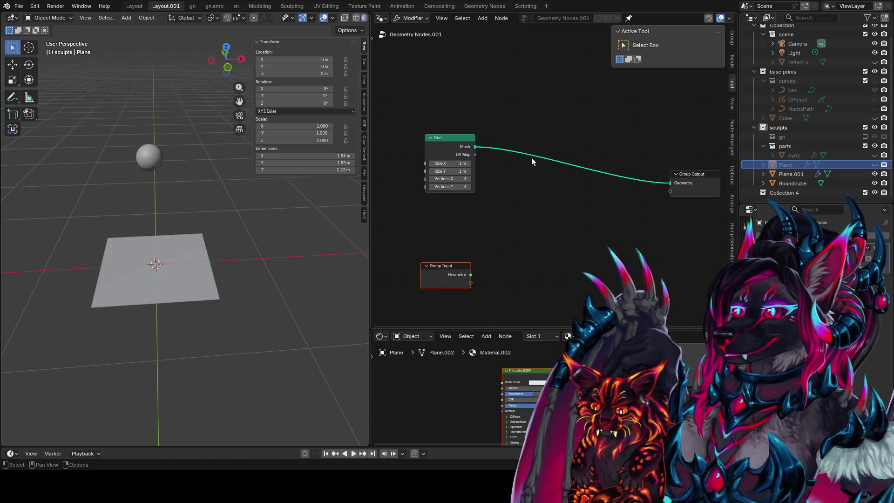
pyautogui.press('Home')
pyautogui.press('n')
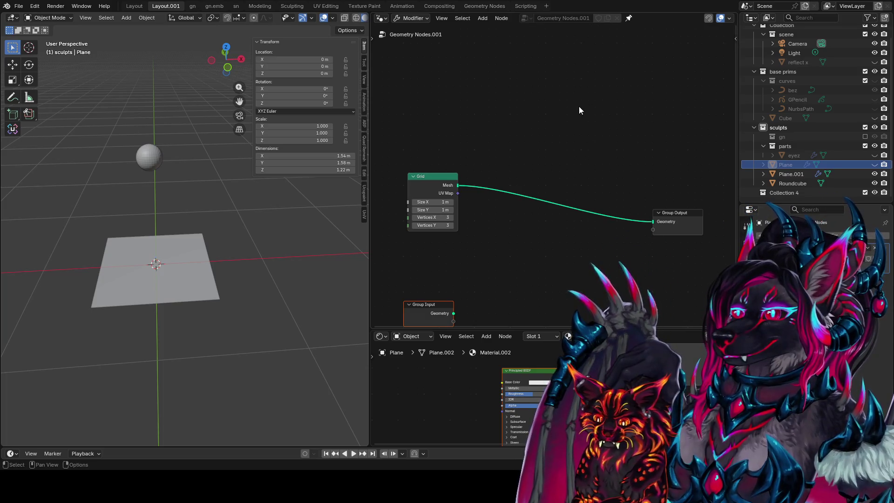
pyautogui.press('Home')
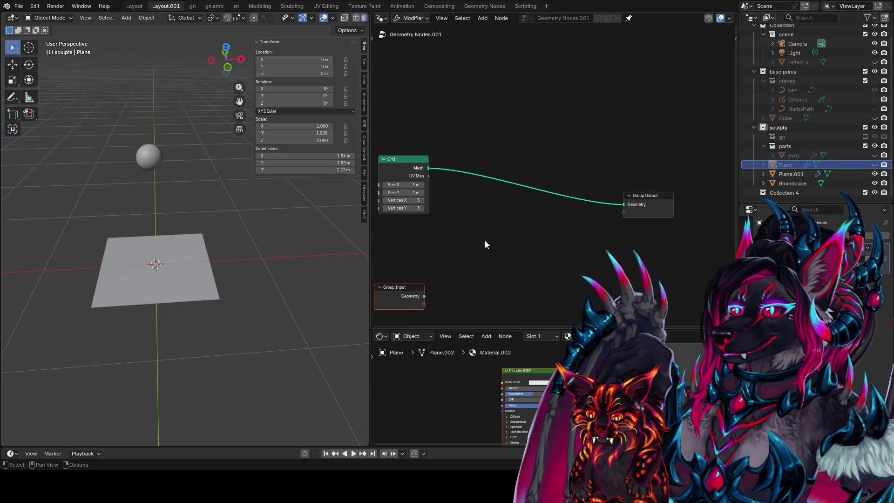
# Save, then preview the Grid's UV Map through a Viewer fed by its Mesh, from top view
pyautogui.click(485, 241)
pyautogui.hotkey('ctrl', 's')
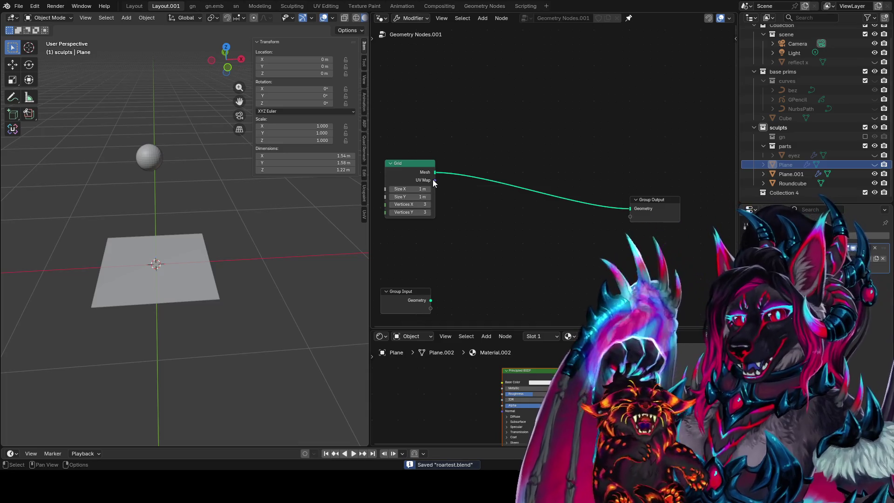
pyautogui.keyDown('ctrl'); pyautogui.keyDown('shift'); pyautogui.click(427, 180); pyautogui.keyUp('shift'); pyautogui.keyUp('ctrl')
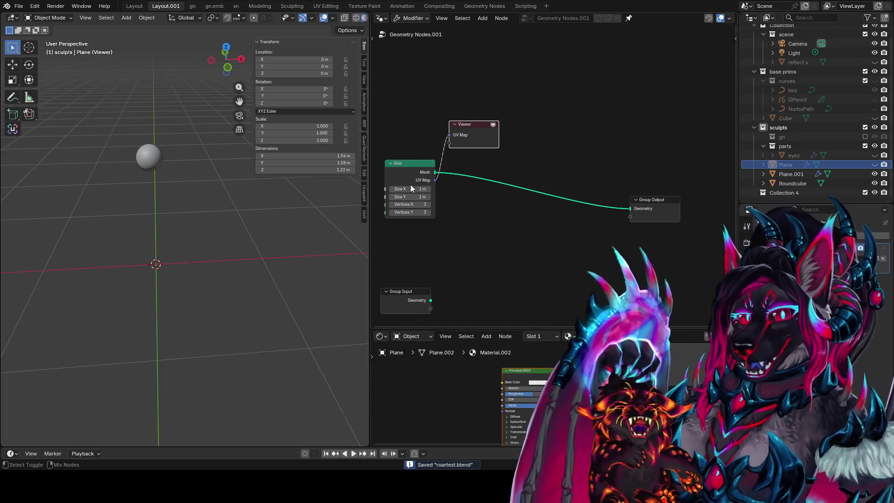
pyautogui.moveTo(245, 209); pyautogui.dragTo(194, 271, button='middle')
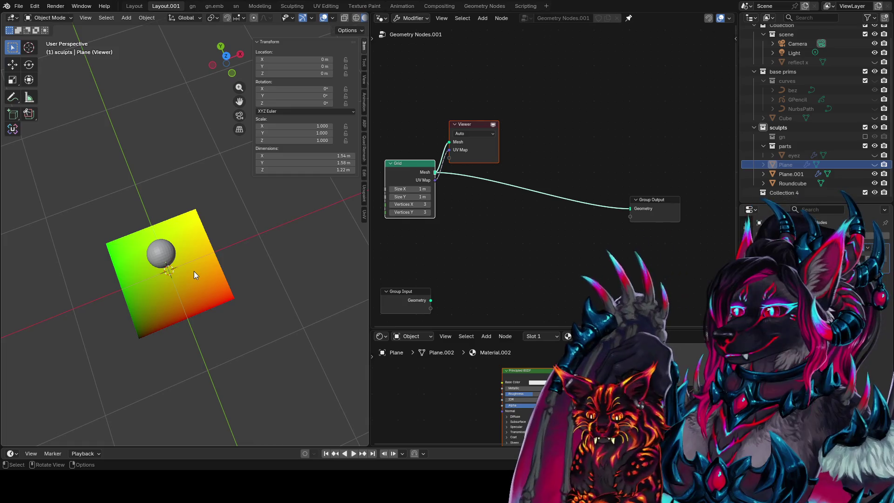
pyautogui.press('KP_7')
# Hide the Roundcube and enable the Attribute Text overlay to label UV values
pyautogui.click(876, 184)
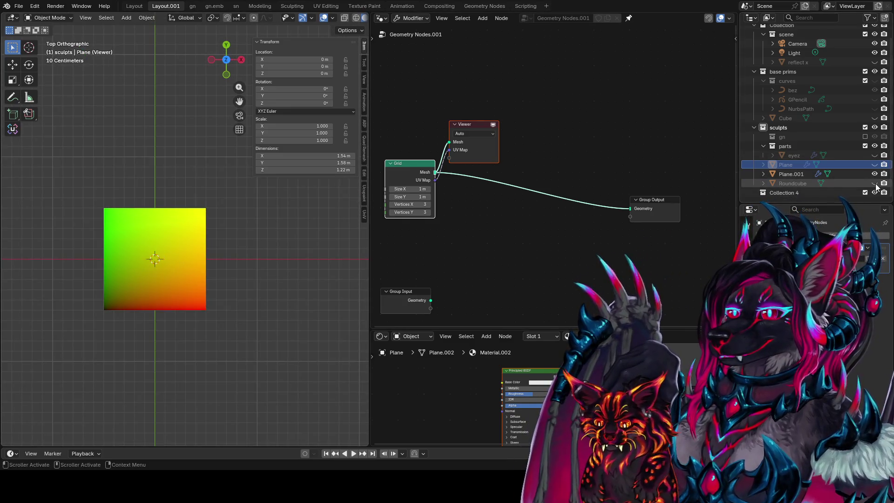
pyautogui.scroll(3, 236, 272)
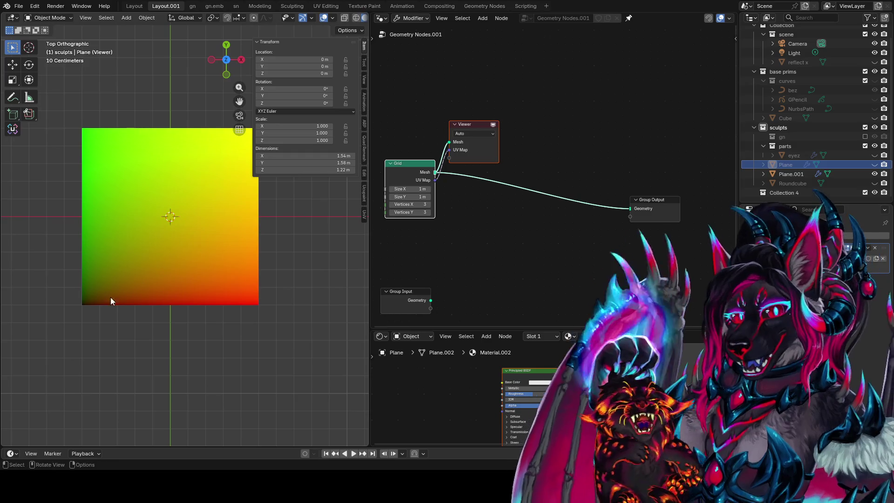
pyautogui.click(332, 19)
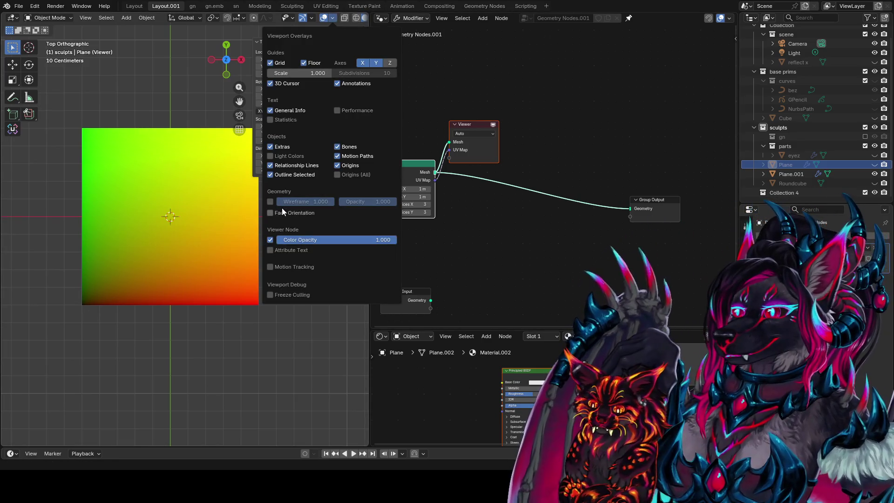
pyautogui.click(270, 250)
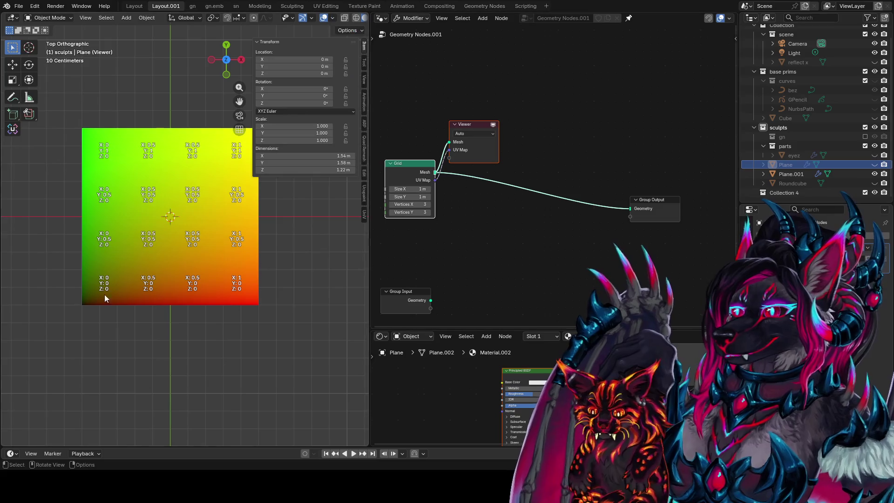
pyautogui.scroll(2, 96, 326)
pyautogui.moveTo(96, 326)
pyautogui.keyDown('shift'); pyautogui.mouseDown(button='middle')
pyautogui.moveTo(111, 290)
pyautogui.moveTo(226, 320)
pyautogui.mouseUp(button='middle'); pyautogui.keyUp('shift')
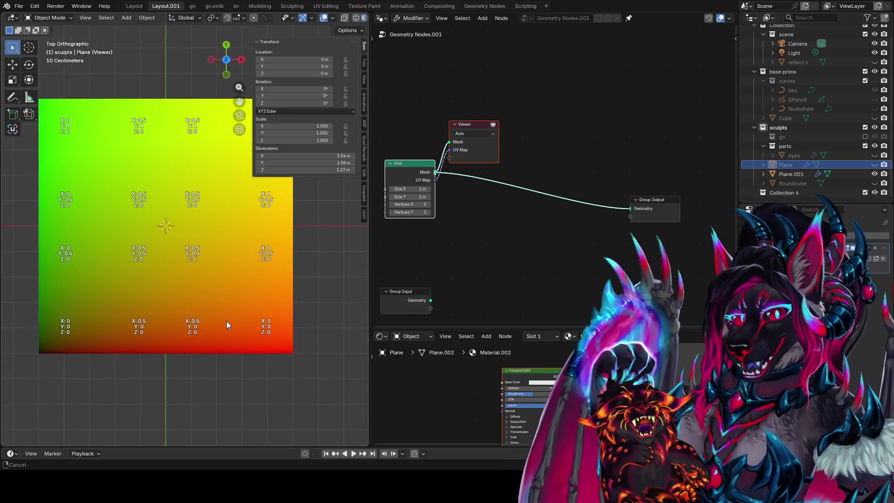
# Drag from the UV Map output into link-search and start typing 'sepa'
pyautogui.moveTo(428, 182); pyautogui.dragTo(543, 124)
pyautogui.write('sepa')
pyautogui.press('BackSpace')
pyautogui.press('BackSpace')
pyautogui.press('BackSpace')
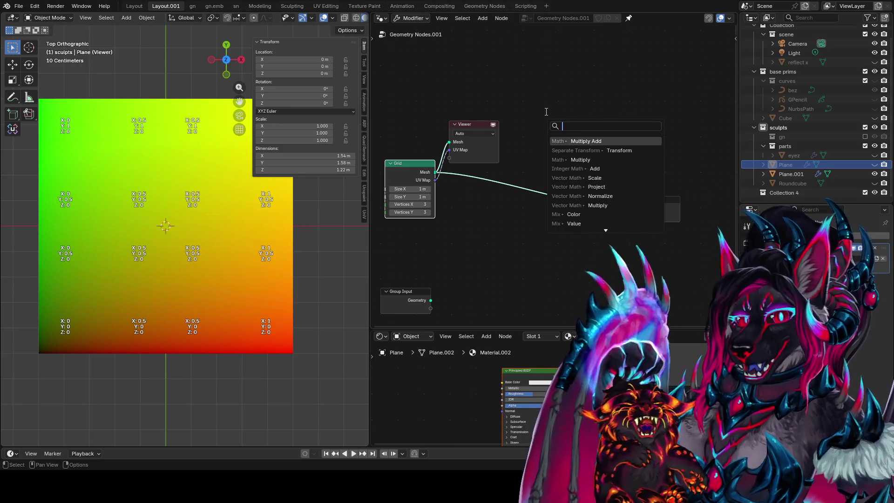
# Add a Separate XYZ node on the UV Map and preview its X, Y, then Z outputs
pyautogui.write('separate')
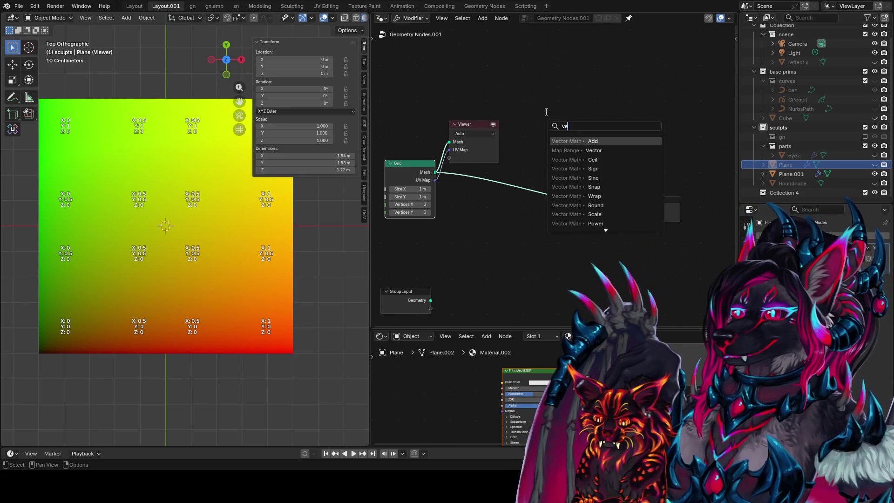
pyautogui.press('Return')
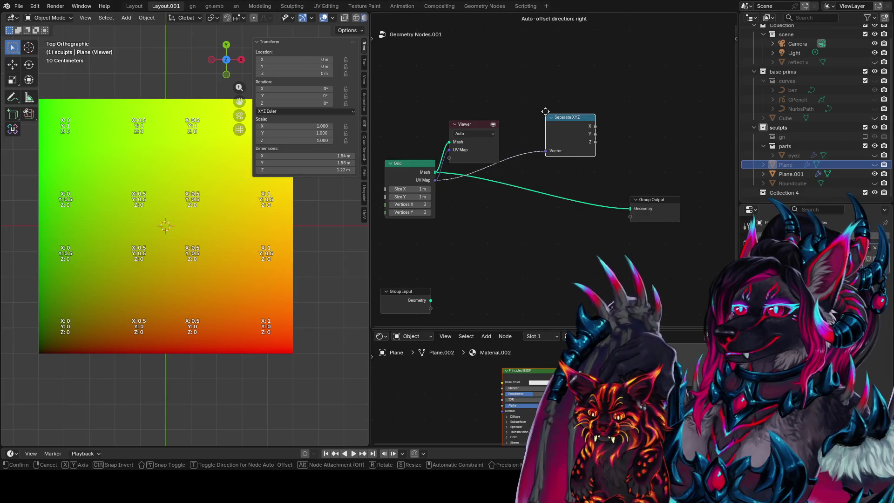
pyautogui.click(431, 60)
pyautogui.keyDown('ctrl'); pyautogui.keyDown('shift'); pyautogui.click(475, 74); pyautogui.keyUp('shift'); pyautogui.keyUp('ctrl')
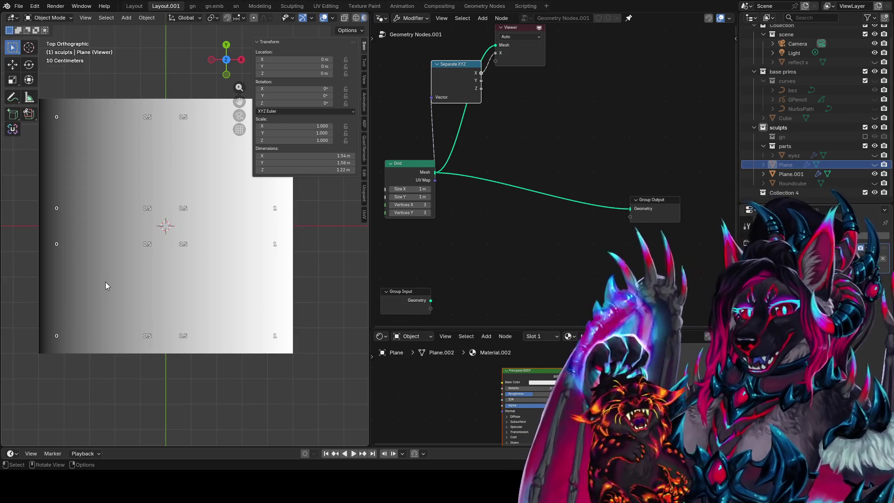
pyautogui.click(150, 107)
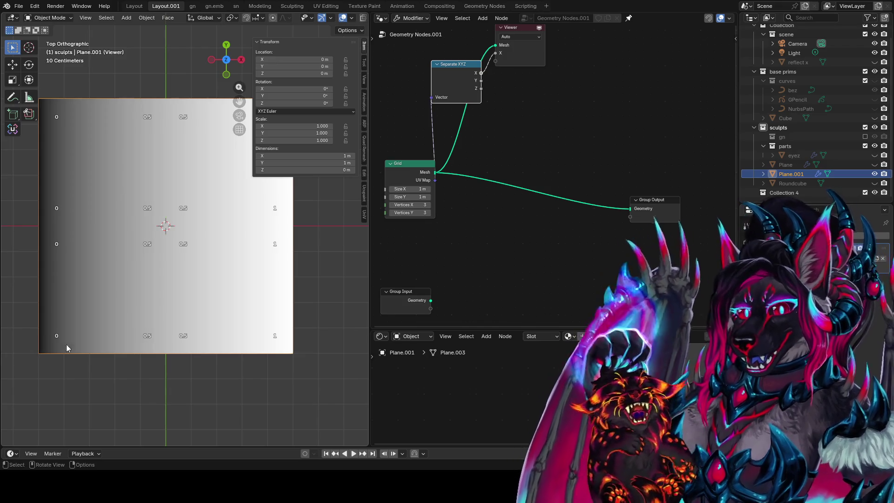
pyautogui.moveTo(485, 87); pyautogui.dragTo(454, 116, button='middle')
pyautogui.keyDown('ctrl'); pyautogui.keyDown('shift'); pyautogui.click(449, 110); pyautogui.keyUp('shift'); pyautogui.keyUp('ctrl')
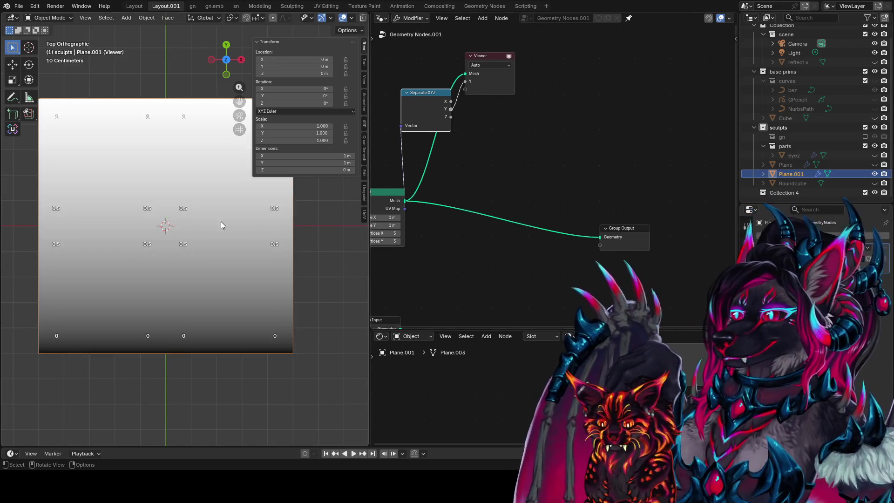
pyautogui.keyDown('ctrl'); pyautogui.keyDown('shift'); pyautogui.click(449, 124); pyautogui.keyUp('shift'); pyautogui.keyUp('ctrl')
# Move the Viewer node below the others, deselect Plane.001, save, and enlarge the lower editor
pyautogui.moveTo(161, 210)
pyautogui.mouseDown(button='middle')
pyautogui.moveTo(157, 228)
pyautogui.moveTo(280, 250)
pyautogui.mouseUp(button='middle')
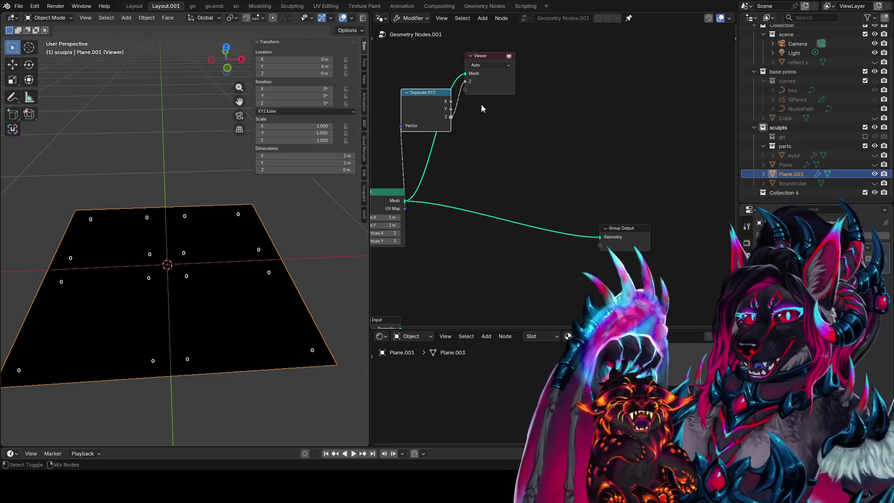
pyautogui.moveTo(504, 59); pyautogui.dragTo(466, 101, button='middle')
pyautogui.moveTo(456, 101); pyautogui.dragTo(484, 298)
pyautogui.moveTo(464, 209); pyautogui.dragTo(542, 161, button='middle')
pyautogui.moveTo(511, 136); pyautogui.dragTo(468, 183, button='middle')
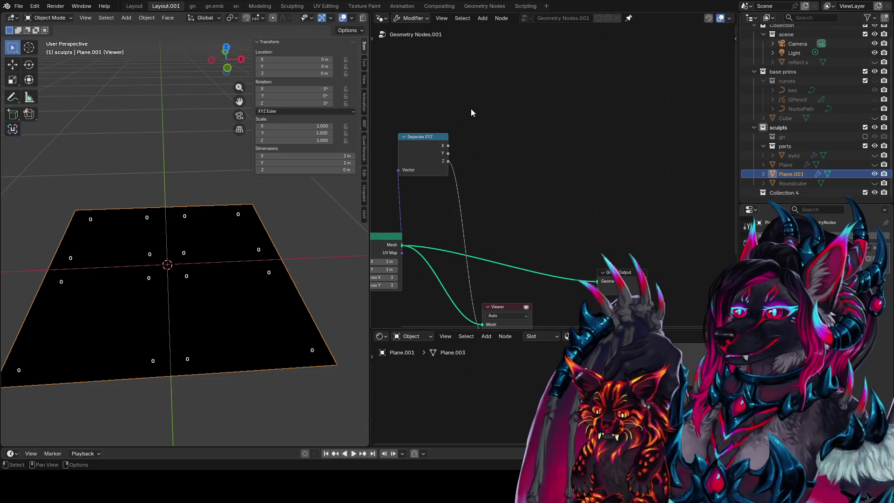
pyautogui.click(198, 97)
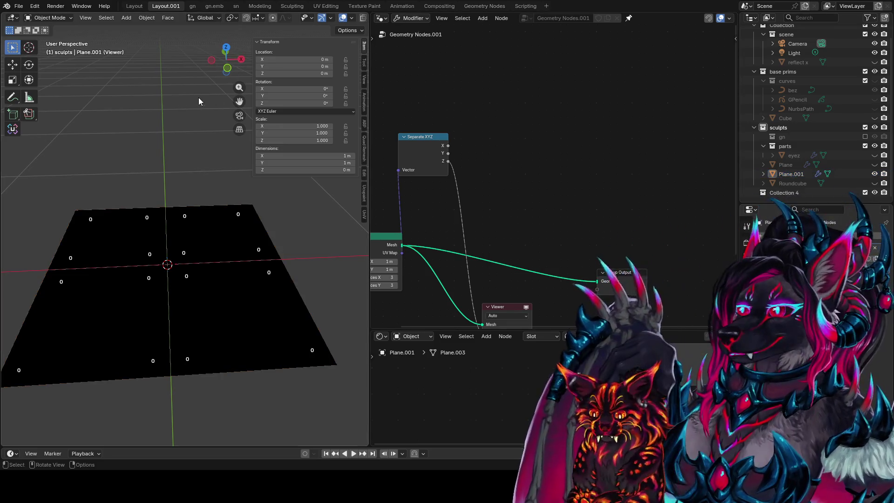
pyautogui.hotkey('ctrl', 's')
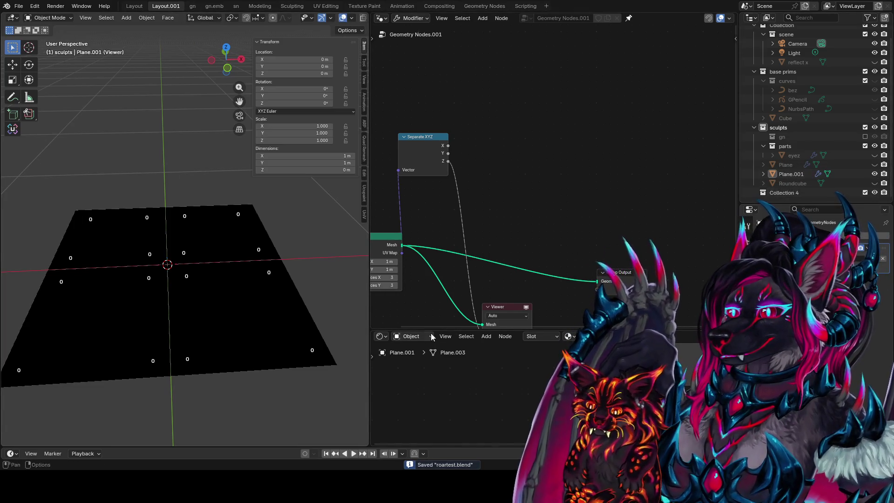
pyautogui.moveTo(434, 331); pyautogui.dragTo(434, 124)
# Turn the lower area into a Geometry Node Editor showing the Plane's node tree
pyautogui.click(382, 129)
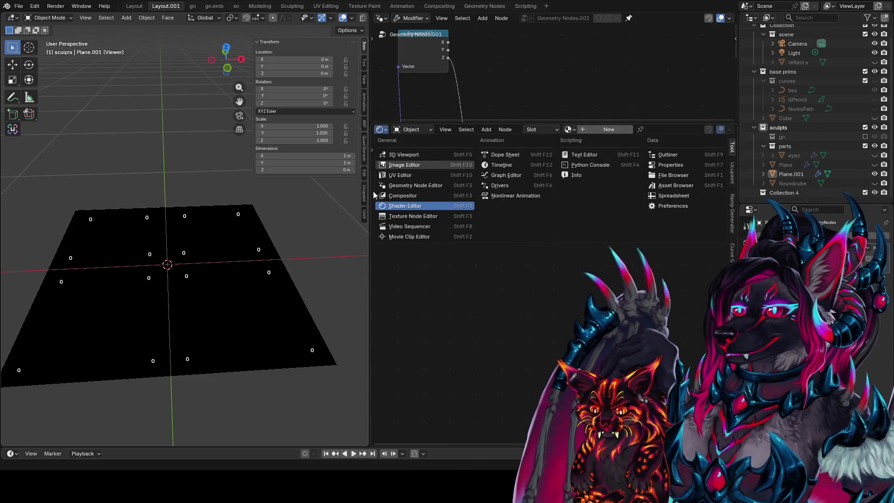
pyautogui.click(426, 186)
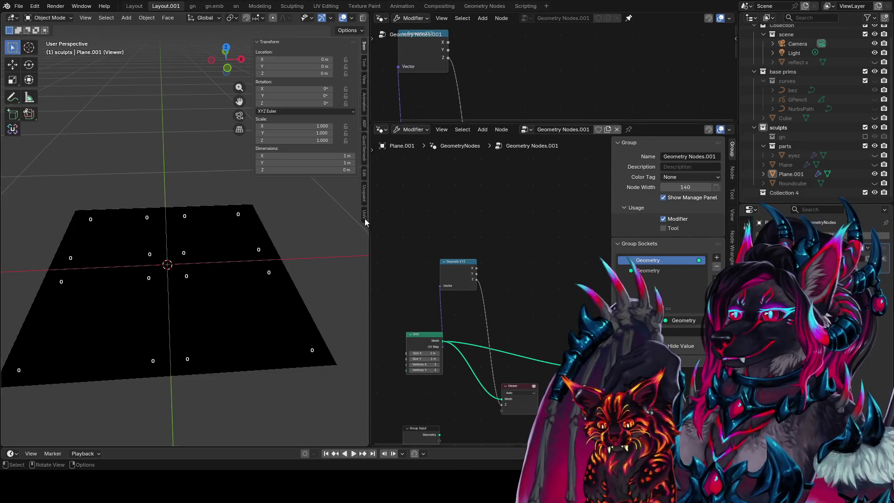
pyautogui.click(776, 174)
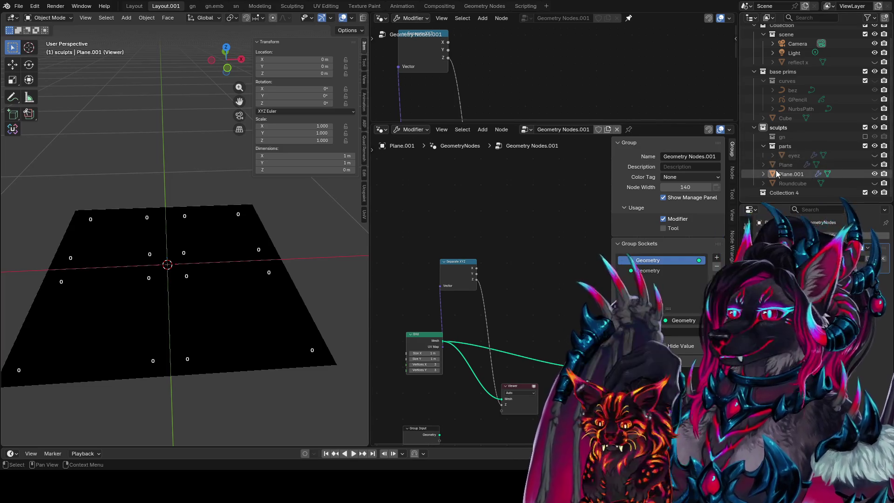
pyautogui.click(786, 165)
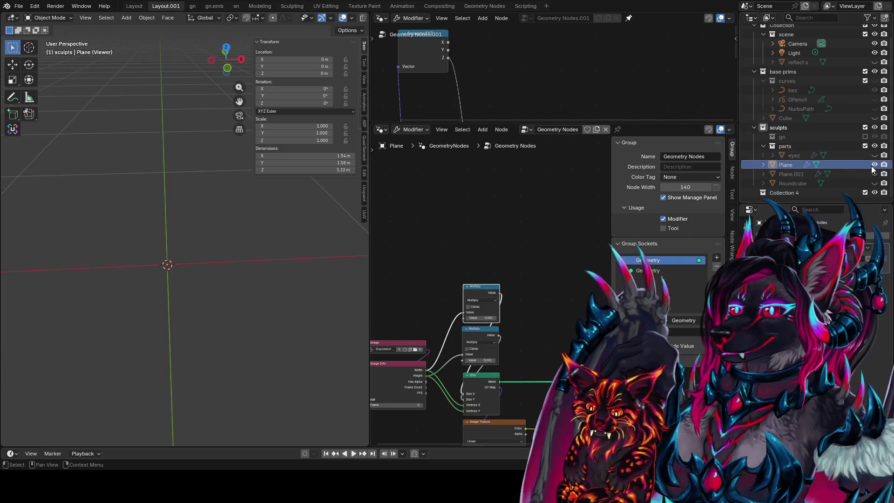
# Switch the viewport to the camera view, frame the node tree, and search 'image' without adding a node
pyautogui.moveTo(219, 255); pyautogui.dragTo(250, 254, button='middle')
pyautogui.press('KP_0')
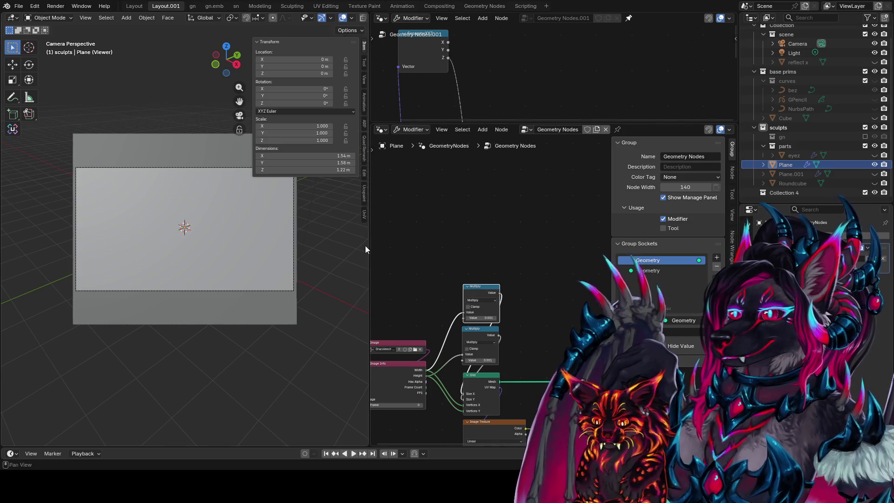
pyautogui.press('Home')
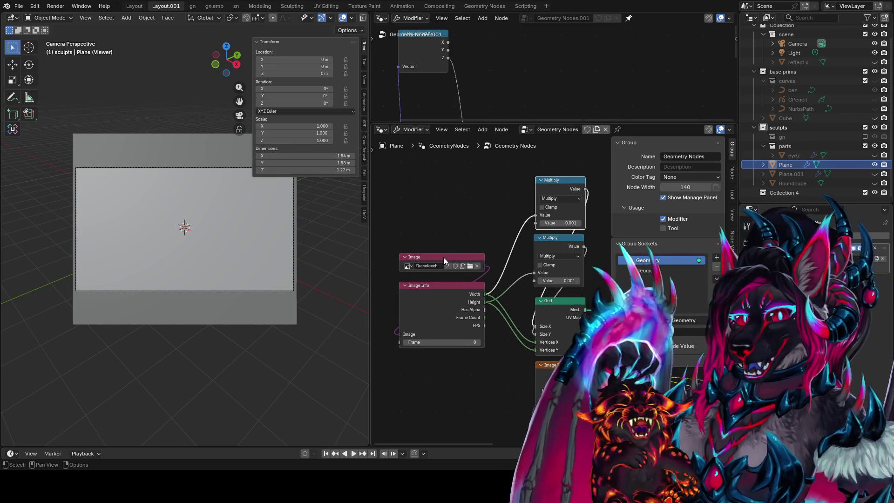
pyautogui.click(428, 254)
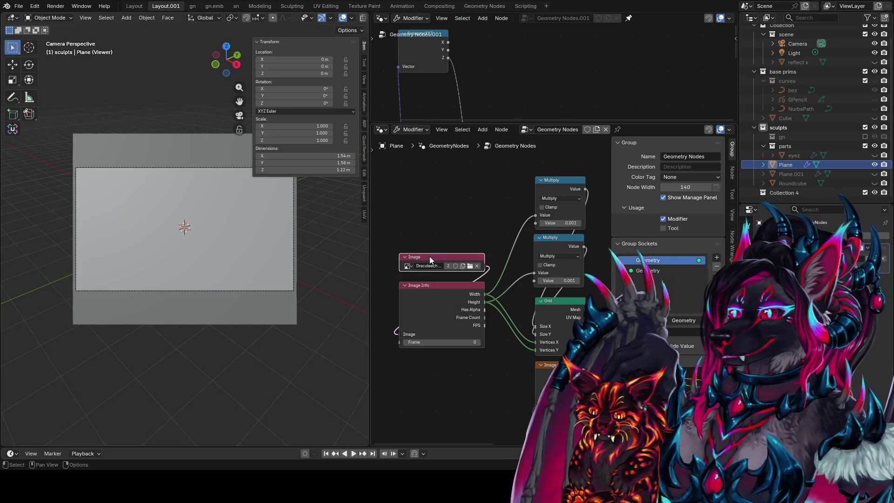
pyautogui.click(428, 211)
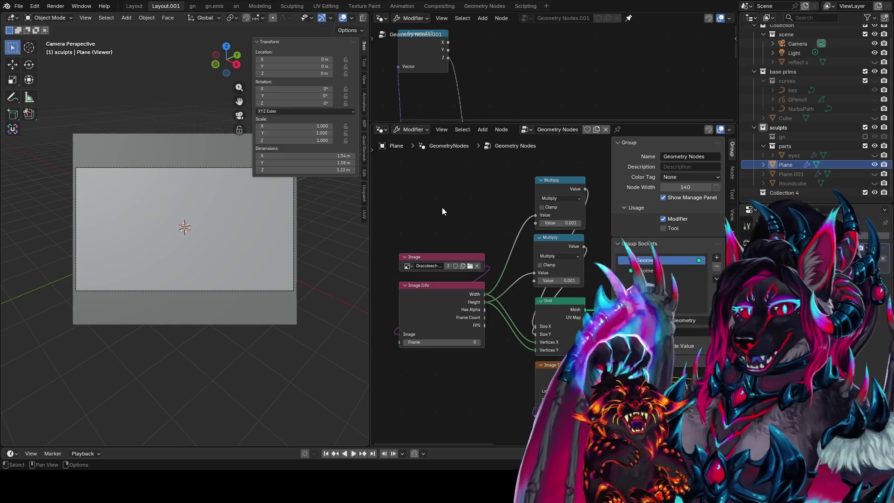
pyautogui.hotkey('shift', 'a')
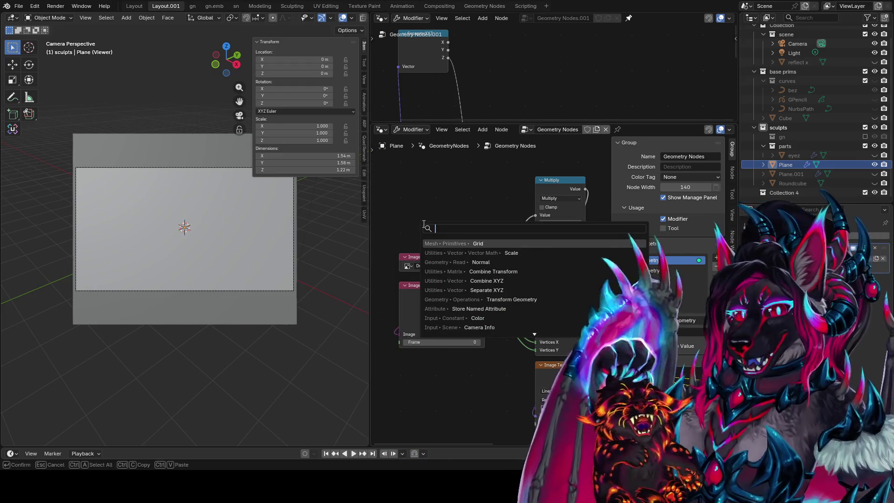
pyautogui.write('image')
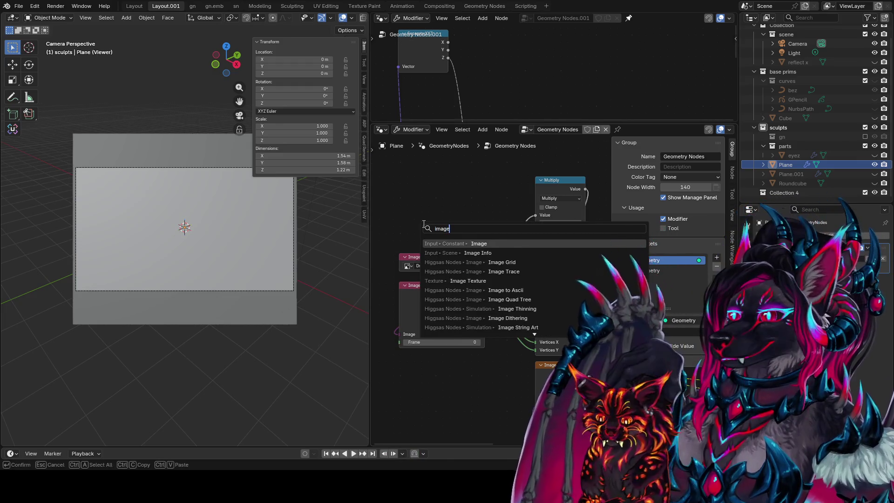
pyautogui.press('Escape')
# Select the Image and Image Info nodes and zoom in on them and the Grid node
pyautogui.click(484, 260)
pyautogui.click(482, 302)
pyautogui.moveTo(485, 302); pyautogui.dragTo(436, 271, button='middle')
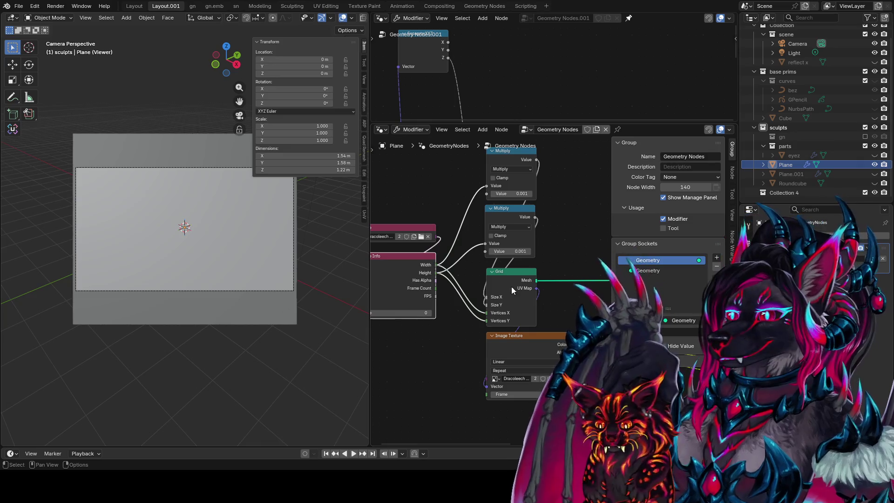
pyautogui.scroll(2, 510, 272)
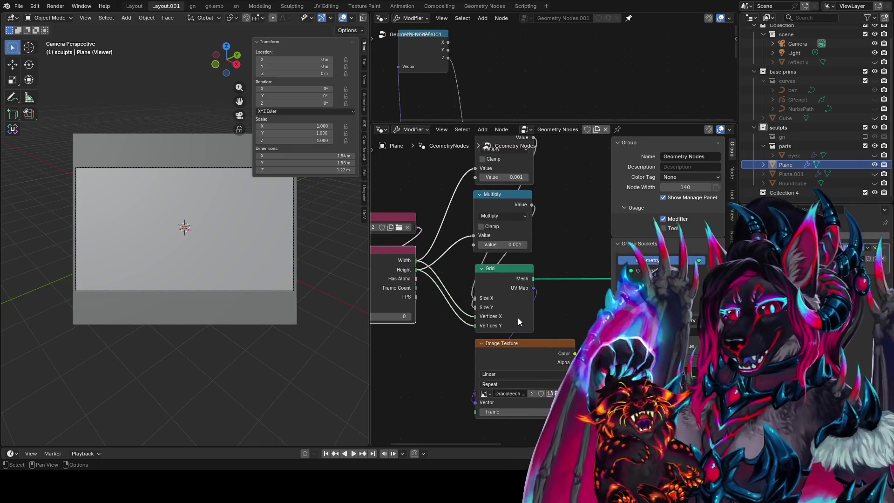
pyautogui.moveTo(518, 317); pyautogui.dragTo(577, 301, button='middle')
pyautogui.scroll(1, 473, 237)
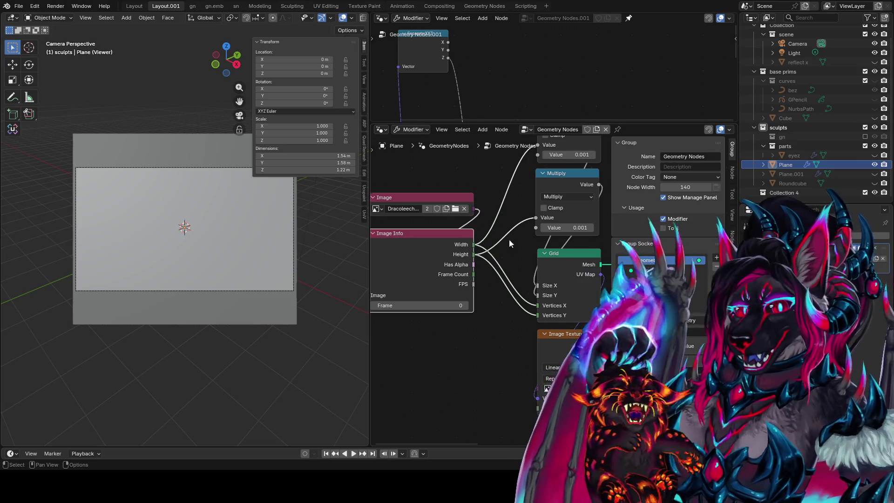
pyautogui.moveTo(508, 239); pyautogui.dragTo(469, 256, button='middle')
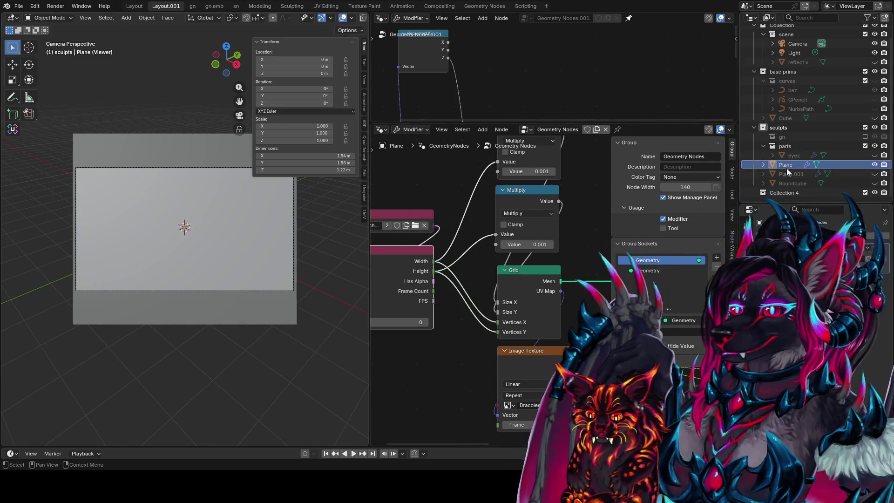
# Widen the node editor, set the viewport to front orthographic view, and save roartest.blend
pyautogui.moveTo(371, 189); pyautogui.dragTo(292, 188)
pyautogui.moveTo(370, 171); pyautogui.dragTo(443, 167, button='middle')
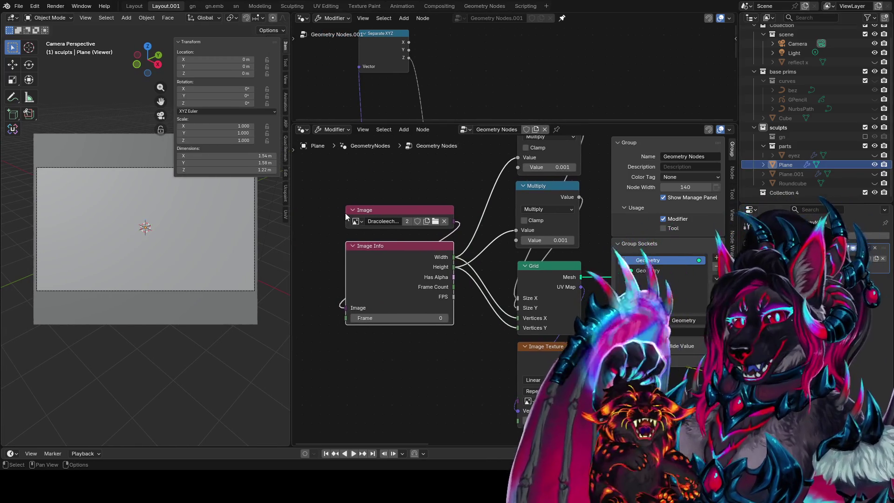
pyautogui.moveTo(373, 202); pyautogui.dragTo(393, 215, button='middle')
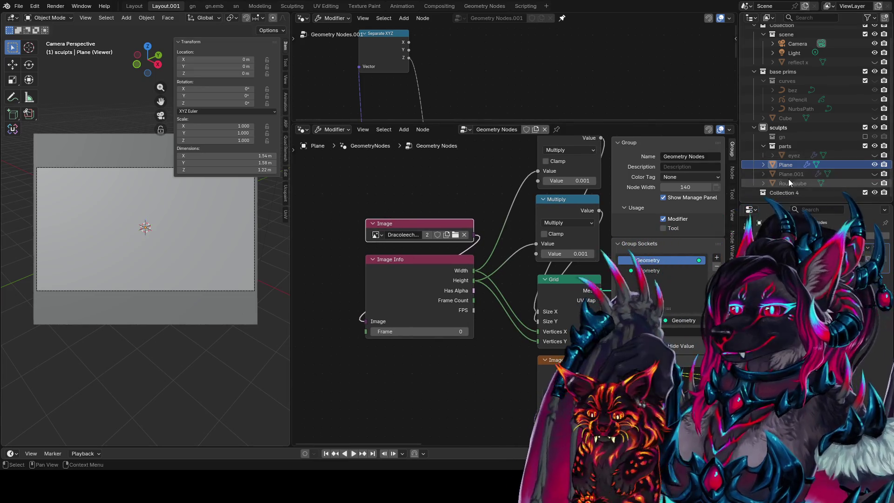
pyautogui.scroll(-3, 175, 345)
pyautogui.moveTo(175, 345); pyautogui.dragTo(256, 330, button='middle')
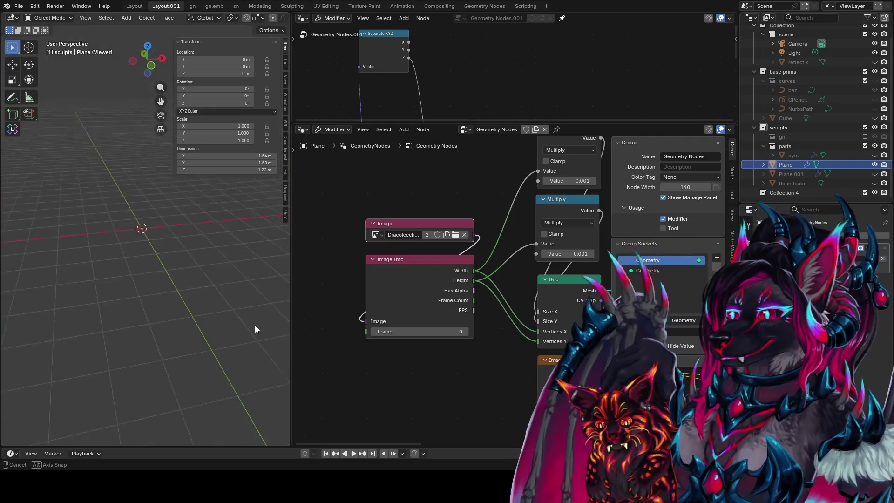
pyautogui.press('KP_1')
pyautogui.hotkey('ctrl', 's')
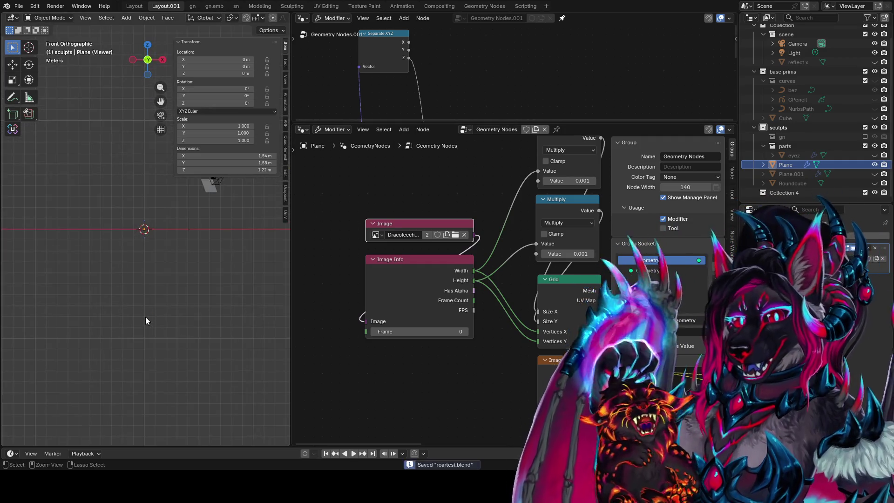
# Add a 2 m mesh plane, Plane.002, at the origin and orbit the viewport to see it
pyautogui.hotkey('shift', 'a')
pyautogui.press('Return')
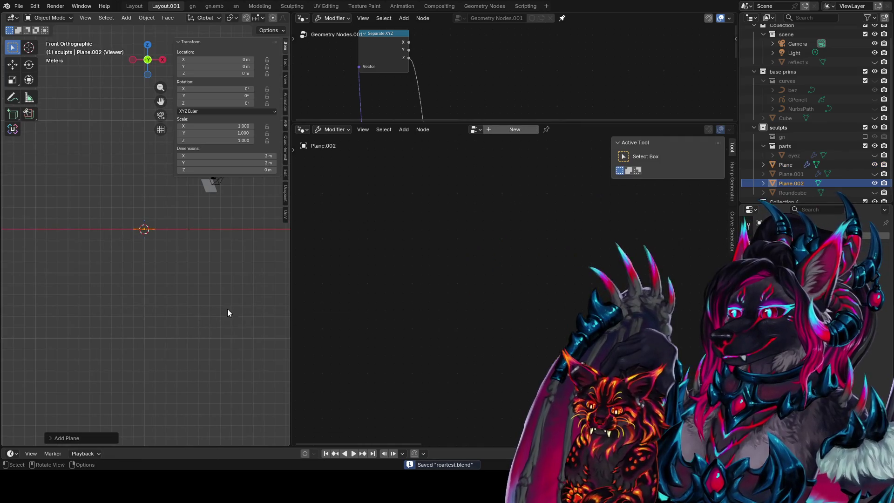
pyautogui.moveTo(228, 309); pyautogui.dragTo(223, 351, button='middle')
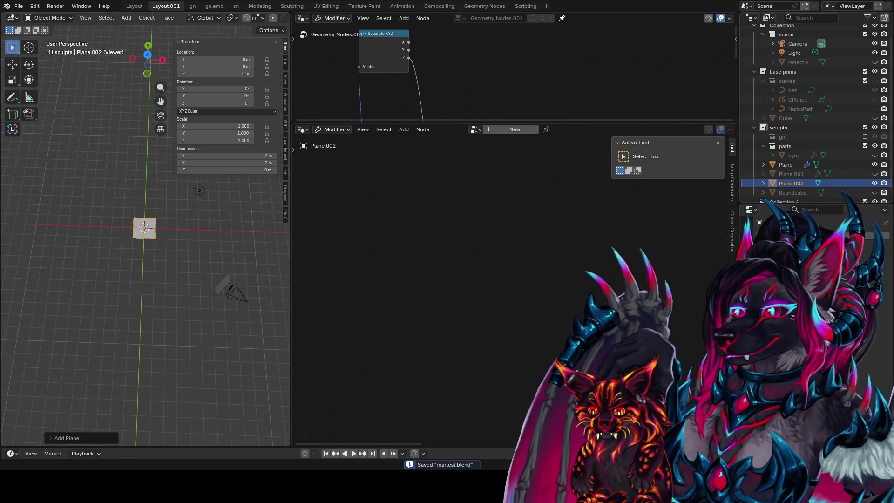
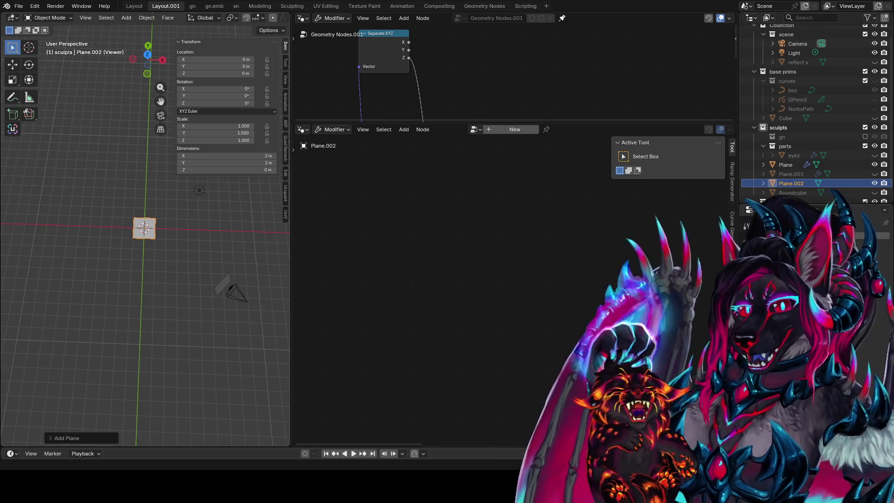
# Give Plane.002 a new Geometry Nodes tree and cut its Group Input to Group Output link
pyautogui.moveTo(125, 230); pyautogui.dragTo(158, 239, button='middle')
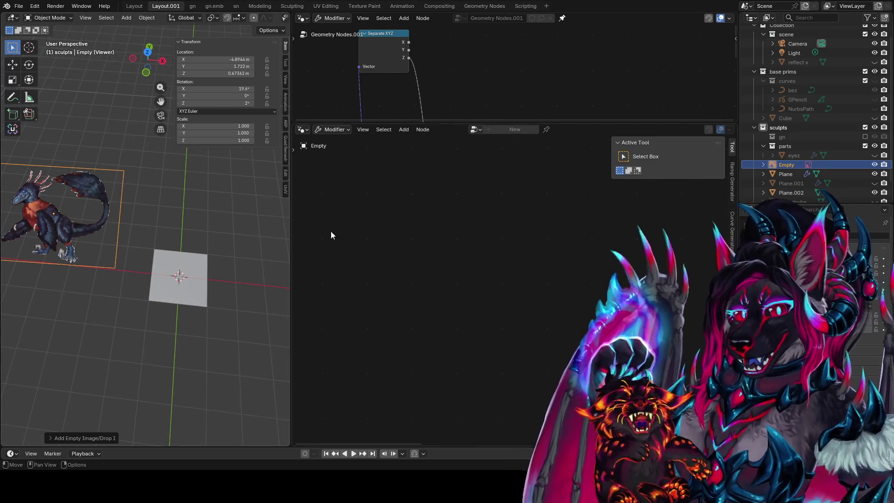
pyautogui.click(174, 263)
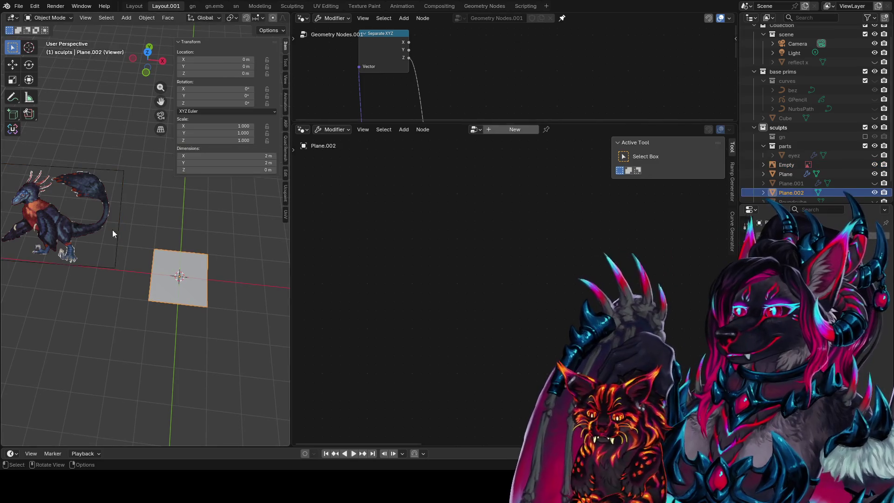
pyautogui.click(502, 132)
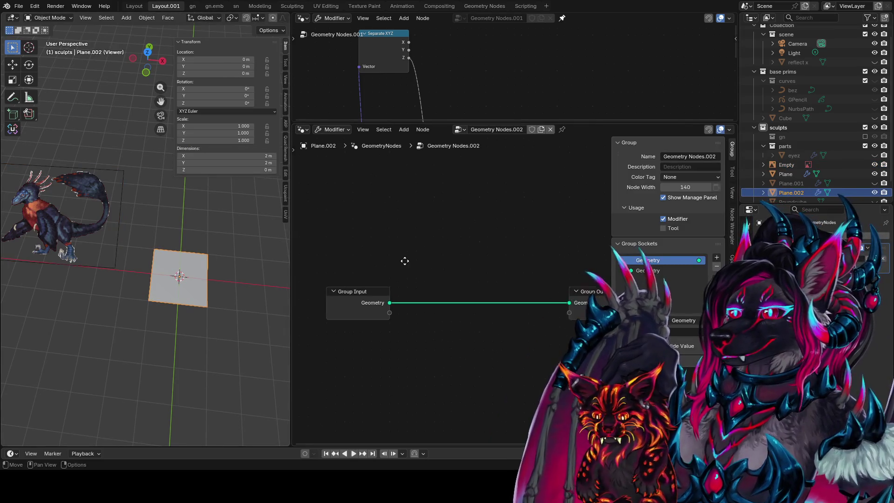
pyautogui.moveTo(188, 263); pyautogui.dragTo(180, 246, button='middle')
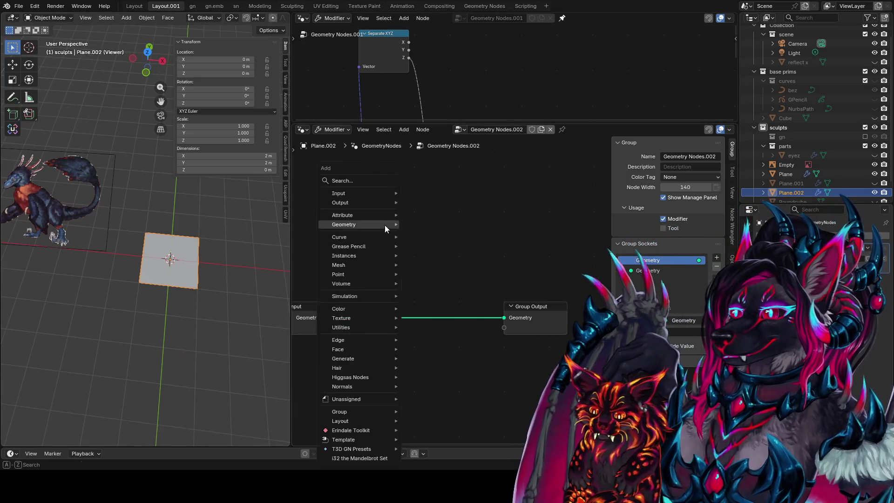
pyautogui.hotkey('shift', 'a')
pyautogui.press('Escape')
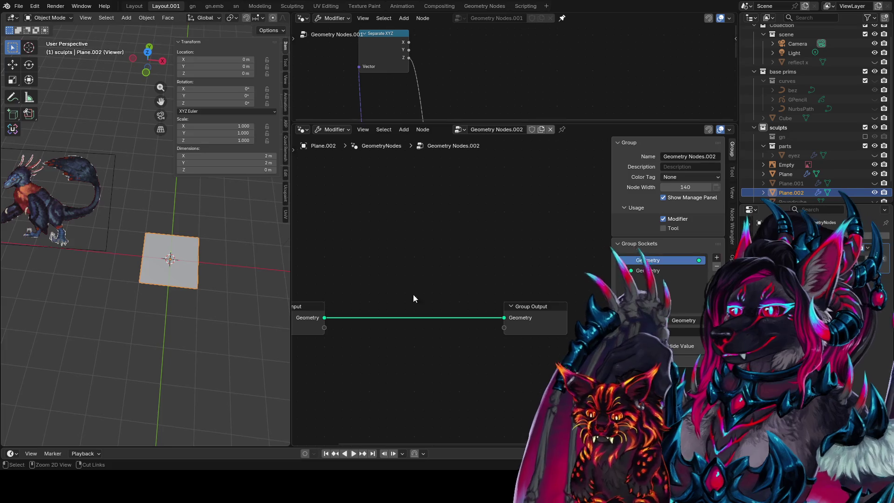
pyautogui.keyDown('ctrl'); pyautogui.moveTo(415, 294); pyautogui.dragTo(420, 387, button='right'); pyautogui.keyUp('ctrl')
pyautogui.press('Home')
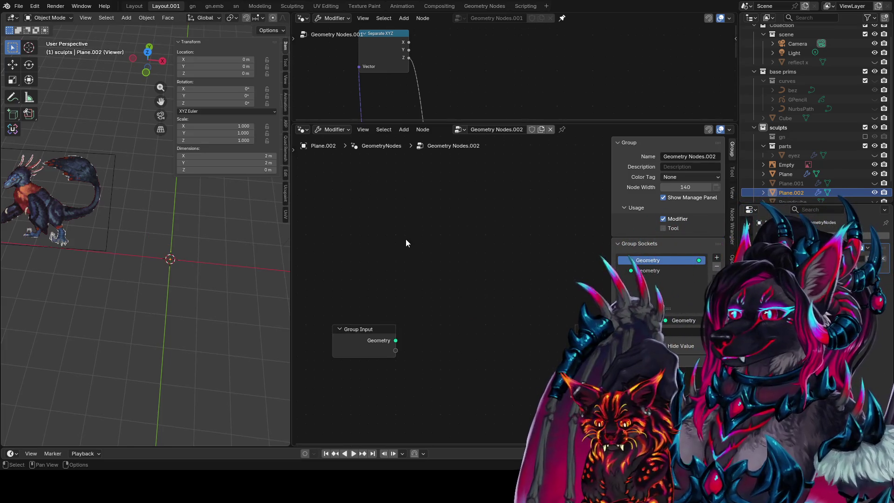
# Add a Grid node, plus an Image node loading the raptor picture to its left
pyautogui.hotkey('shift', 'a')
pyautogui.press('Return')
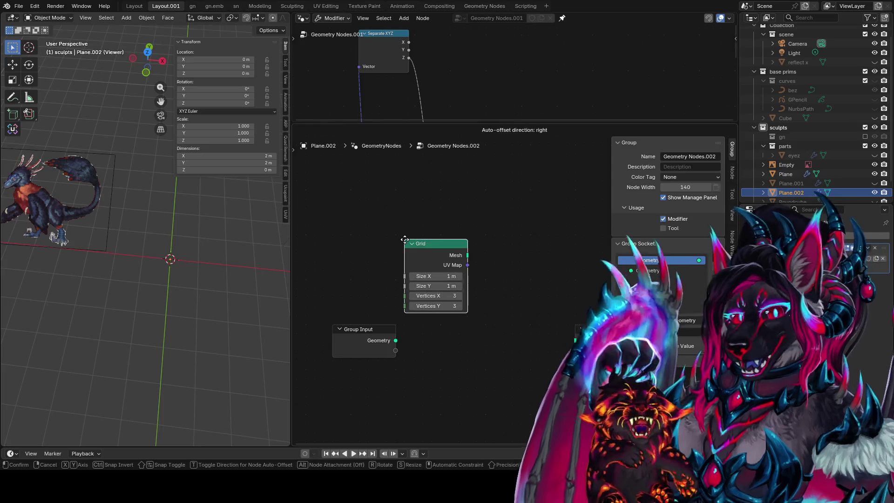
pyautogui.click(438, 240)
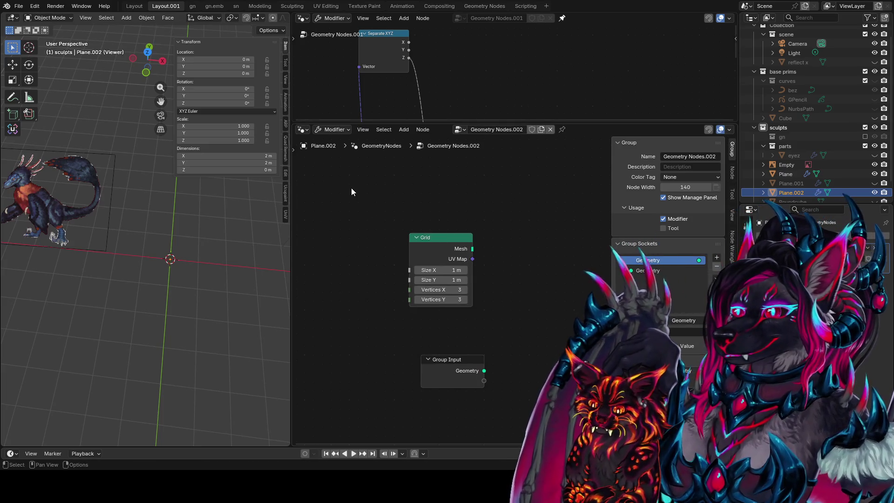
pyautogui.hotkey('shift', 'a')
pyautogui.write('in')
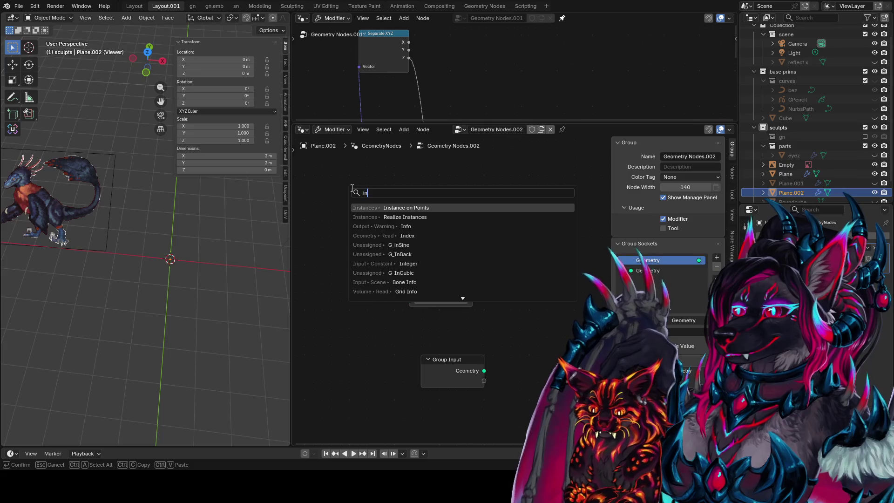
pyautogui.press('BackSpace')
pyautogui.write('mage')
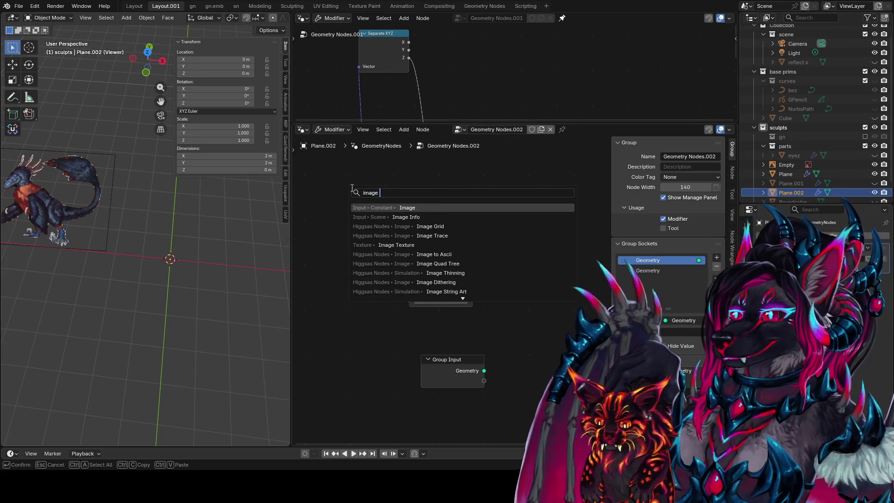
pyautogui.press('Return')
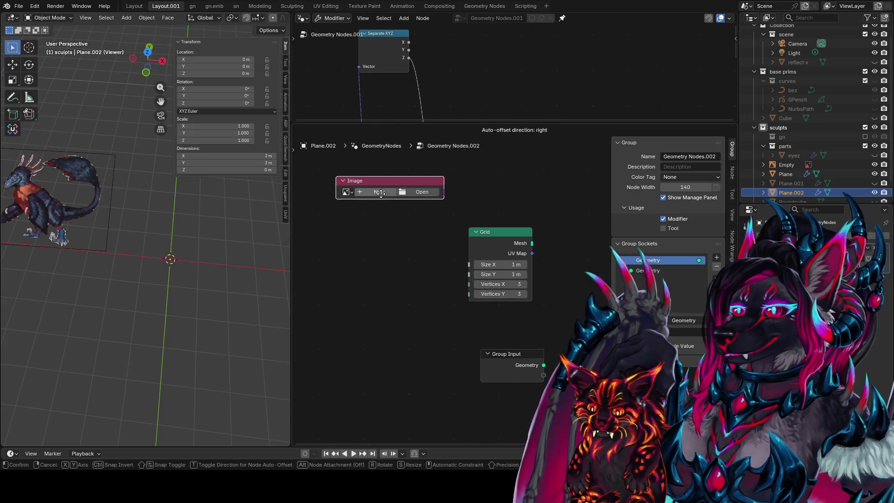
pyautogui.click(337, 182)
pyautogui.click(347, 197)
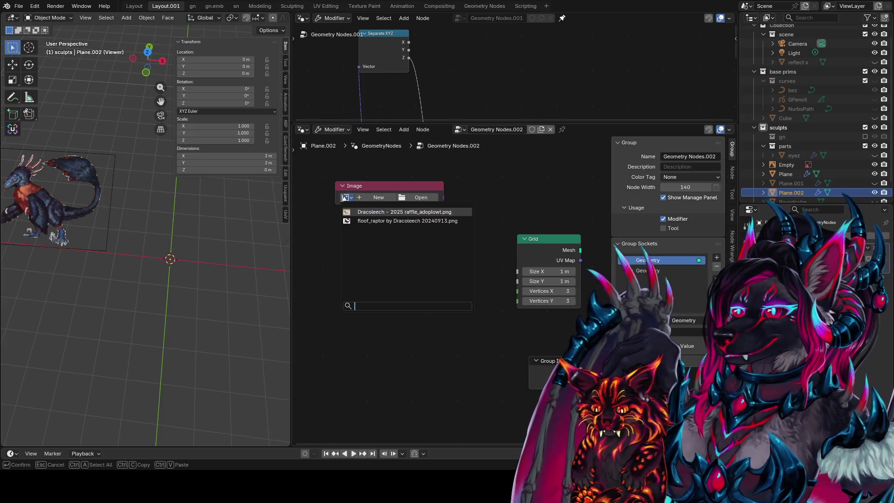
pyautogui.click(391, 221)
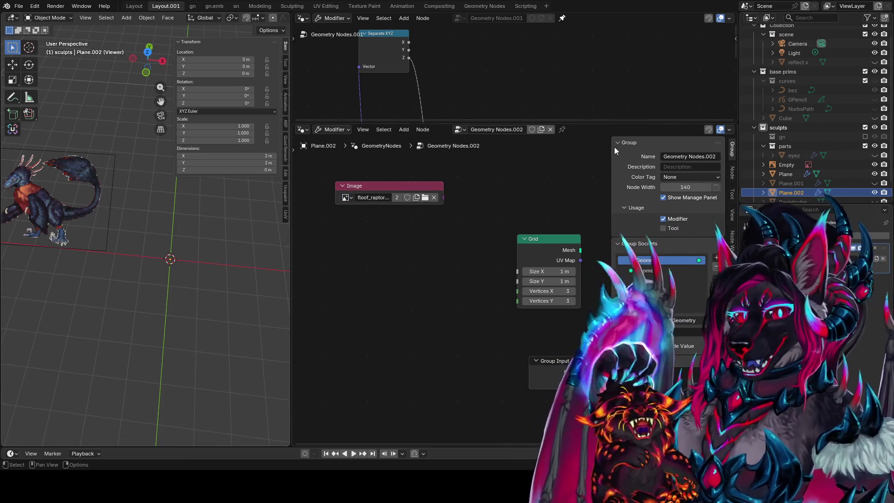
# Add an Image Info node for the raptor image
pyautogui.hotkey('shift', 'a')
pyautogui.write('image inv')
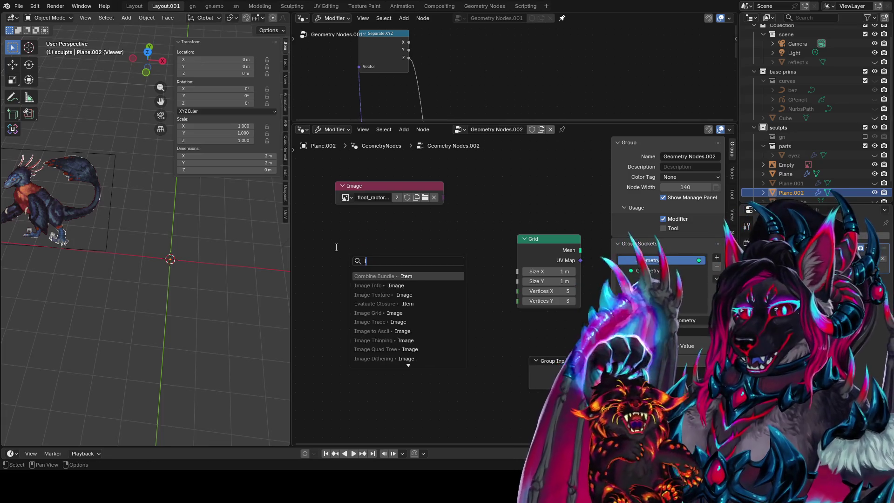
pyautogui.press('Return')
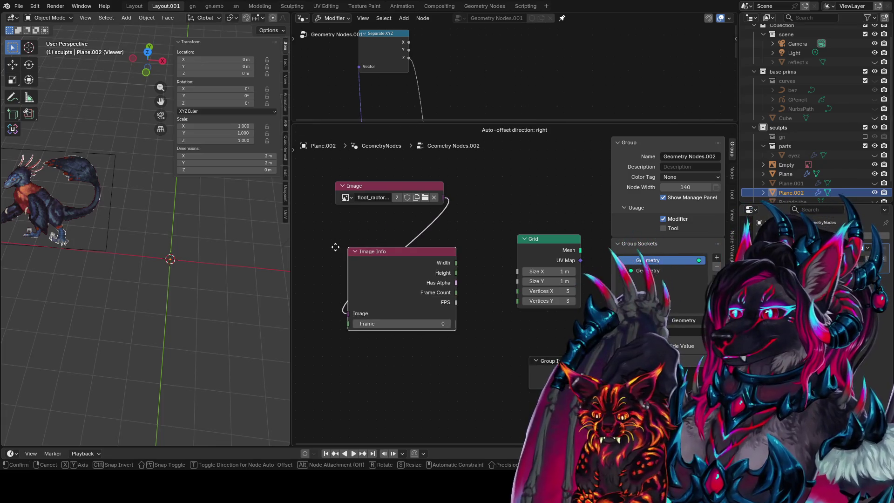
# Place Image Info below the Image node and arrange the image nodes left of the Grid
pyautogui.click(323, 207)
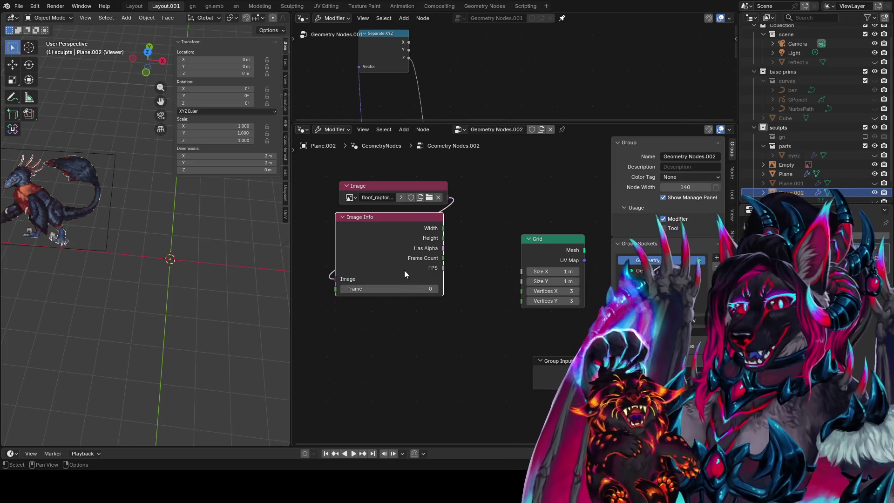
pyautogui.moveTo(513, 237); pyautogui.dragTo(444, 254, button='middle')
pyautogui.moveTo(476, 257); pyautogui.dragTo(484, 242)
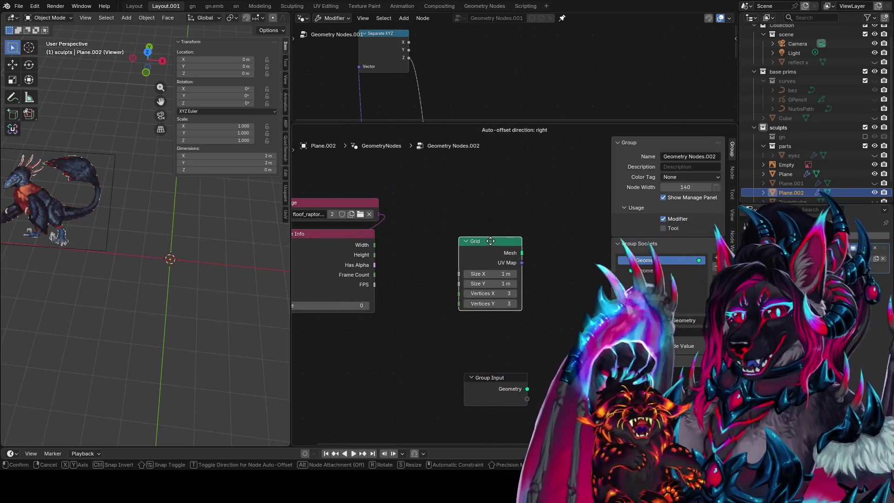
pyautogui.moveTo(423, 228); pyautogui.dragTo(502, 230, button='middle')
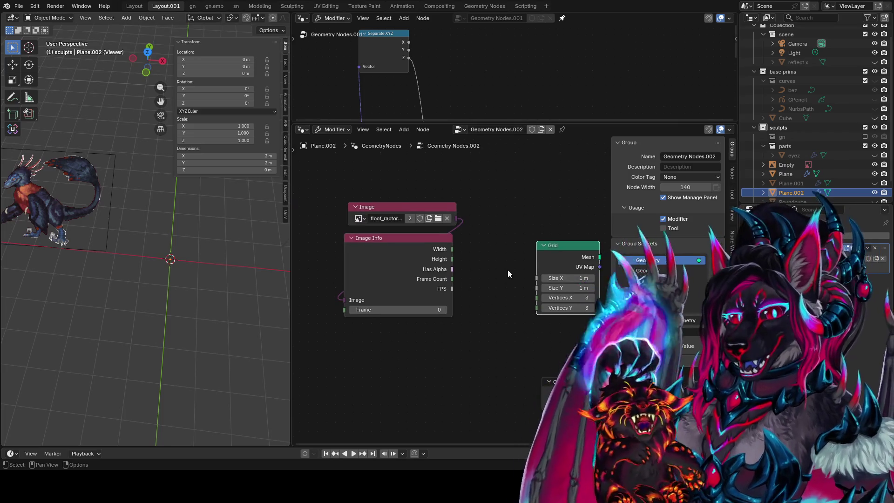
pyautogui.scroll(1, 508, 270)
pyautogui.scroll(-1, 549, 245)
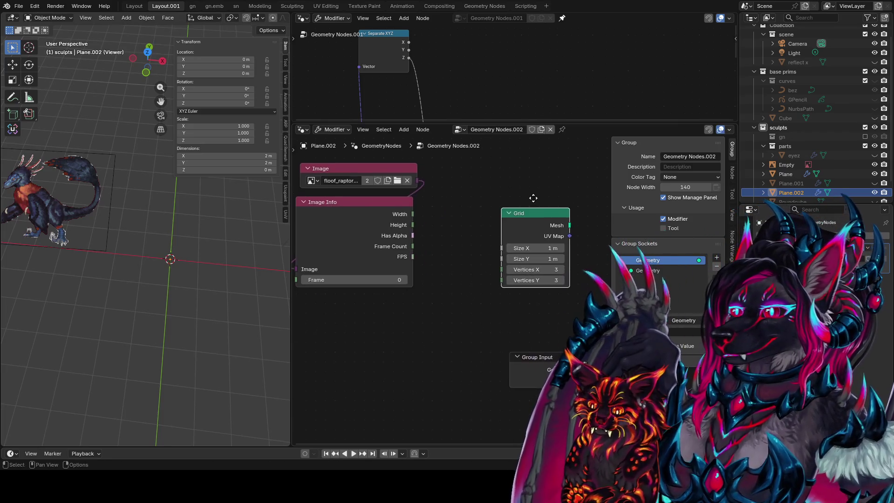
pyautogui.moveTo(440, 199); pyautogui.dragTo(351, 251)
pyautogui.press('g')
pyautogui.click(325, 254)
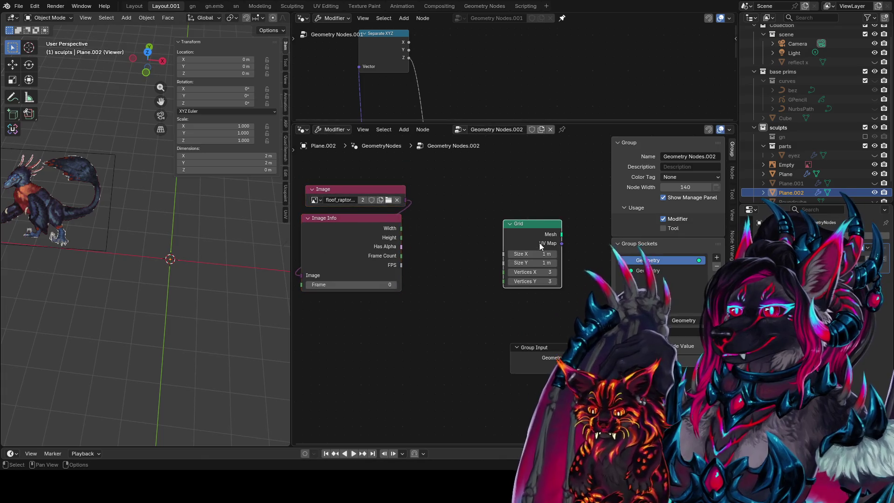
pyautogui.moveTo(538, 225); pyautogui.dragTo(535, 223)
pyautogui.moveTo(535, 223)
pyautogui.mouseDown(button='middle')
pyautogui.moveTo(479, 219)
pyautogui.moveTo(498, 230)
pyautogui.mouseUp(button='middle')
pyautogui.moveTo(498, 230); pyautogui.dragTo(495, 234)
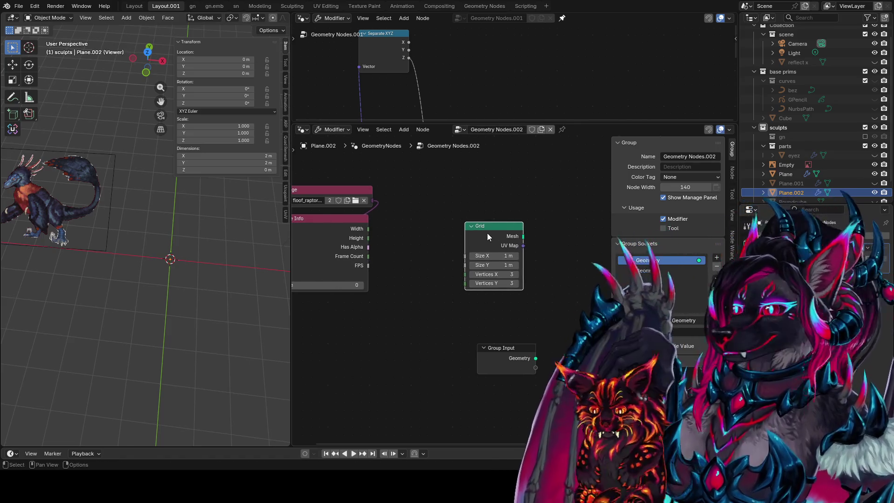
# Link Width and Height to Grid Vertices X/Y and add a Width Multiply node set to 0.001
pyautogui.moveTo(368, 229)
pyautogui.mouseDown()
pyautogui.moveTo(461, 275)
pyautogui.moveTo(375, 245)
pyautogui.moveTo(477, 290)
pyautogui.moveTo(464, 283)
pyautogui.moveTo(427, 179)
pyautogui.mouseUp()
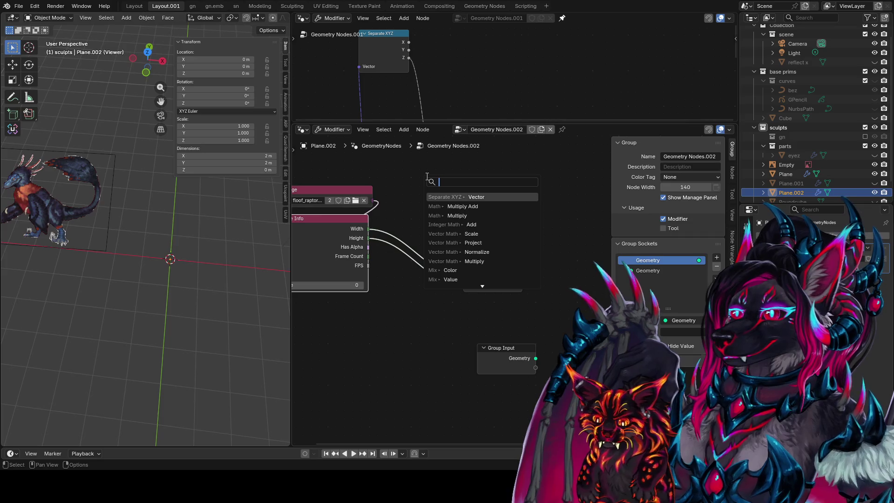
pyautogui.write('ma')
pyautogui.write(' mu')
pyautogui.press('Return')
pyautogui.click(427, 176)
pyautogui.moveTo(493, 235); pyautogui.dragTo(492, 277)
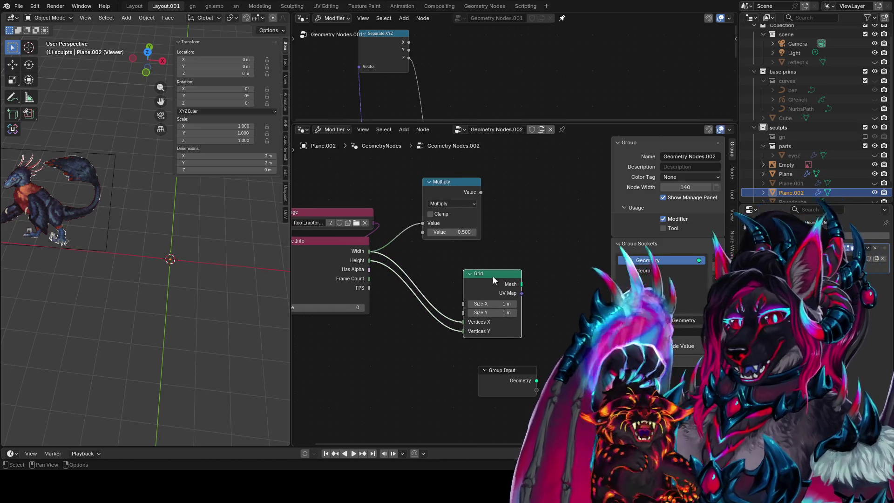
pyautogui.moveTo(466, 211); pyautogui.dragTo(477, 177)
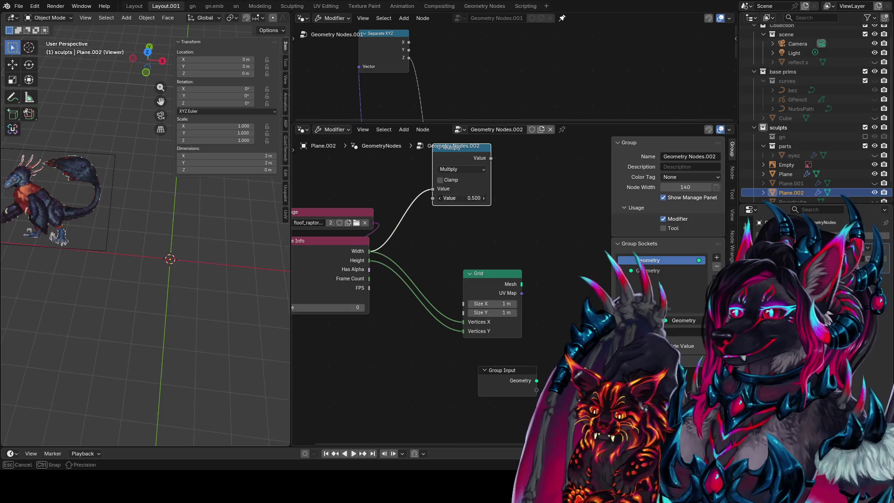
pyautogui.write('.001')
pyautogui.press('Return')
# Duplicate the Multiply node for Height, align the nodes and preview the Grid through a Viewer
pyautogui.hotkey('shift', 'd')
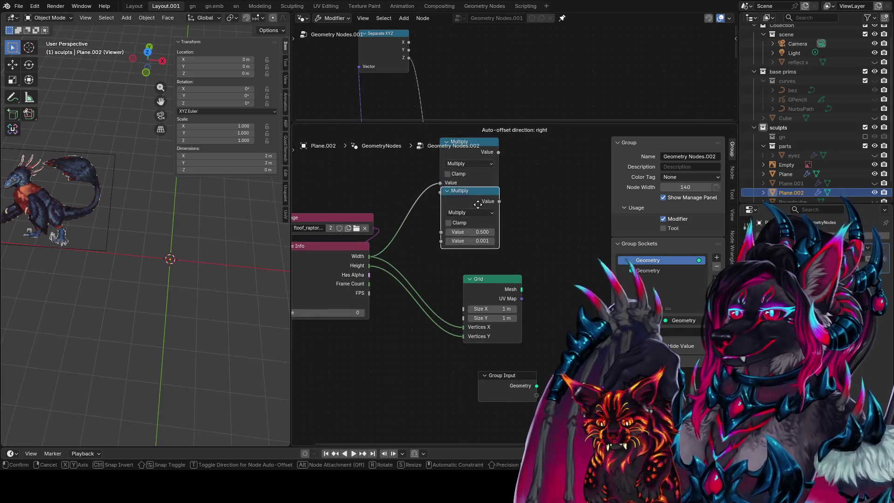
pyautogui.click(474, 220)
pyautogui.moveTo(369, 266)
pyautogui.mouseDown()
pyautogui.moveTo(418, 242)
pyautogui.moveTo(438, 247)
pyautogui.mouseUp()
pyautogui.keyDown('shift'); pyautogui.scroll(1, 513, 192); pyautogui.keyUp('shift')
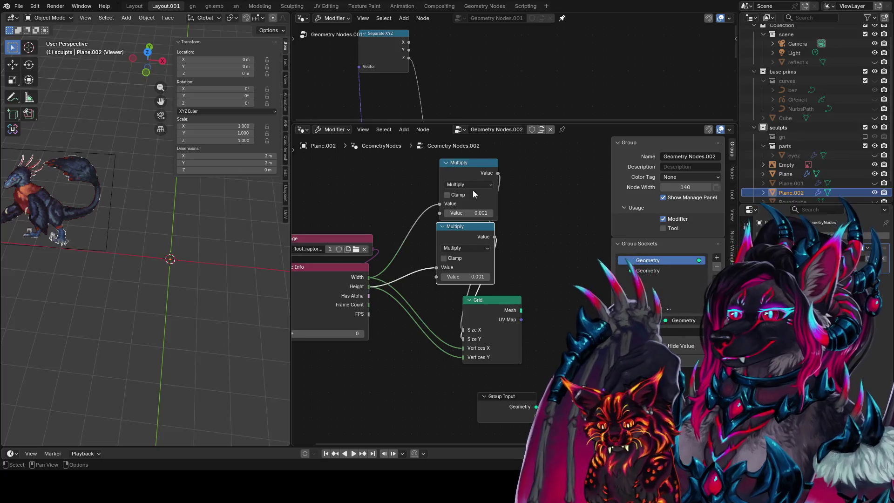
pyautogui.keyDown('ctrl'); pyautogui.hscroll(-4, 473, 190); pyautogui.keyUp('ctrl')
pyautogui.moveTo(354, 309); pyautogui.dragTo(270, 245)
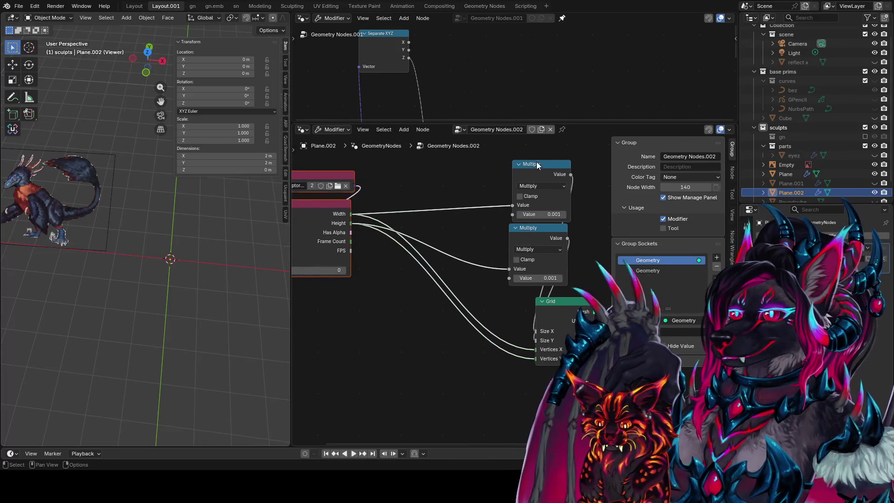
pyautogui.moveTo(537, 164); pyautogui.dragTo(475, 150)
pyautogui.keyDown('shift'); pyautogui.scroll(1, 475, 151); pyautogui.keyUp('shift')
pyautogui.moveTo(469, 221); pyautogui.dragTo(479, 221)
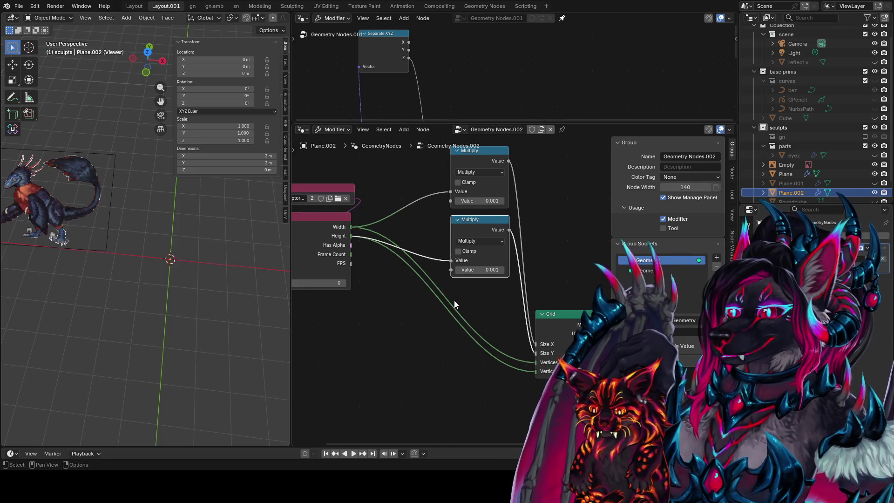
pyautogui.moveTo(499, 293); pyautogui.dragTo(455, 290, button='middle')
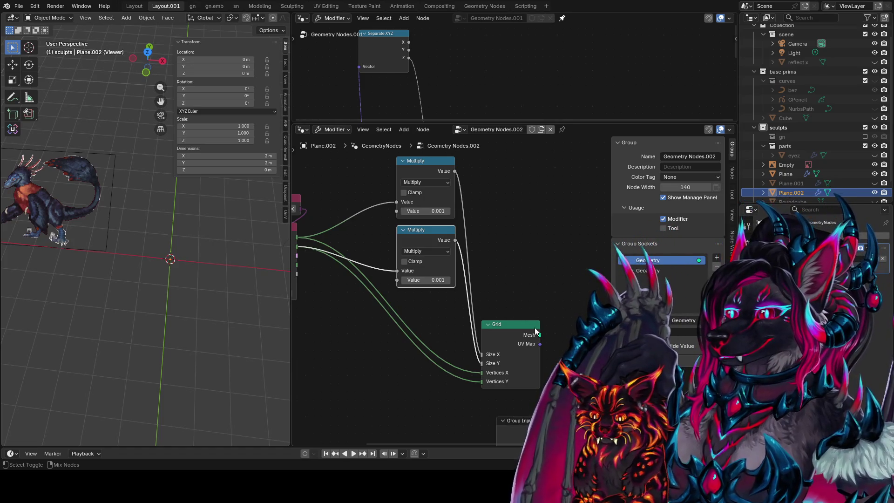
pyautogui.keyDown('ctrl'); pyautogui.keyDown('shift'); pyautogui.click(543, 341); pyautogui.keyUp('shift'); pyautogui.keyUp('ctrl')
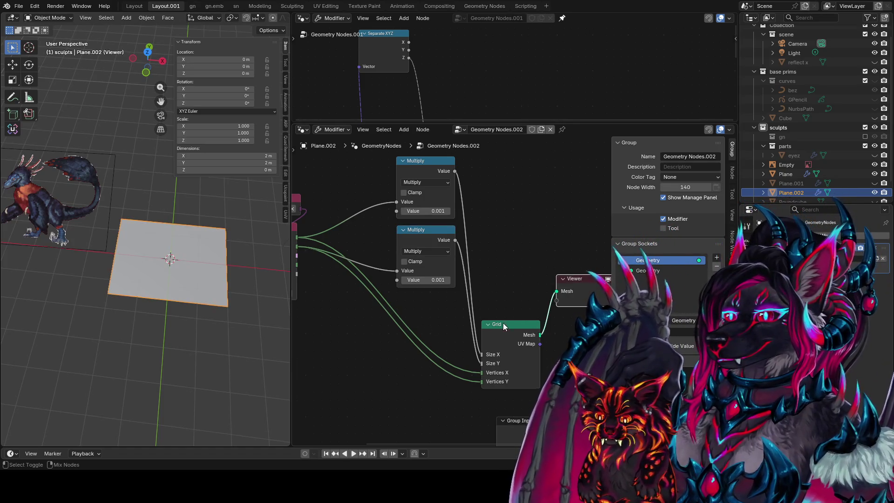
# Inspect the dragon image Empty from another angle, deselect it, and unhide Plane.001
pyautogui.moveTo(510, 292); pyautogui.dragTo(607, 300, button='middle')
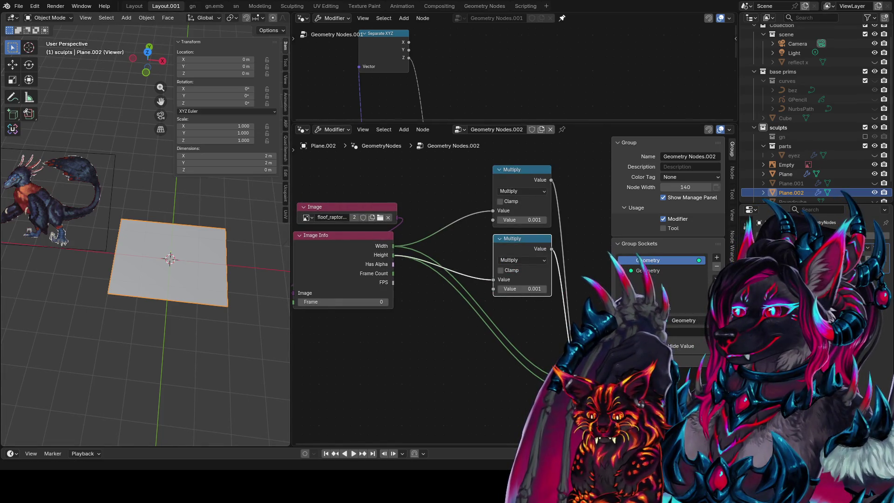
pyautogui.moveTo(370, 273)
pyautogui.mouseDown(button='middle')
pyautogui.moveTo(416, 264)
pyautogui.moveTo(312, 278)
pyautogui.mouseUp(button='middle')
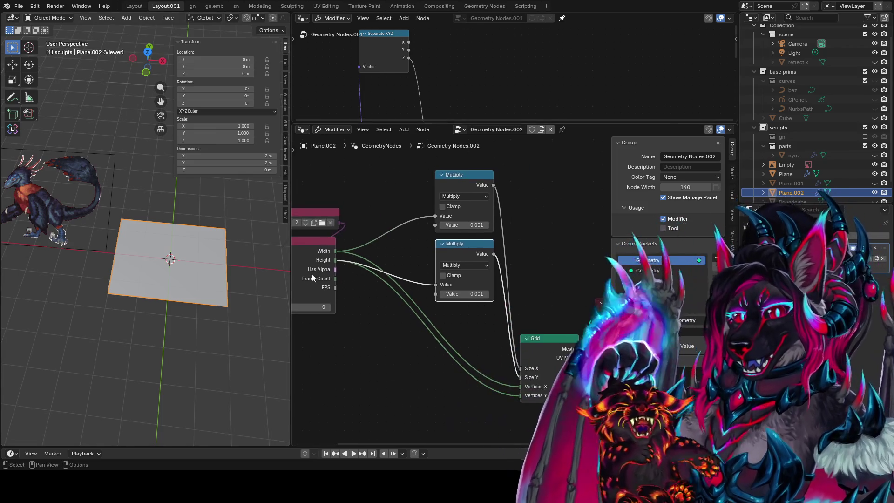
pyautogui.moveTo(284, 195)
pyautogui.mouseDown(button='middle')
pyautogui.moveTo(268, 189)
pyautogui.moveTo(63, 215)
pyautogui.moveTo(105, 197)
pyautogui.mouseUp(button='middle')
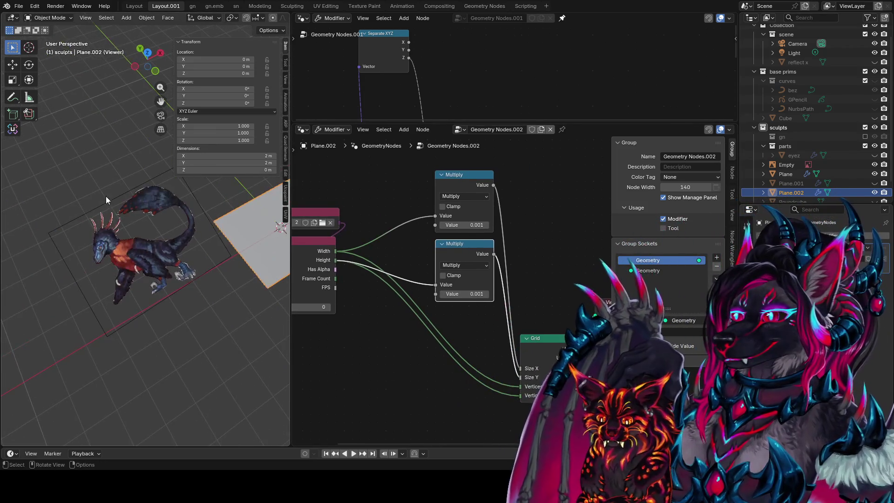
pyautogui.click(116, 206)
pyautogui.moveTo(154, 224); pyautogui.dragTo(188, 242, button='middle')
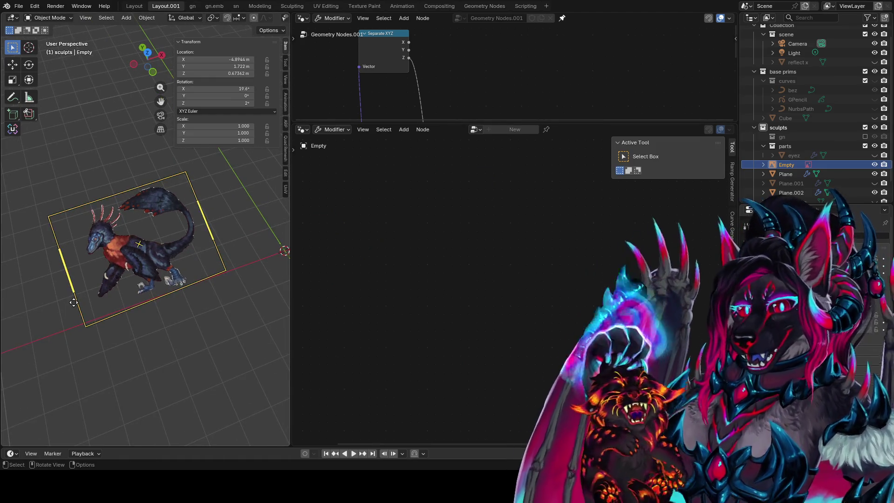
pyautogui.press('x')
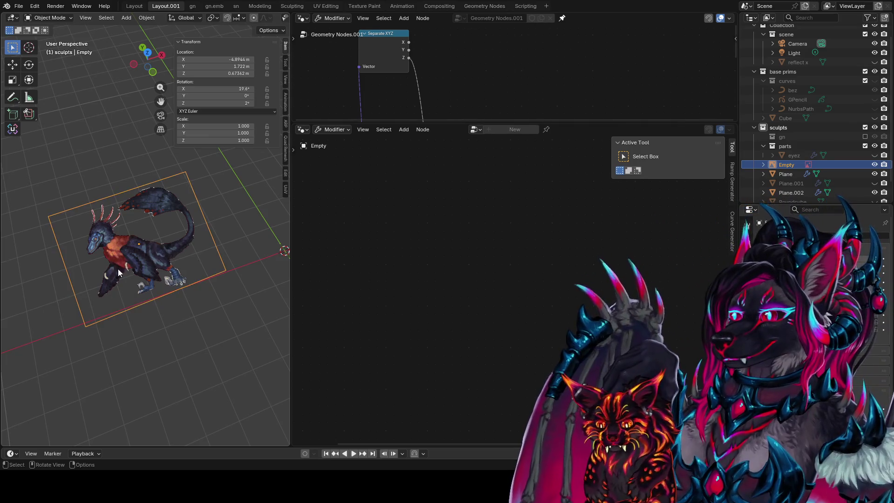
pyautogui.click(226, 247)
pyautogui.scroll(-2, 813, 182)
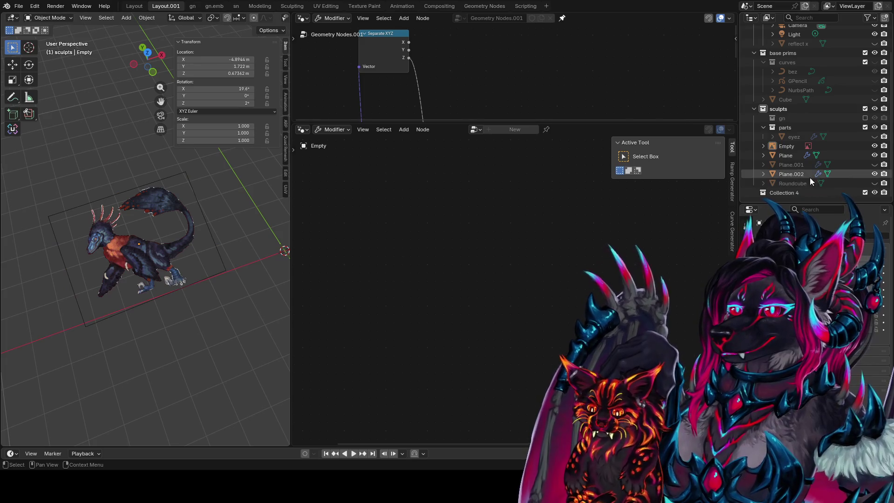
pyautogui.click(874, 165)
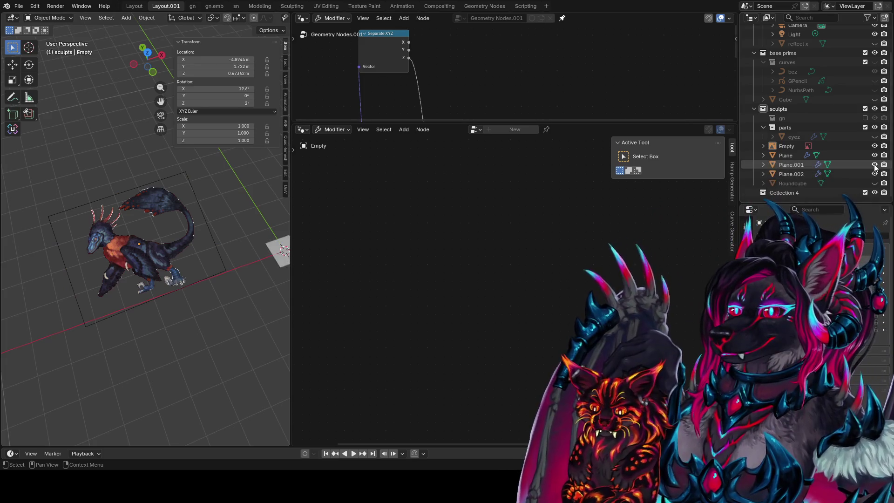
# Check Plane.001's node tree, hide it again, move Plane.002's Multiply nodes up and save
pyautogui.click(273, 242)
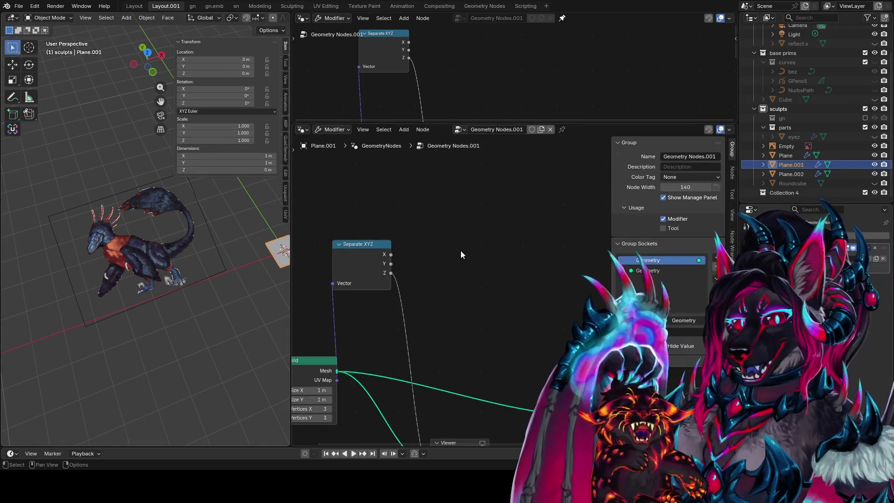
pyautogui.press('Home')
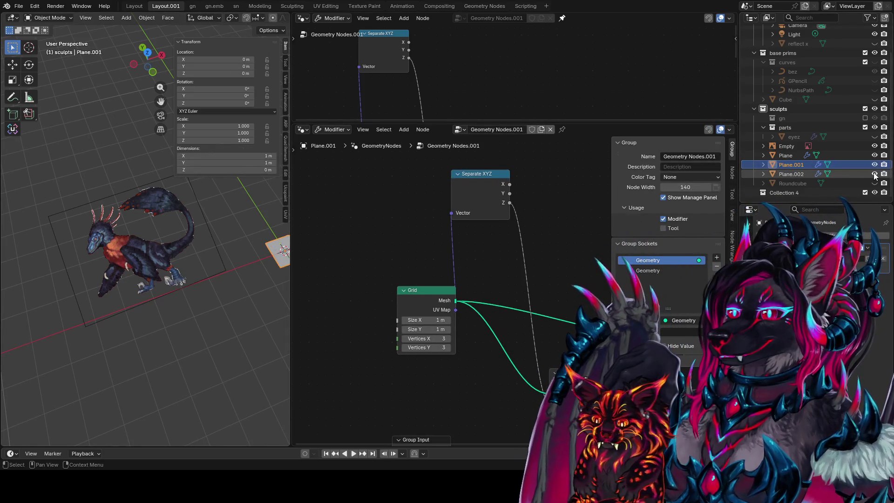
pyautogui.click(874, 165)
pyautogui.click(792, 173)
pyautogui.press('Home')
pyautogui.moveTo(528, 186); pyautogui.dragTo(441, 278)
pyautogui.press('g')
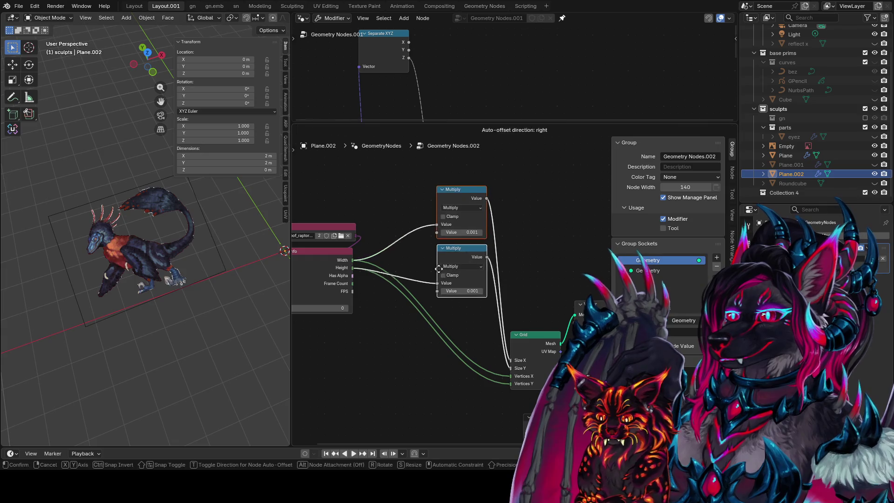
pyautogui.click(439, 227)
pyautogui.moveTo(382, 281); pyautogui.dragTo(397, 282, button='middle')
pyautogui.click(388, 314)
pyautogui.hotkey('ctrl', 's')
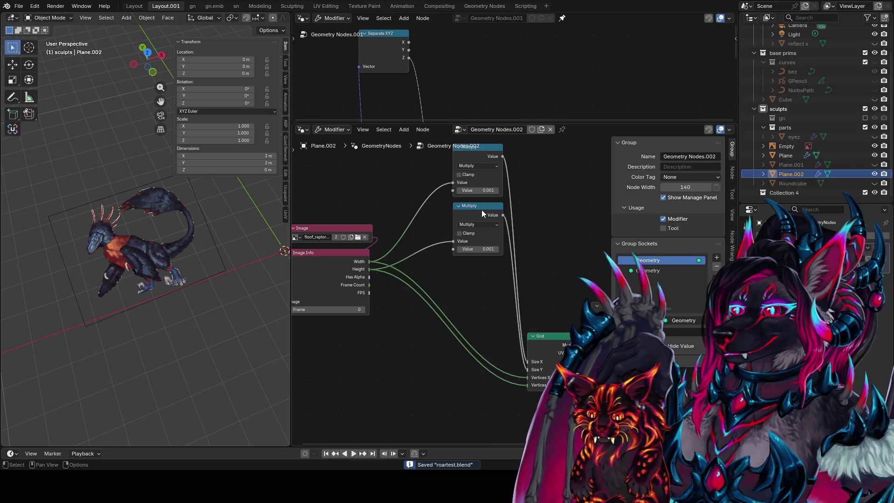
# Add an Integer Math Divide node from the image Width with an Integer node as divisor
pyautogui.moveTo(369, 270); pyautogui.dragTo(393, 354)
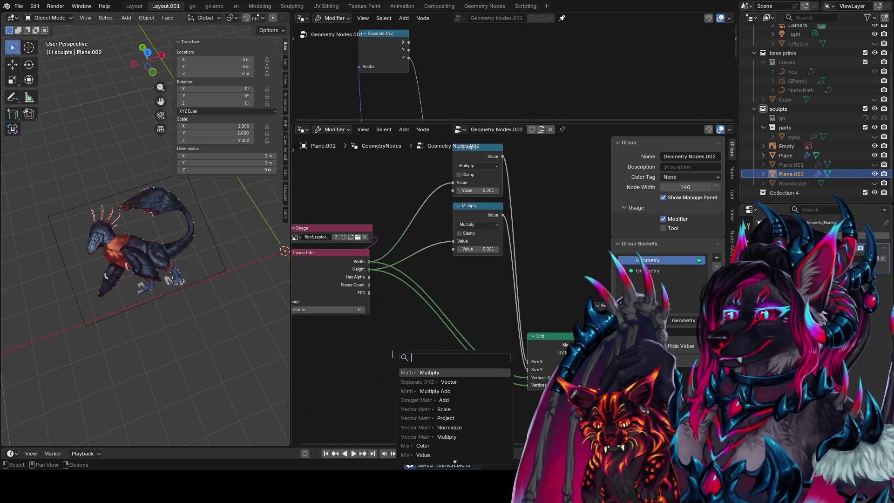
pyautogui.write('div')
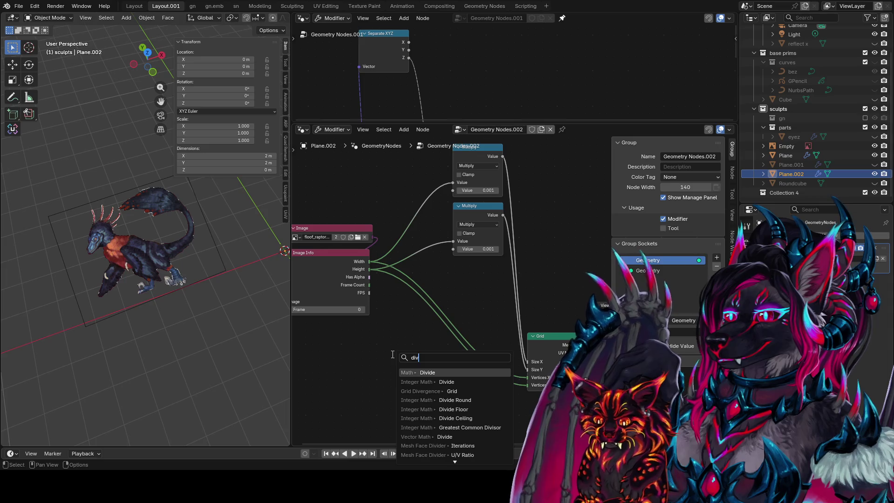
pyautogui.press('Down')
pyautogui.press('Return')
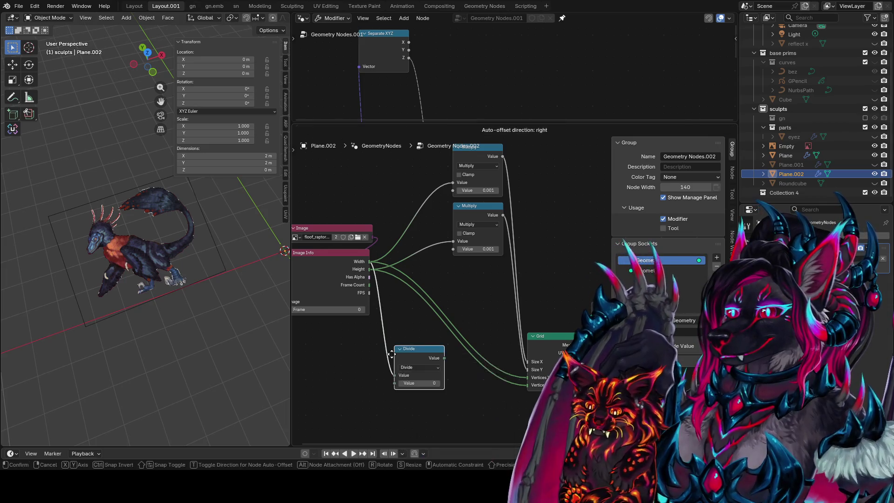
pyautogui.click(395, 347)
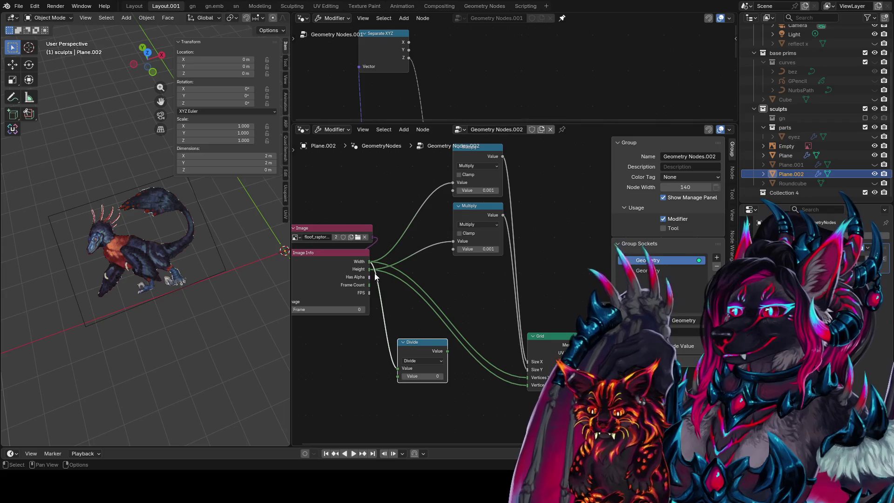
pyautogui.moveTo(410, 343); pyautogui.dragTo(464, 269)
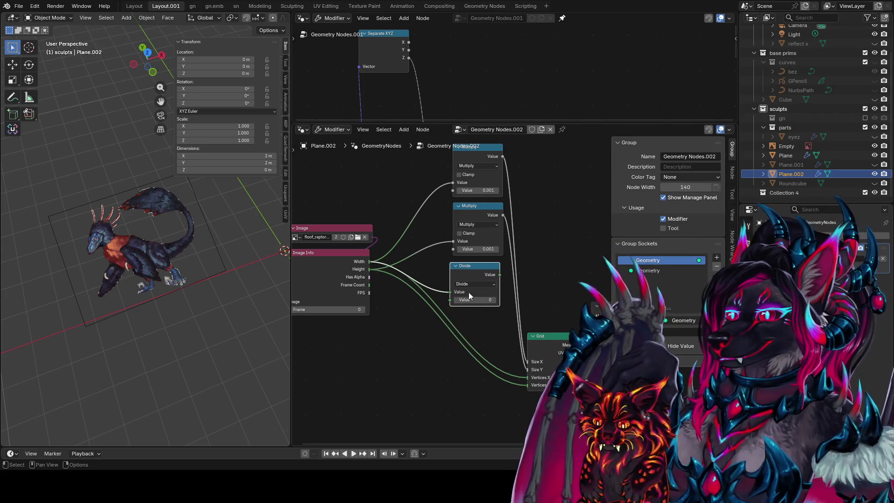
pyautogui.moveTo(450, 300); pyautogui.dragTo(329, 369)
pyautogui.write('inte')
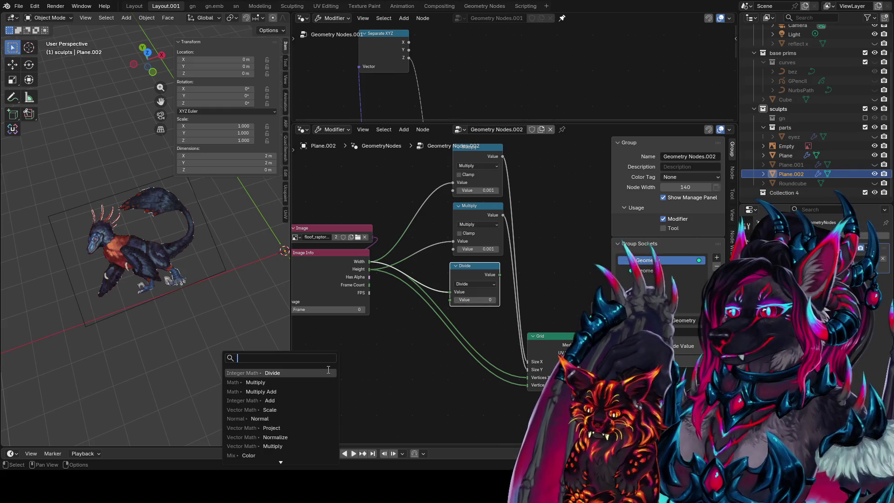
pyautogui.click(328, 370)
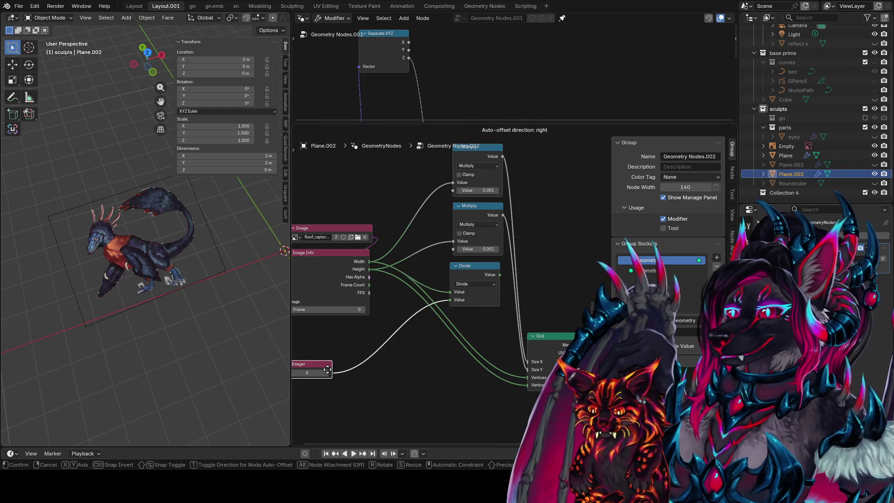
pyautogui.click(332, 358)
# Duplicate the Divide for Height and feed both results into Grid Vertices X and Y
pyautogui.hotkey('shift', 'd')
pyautogui.click(439, 348)
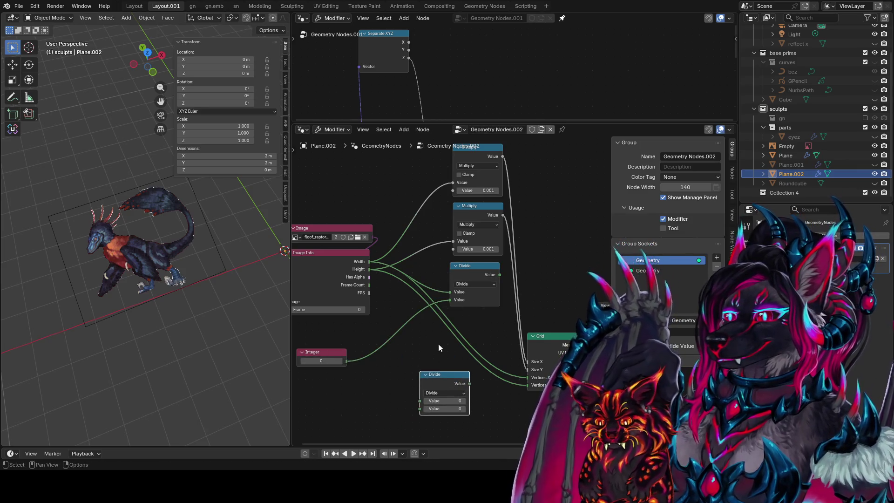
pyautogui.moveTo(370, 269); pyautogui.dragTo(420, 401)
pyautogui.moveTo(347, 361); pyautogui.dragTo(419, 408)
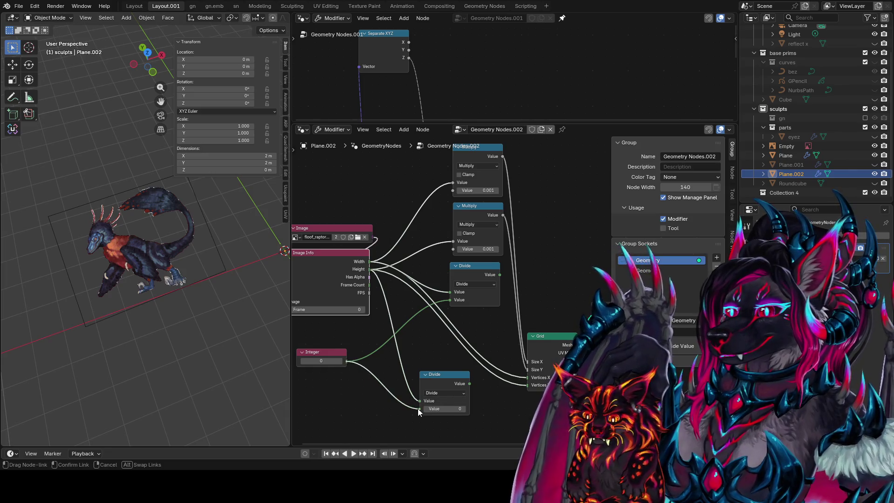
pyautogui.moveTo(478, 273); pyautogui.dragTo(423, 333)
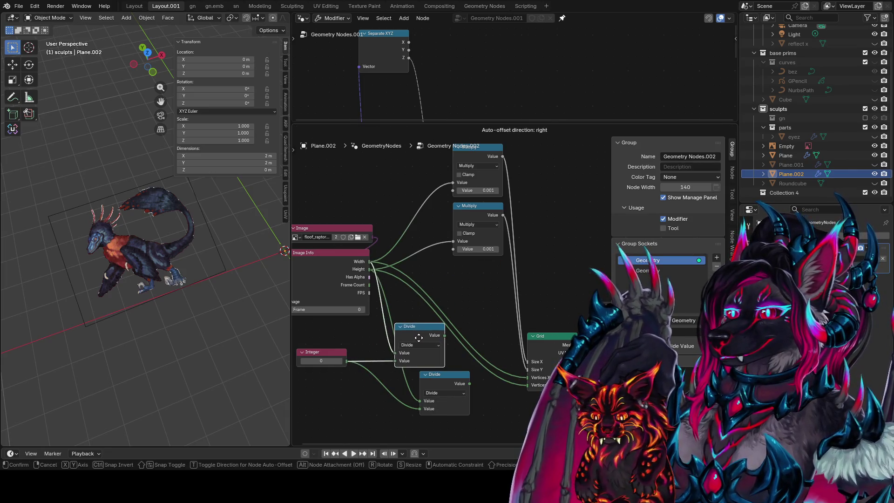
pyautogui.moveTo(459, 375)
pyautogui.mouseDown()
pyautogui.moveTo(421, 384)
pyautogui.moveTo(413, 398)
pyautogui.moveTo(424, 391)
pyautogui.mouseUp()
pyautogui.moveTo(445, 336); pyautogui.dragTo(528, 377)
pyautogui.moveTo(447, 383); pyautogui.dragTo(525, 385)
# Set the Integer divisor to 3 and preview the Grid plane in the viewport
pyautogui.click(329, 363)
pyautogui.write('3')
pyautogui.press('Return')
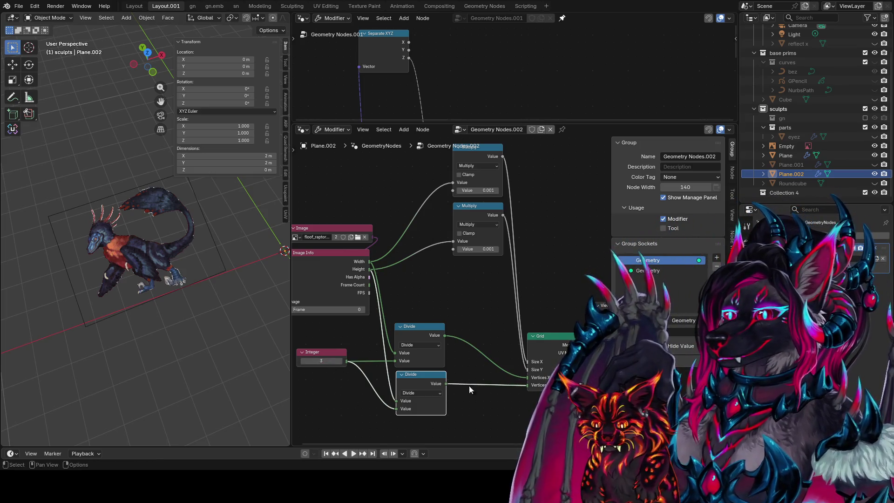
pyautogui.moveTo(469, 386); pyautogui.dragTo(449, 384, button='middle')
pyautogui.keyDown('ctrl'); pyautogui.keyDown('shift'); pyautogui.click(543, 347); pyautogui.keyUp('shift'); pyautogui.keyUp('ctrl')
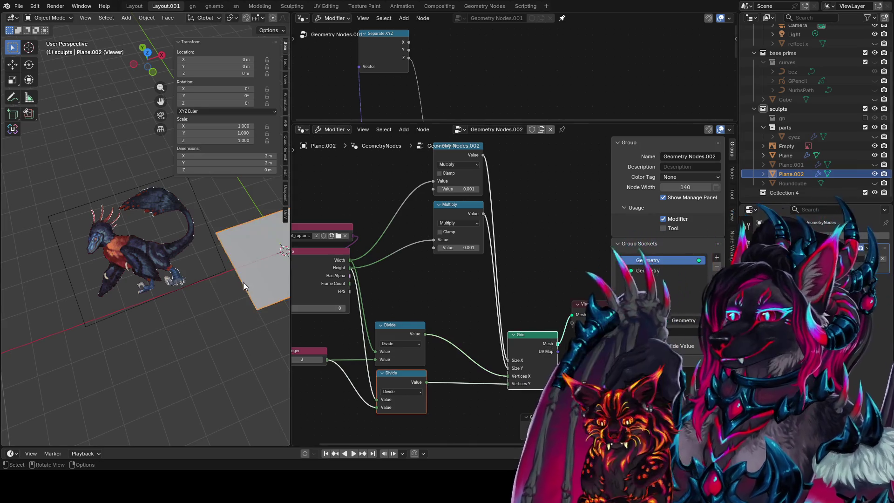
pyautogui.moveTo(243, 282); pyautogui.dragTo(343, 326, button='middle')
# Pan the node editor to show the Grid, Viewer and Group Input nodes
pyautogui.moveTo(549, 353); pyautogui.dragTo(488, 339, button='middle')
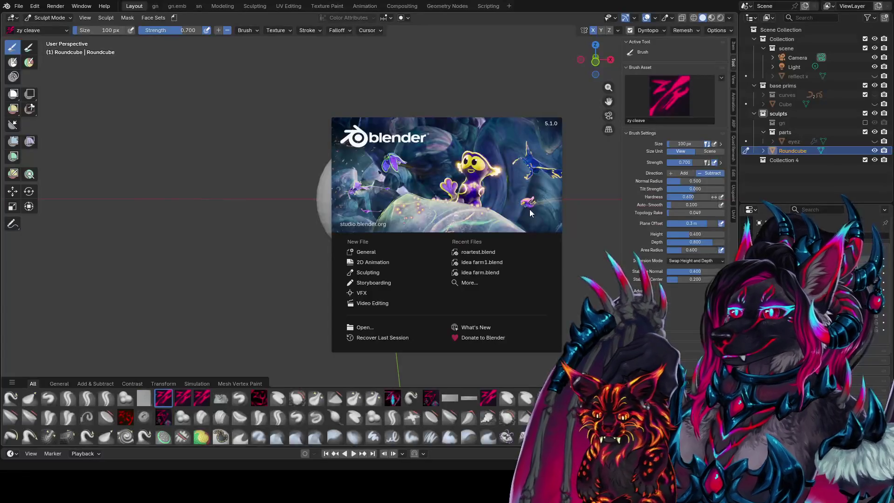
# Reopen the roartest file, cut the Grid's vertex-count links, move the Grid and preview it
pyautogui.click(507, 253)
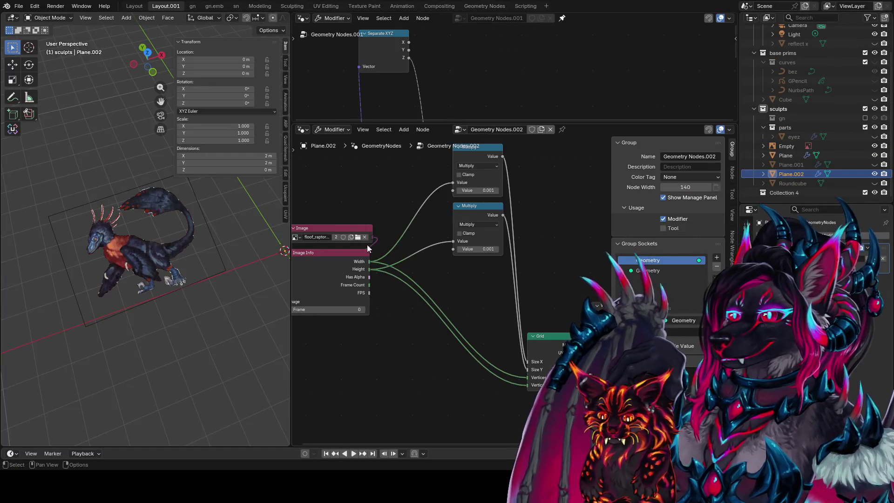
pyautogui.scroll(-3, 367, 245)
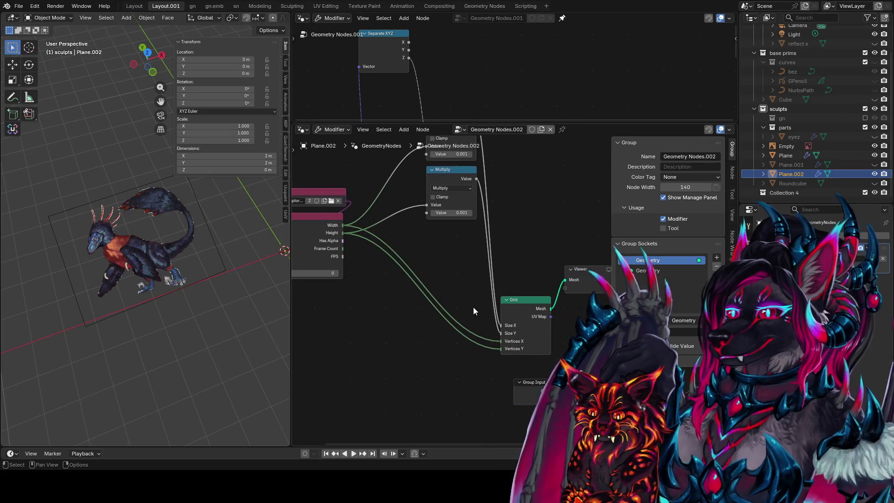
pyautogui.keyDown('ctrl'); pyautogui.moveTo(468, 293); pyautogui.dragTo(485, 350, button='right'); pyautogui.keyUp('ctrl')
pyautogui.keyDown('ctrl'); pyautogui.scroll(-3, 484, 350); pyautogui.keyUp('ctrl')
pyautogui.click(459, 312)
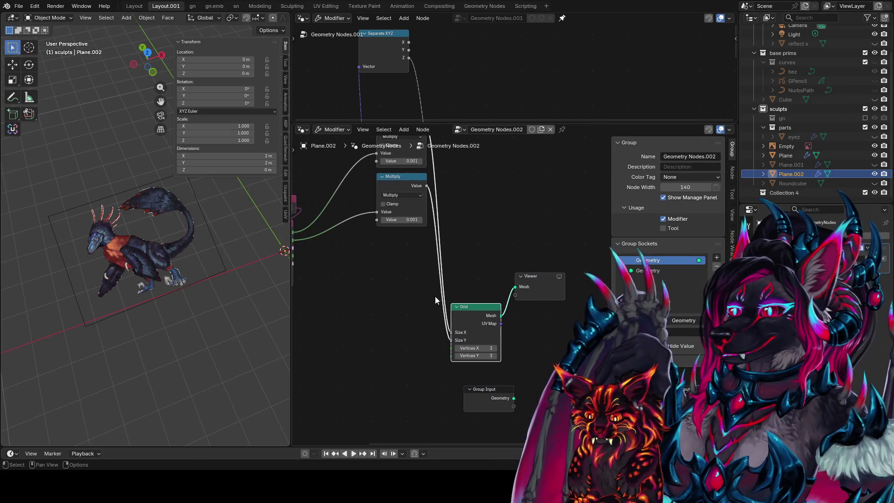
pyautogui.press('g')
pyautogui.click(371, 251)
pyautogui.moveTo(371, 251)
pyautogui.mouseDown(button='middle')
pyautogui.moveTo(446, 278)
pyautogui.moveTo(428, 293)
pyautogui.mouseUp(button='middle')
pyautogui.keyDown('ctrl'); pyautogui.keyDown('shift'); pyautogui.click(479, 292); pyautogui.keyUp('shift'); pyautogui.keyUp('ctrl')
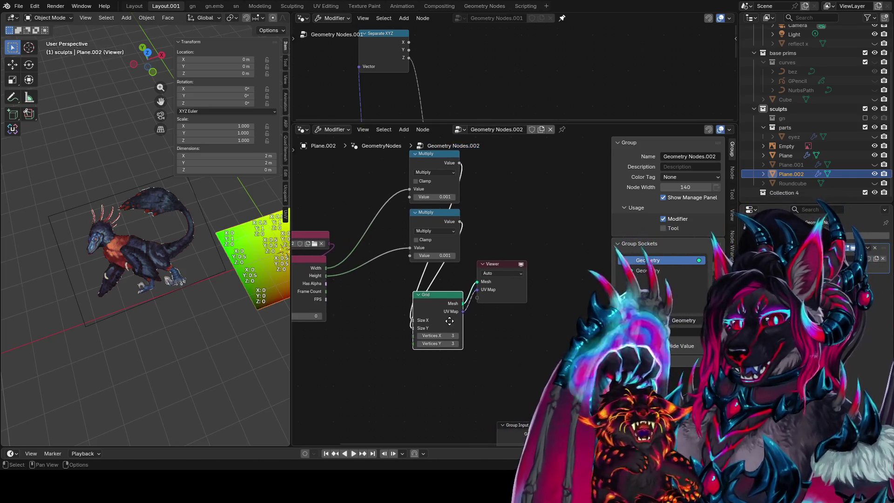
# Switch to Top Orthographic view, move the Viewer aside and start editing the Grid's X vertex count
pyautogui.keyDown('ctrl'); pyautogui.moveTo(108, 288); pyautogui.dragTo(108, 266, button='middle'); pyautogui.keyUp('ctrl')
pyautogui.moveTo(471, 264); pyautogui.dragTo(429, 291, button='middle')
pyautogui.moveTo(243, 279); pyautogui.dragTo(211, 308, button='middle')
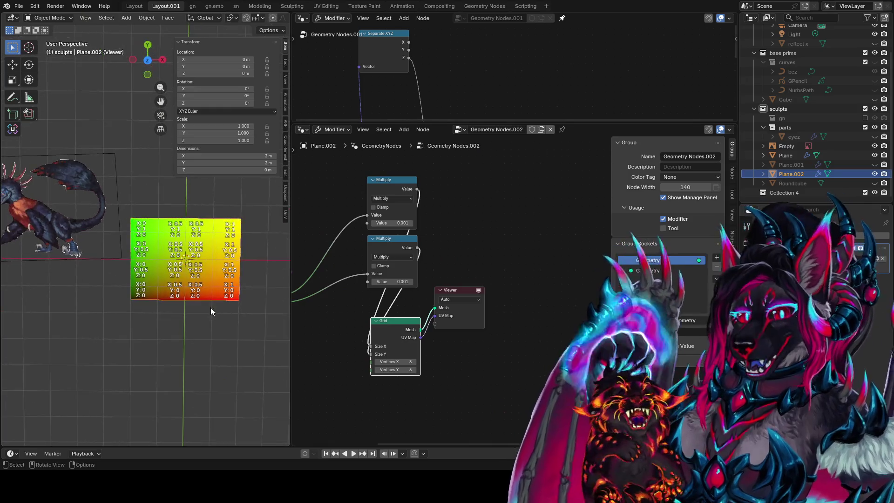
pyautogui.press('KP_7')
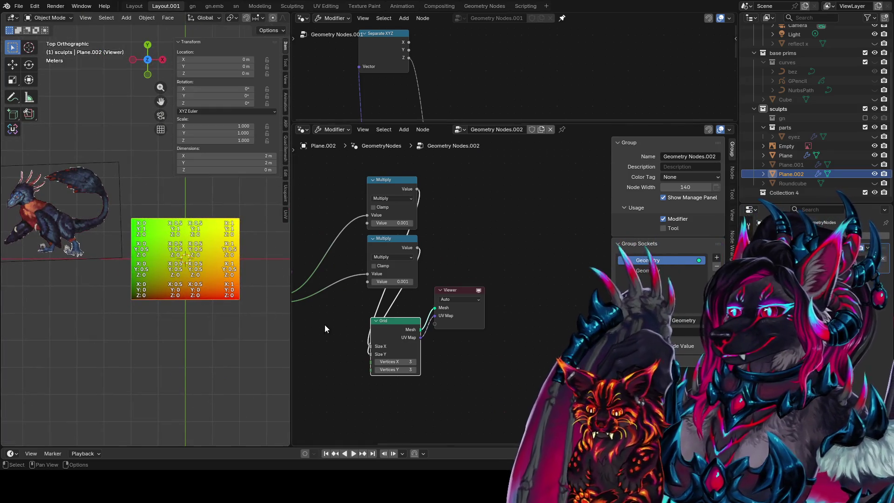
pyautogui.scroll(1, 441, 300)
pyautogui.moveTo(467, 291); pyautogui.dragTo(559, 354)
pyautogui.moveTo(406, 310); pyautogui.dragTo(510, 317, button='middle')
pyautogui.moveTo(498, 331); pyautogui.dragTo(498, 311)
pyautogui.doubleClick(494, 353)
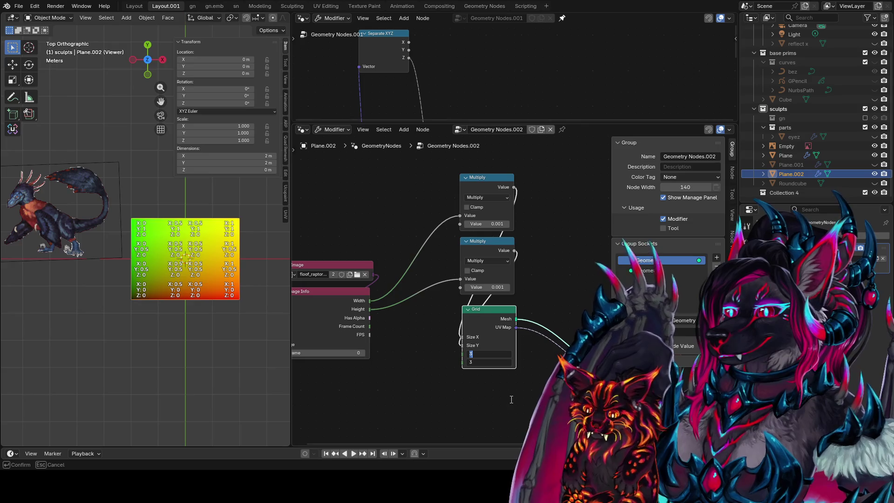
pyautogui.press('Return')
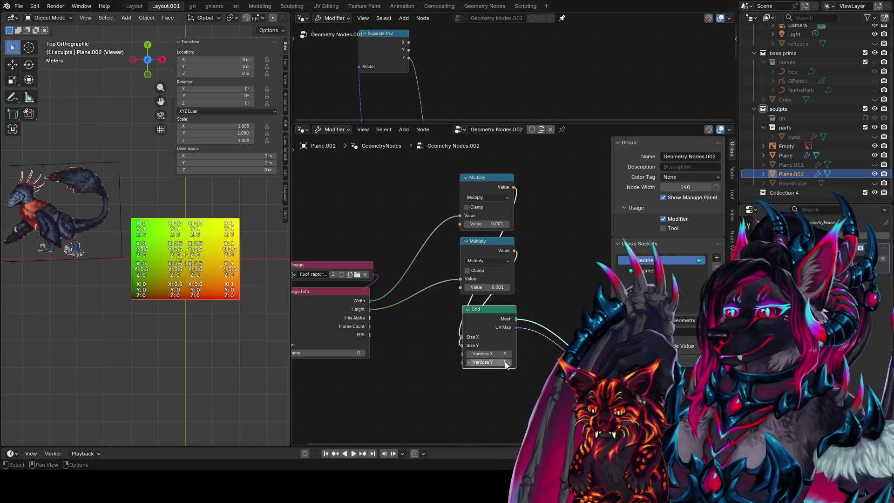
pyautogui.write('2')
pyautogui.press('Return')
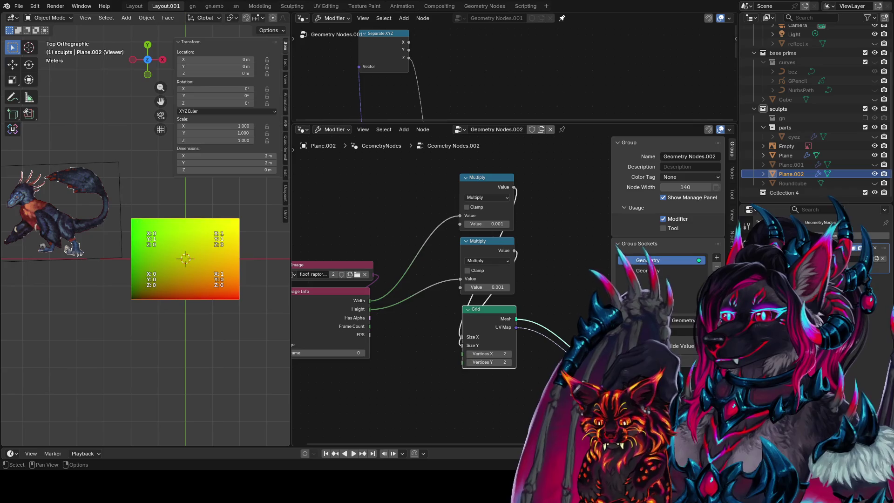
pyautogui.click(510, 363)
pyautogui.click(513, 354)
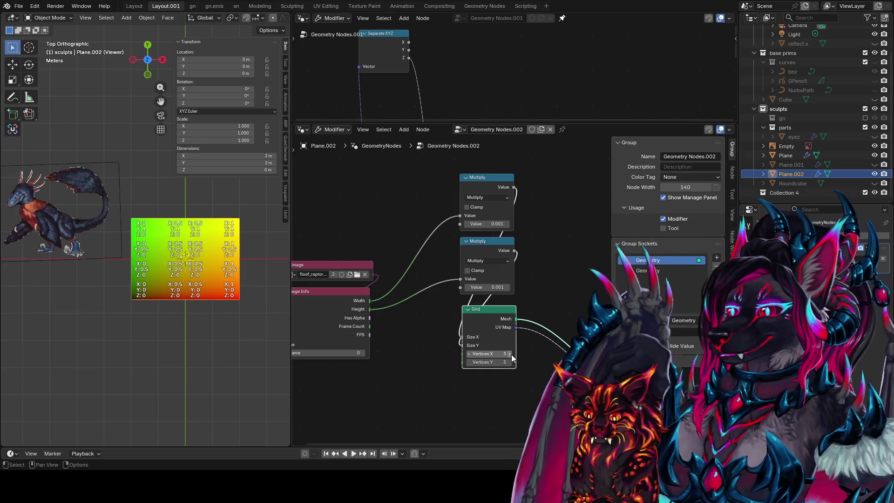
pyautogui.moveTo(553, 304); pyautogui.dragTo(476, 309, button='middle')
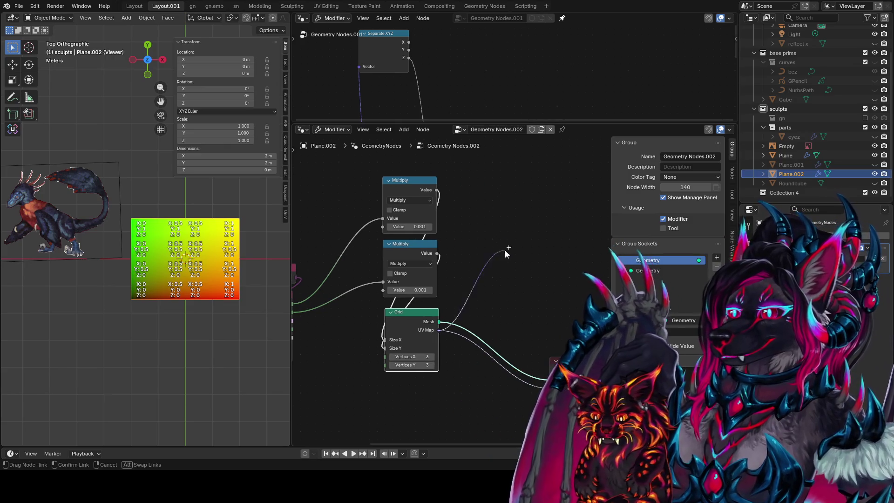
pyautogui.moveTo(509, 223); pyautogui.dragTo(529, 274, button='middle')
# Add an Image Texture node to the tree
pyautogui.hotkey('shift', 'a')
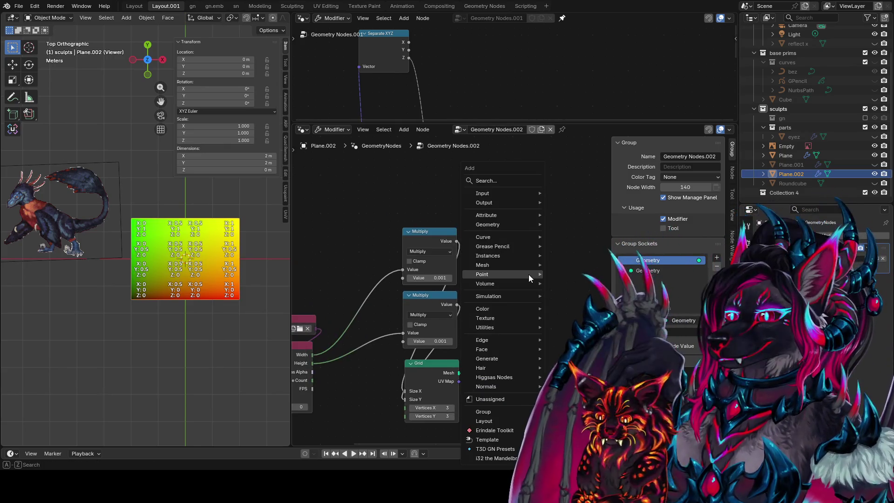
pyautogui.write('oimage')
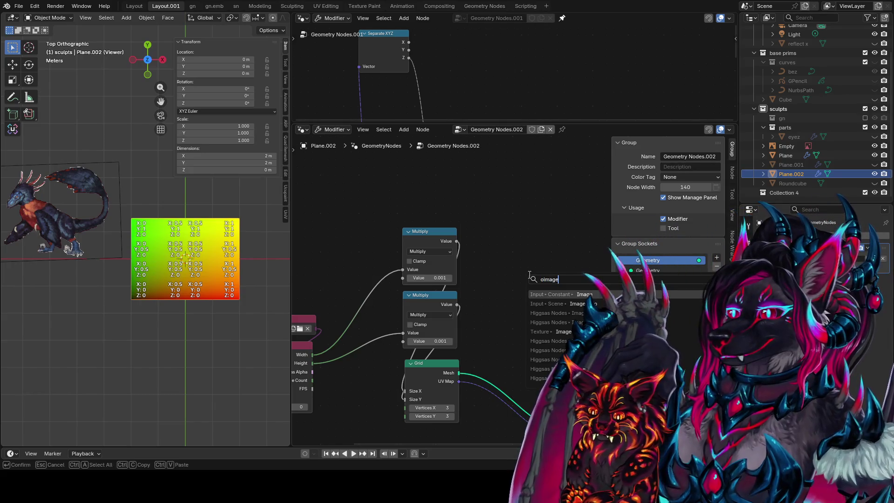
pyautogui.write('extur')
pyautogui.press('Return')
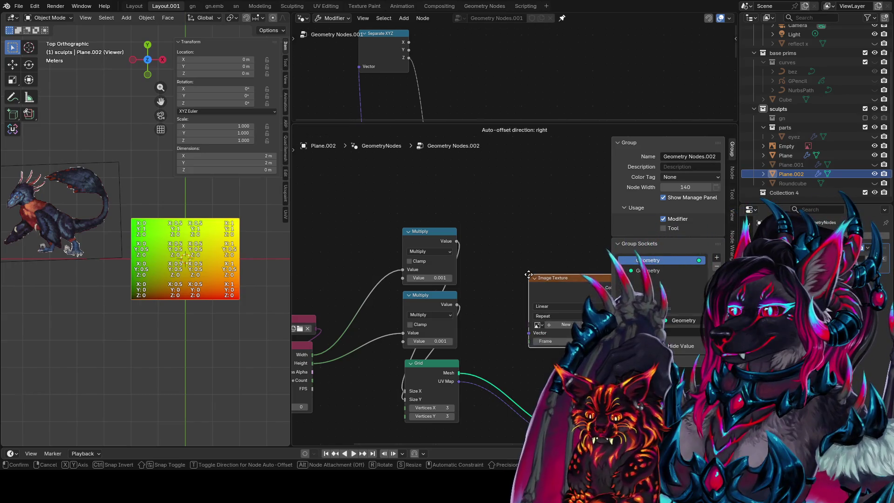
pyautogui.click(506, 245)
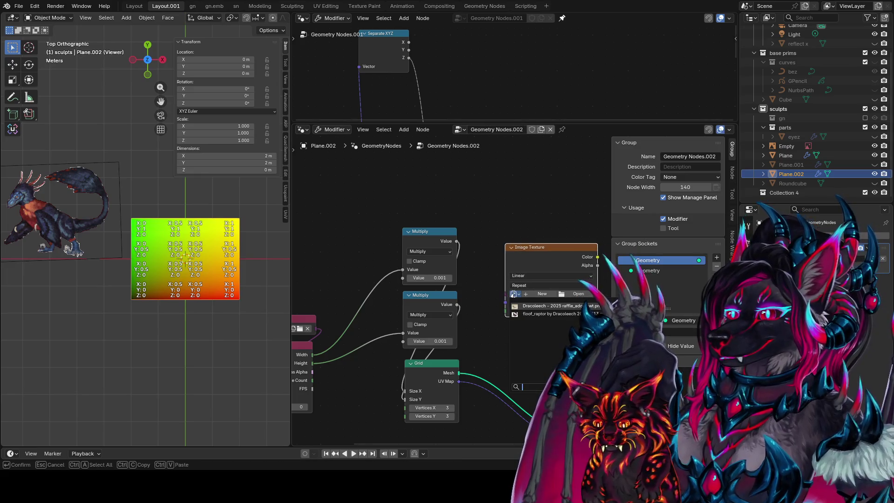
pyautogui.scroll(-2, 514, 293)
# Feed the Image into the Image Texture, Grid UV Map into Vector, and preview its Color
pyautogui.moveTo(359, 322); pyautogui.dragTo(531, 305)
pyautogui.scroll(2, 460, 359)
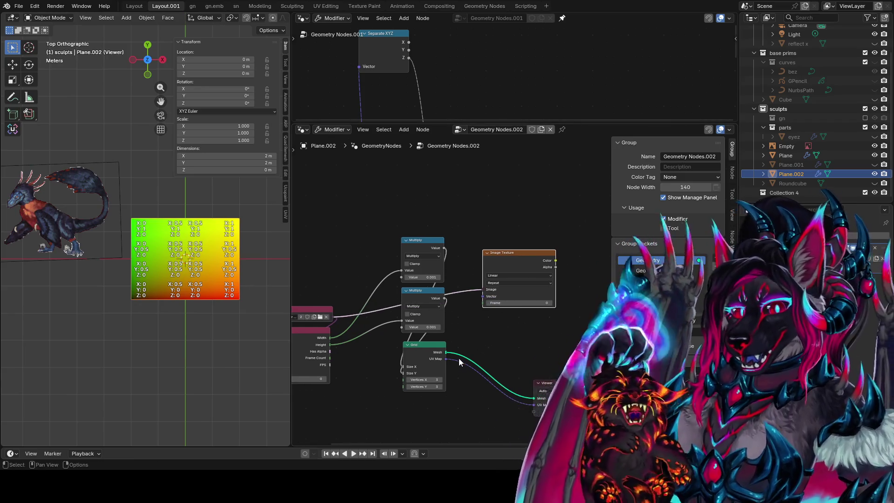
pyautogui.moveTo(434, 370)
pyautogui.mouseDown()
pyautogui.moveTo(461, 342)
pyautogui.moveTo(477, 297)
pyautogui.mouseUp()
pyautogui.moveTo(556, 277); pyautogui.dragTo(485, 254, button='middle')
pyautogui.keyDown('ctrl'); pyautogui.keyDown('shift'); pyautogui.click(486, 254); pyautogui.keyUp('shift'); pyautogui.keyUp('ctrl')
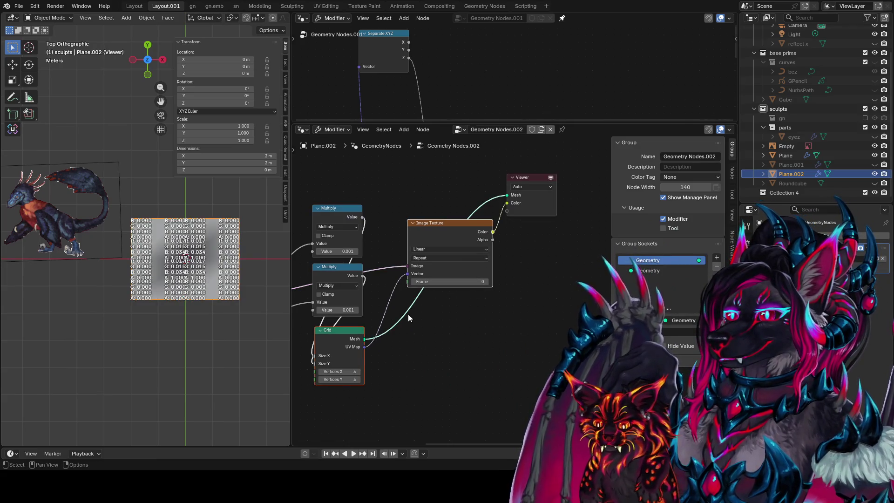
pyautogui.click(362, 340)
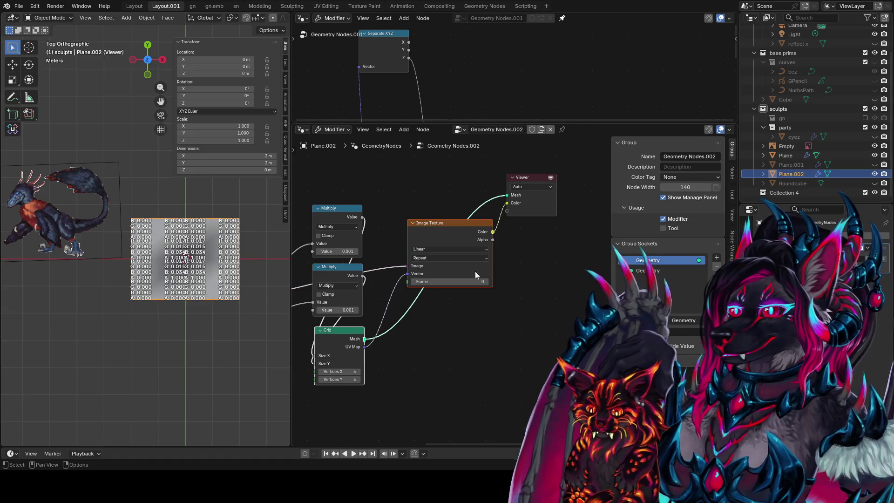
pyautogui.moveTo(452, 258); pyautogui.dragTo(624, 279, button='middle')
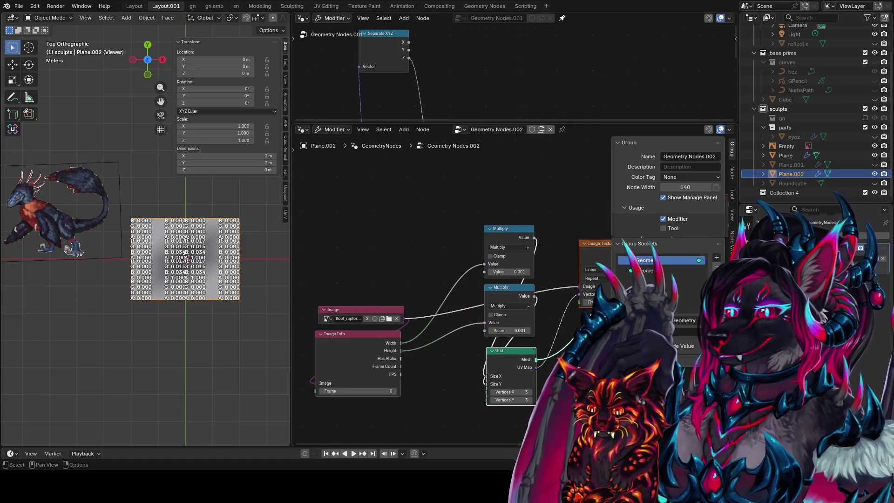
# Centre the plane and nodes, and keep the Image Texture extension set to Repeat
pyautogui.moveTo(577, 350)
pyautogui.mouseDown(button='middle')
pyautogui.moveTo(344, 340)
pyautogui.moveTo(580, 363)
pyautogui.moveTo(596, 317)
pyautogui.mouseUp(button='middle')
pyautogui.scroll(5, 228, 295)
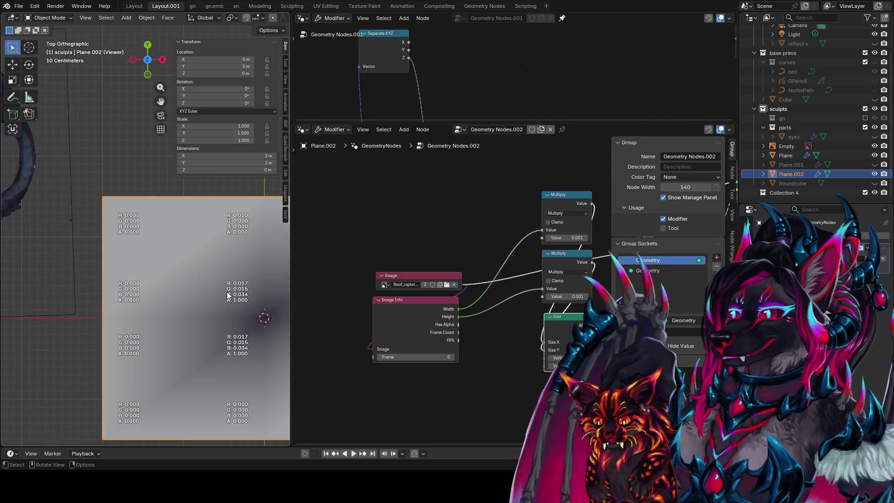
pyautogui.keyDown('shift'); pyautogui.moveTo(229, 295); pyautogui.dragTo(163, 257, button='middle'); pyautogui.keyUp('shift')
pyautogui.moveTo(502, 327); pyautogui.dragTo(359, 329, button='middle')
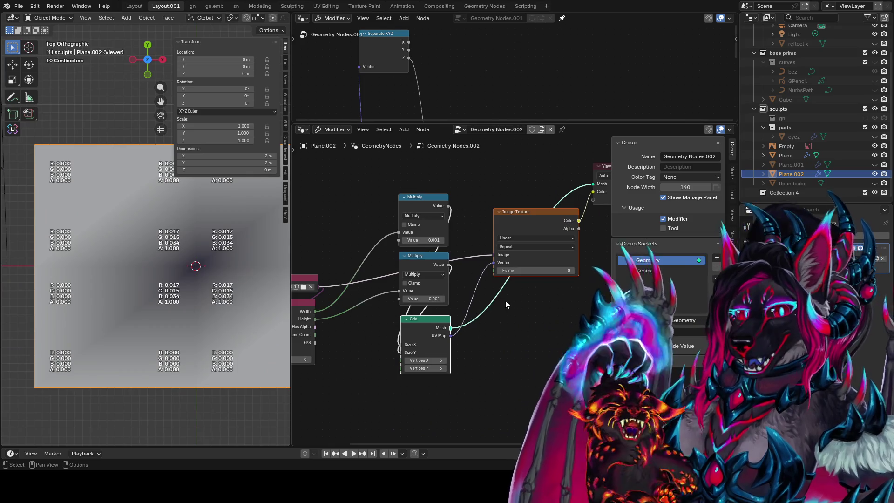
pyautogui.keyDown('shift'); pyautogui.scroll(1, 499, 328); pyautogui.keyUp('shift')
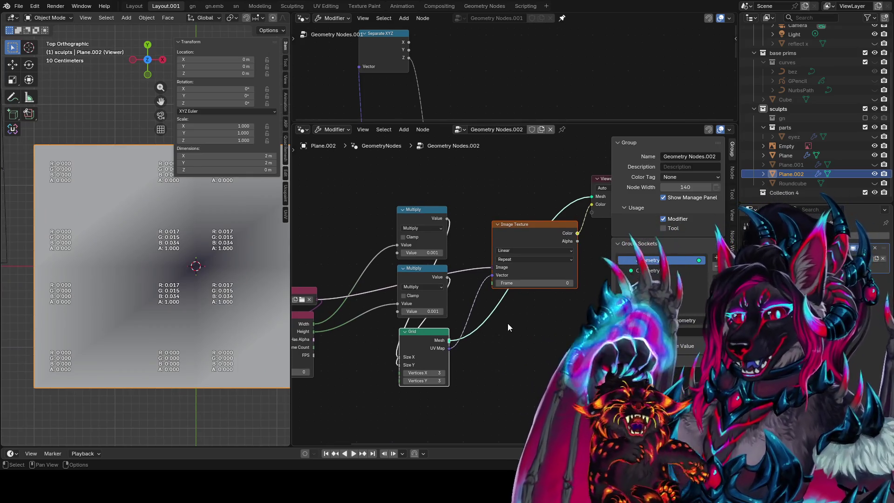
pyautogui.moveTo(507, 324); pyautogui.dragTo(464, 332, button='middle')
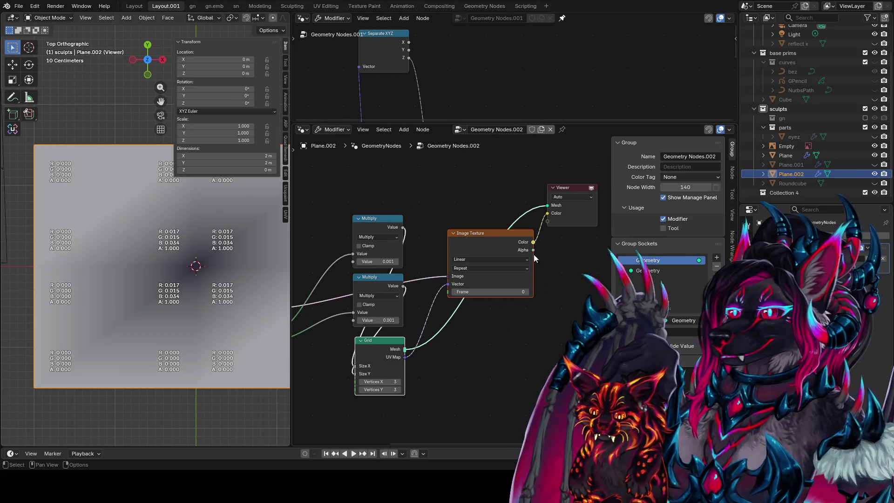
pyautogui.click(499, 268)
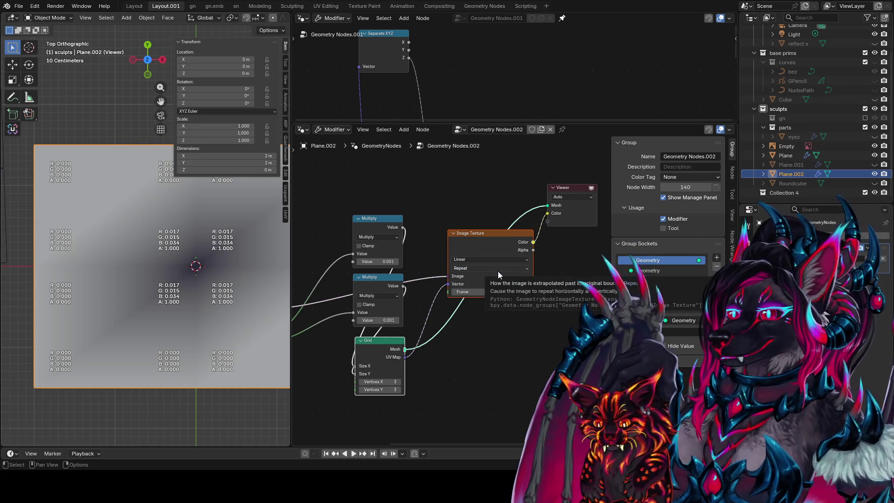
pyautogui.click(498, 286)
# Cut the UV Map and Size Y links and preview the Grid's UV Map values on the plane
pyautogui.keyDown('ctrl'); pyautogui.moveTo(488, 330); pyautogui.dragTo(397, 289, button='right'); pyautogui.keyUp('ctrl')
pyautogui.keyDown('ctrl'); pyautogui.keyDown('shift'); pyautogui.click(508, 241); pyautogui.keyUp('shift'); pyautogui.keyUp('ctrl')
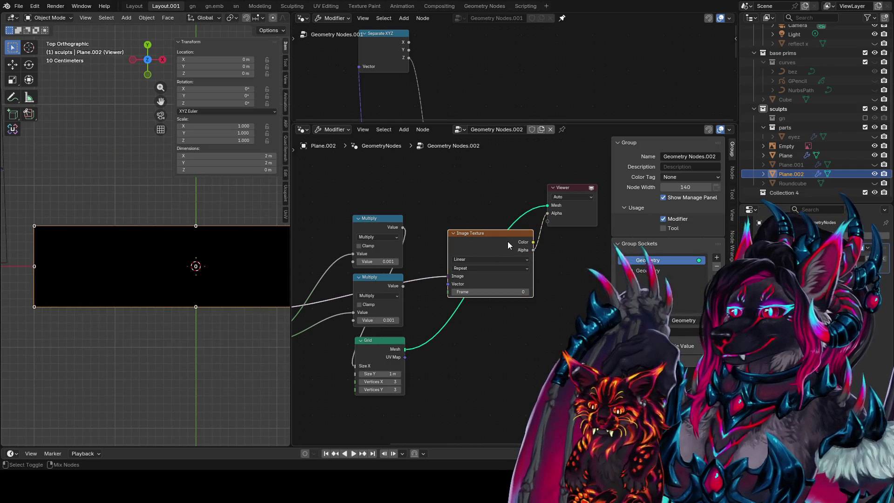
pyautogui.keyDown('ctrl'); pyautogui.keyDown('shift'); pyautogui.click(404, 343); pyautogui.keyUp('shift'); pyautogui.keyUp('ctrl')
pyautogui.moveTo(469, 352); pyautogui.dragTo(540, 353, button='middle')
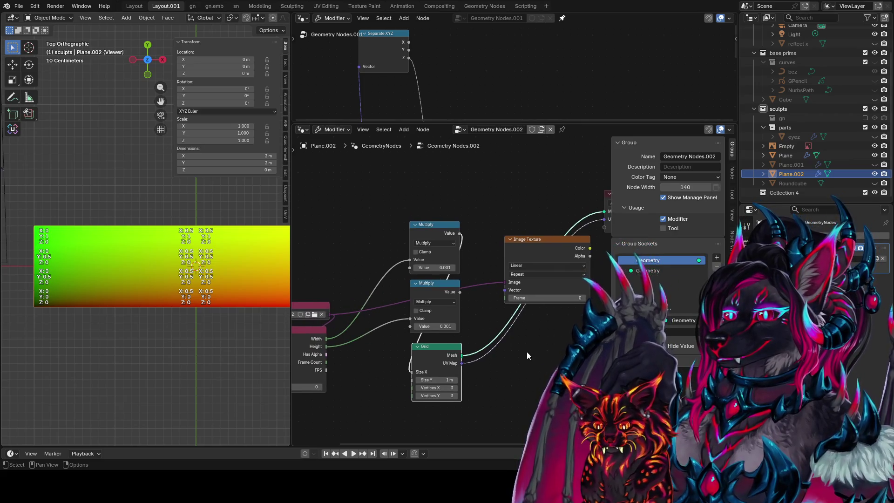
# Feed the image size into Grid Size X and link the Grid UV Map to the texture Vector
pyautogui.moveTo(410, 374); pyautogui.dragTo(408, 377)
pyautogui.moveTo(536, 360); pyautogui.dragTo(461, 370, button='middle')
pyautogui.keyDown('ctrl'); pyautogui.keyDown('shift'); pyautogui.click(513, 261); pyautogui.keyUp('shift'); pyautogui.keyUp('ctrl')
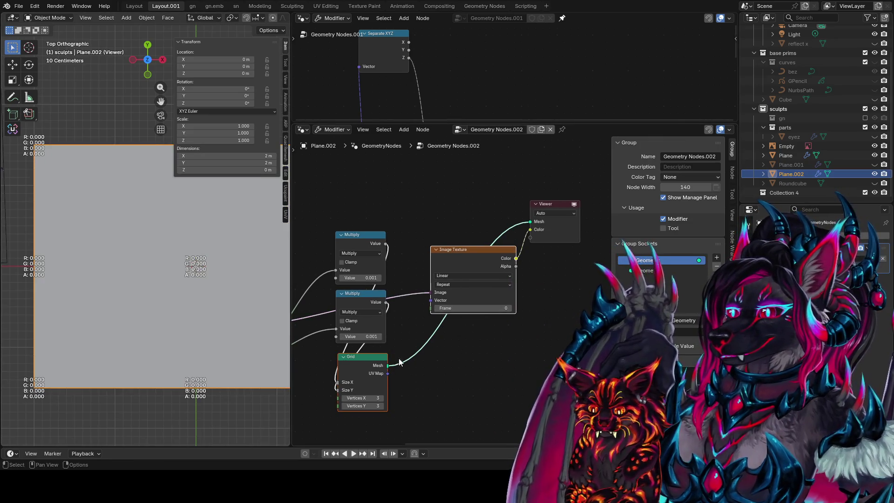
pyautogui.moveTo(387, 374); pyautogui.dragTo(431, 301)
# Raise both grid vertex counts to 9, preview the Grid UV Map, and hide attribute value labels
pyautogui.keyDown('shift'); pyautogui.moveTo(256, 337); pyautogui.dragTo(164, 324, button='middle'); pyautogui.keyUp('shift')
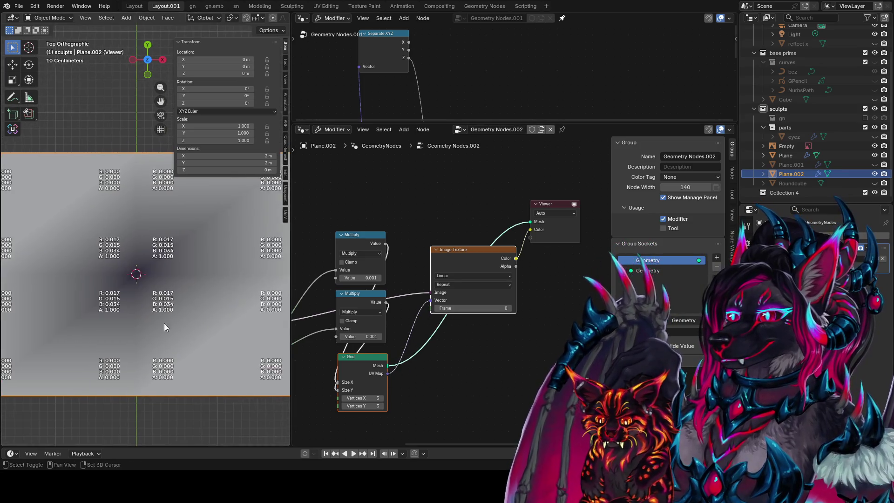
pyautogui.moveTo(356, 373)
pyautogui.mouseDown(button='middle')
pyautogui.moveTo(447, 366)
pyautogui.moveTo(456, 352)
pyautogui.mouseUp(button='middle')
pyautogui.moveTo(456, 380); pyautogui.dragTo(479, 379)
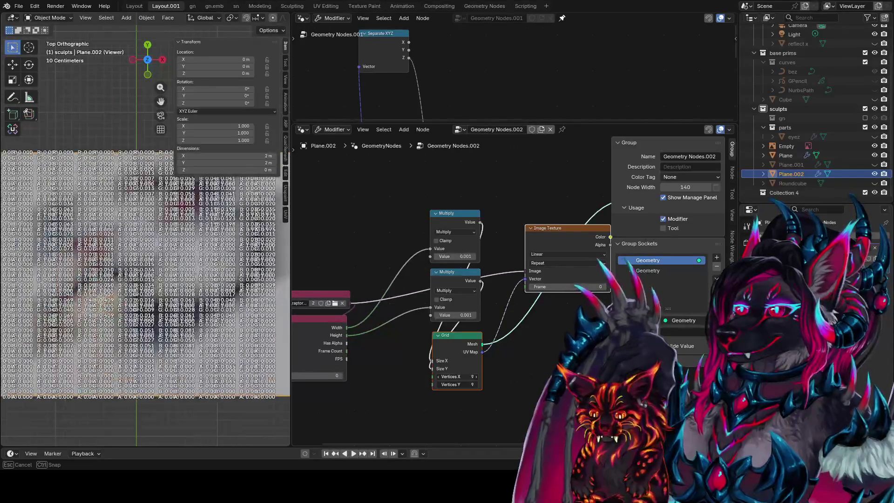
pyautogui.moveTo(488, 343); pyautogui.dragTo(418, 340, button='middle')
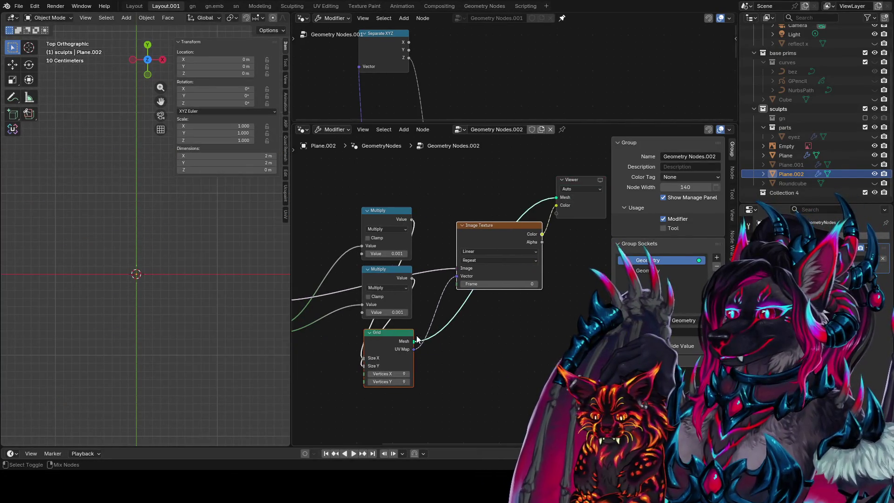
pyautogui.keyDown('ctrl'); pyautogui.keyDown('shift'); pyautogui.click(418, 340); pyautogui.keyUp('shift'); pyautogui.keyUp('ctrl')
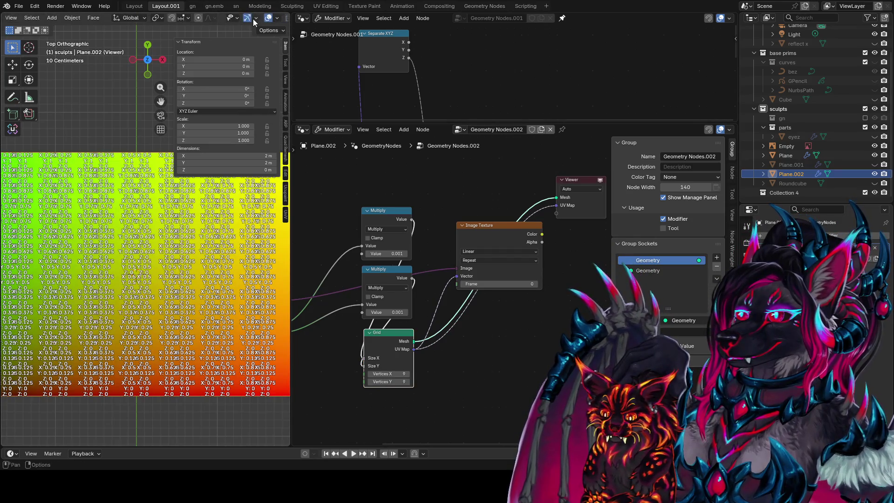
pyautogui.click(275, 21)
pyautogui.click(238, 250)
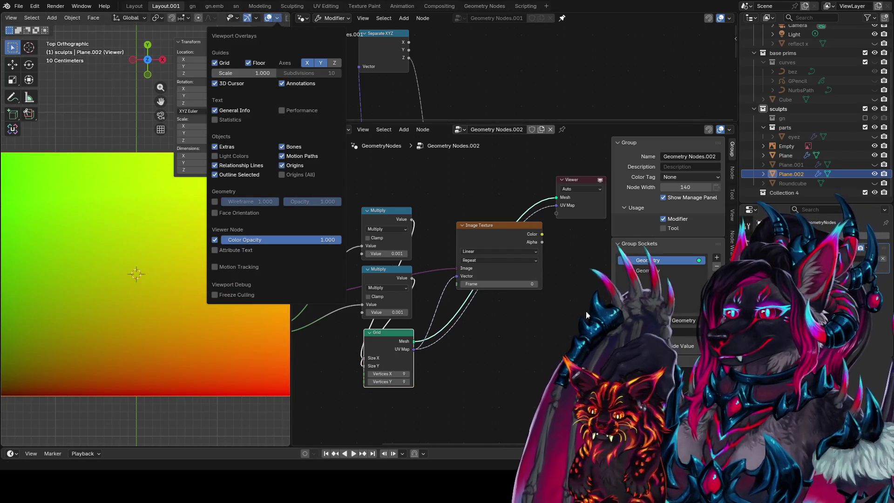
# Preview the texture colour on the plane and raise grid vertex counts until the image sharpens
pyautogui.moveTo(539, 306)
pyautogui.mouseDown(button='middle')
pyautogui.moveTo(495, 310)
pyautogui.moveTo(536, 261)
pyautogui.mouseUp(button='middle')
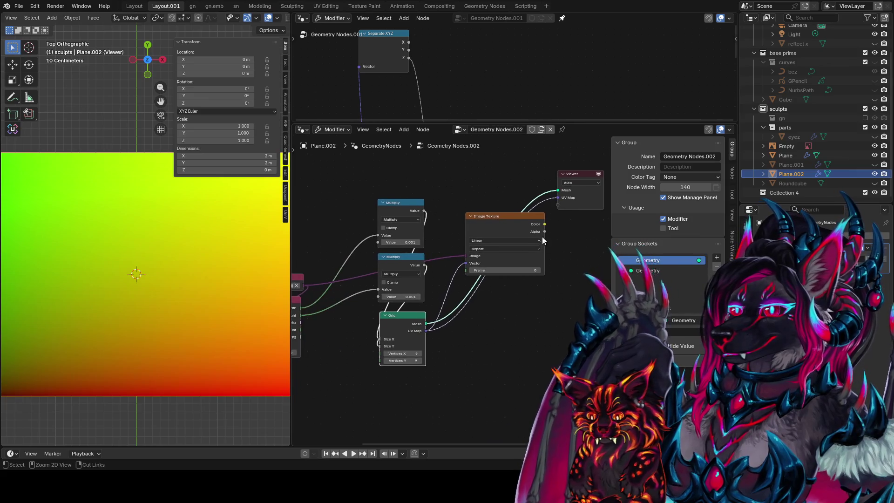
pyautogui.keyDown('ctrl'); pyautogui.keyDown('shift'); pyautogui.click(542, 229); pyautogui.keyUp('shift'); pyautogui.keyUp('ctrl')
pyautogui.moveTo(356, 325); pyautogui.dragTo(386, 324, button='middle')
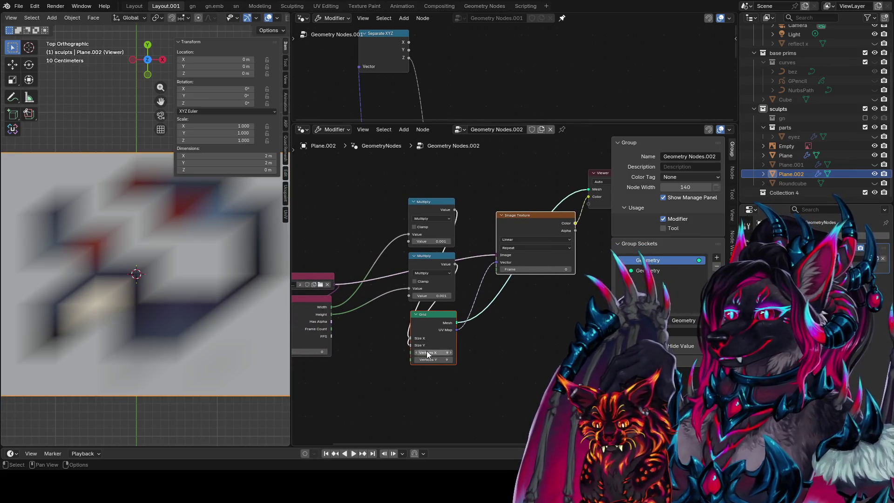
pyautogui.moveTo(434, 353); pyautogui.dragTo(533, 353)
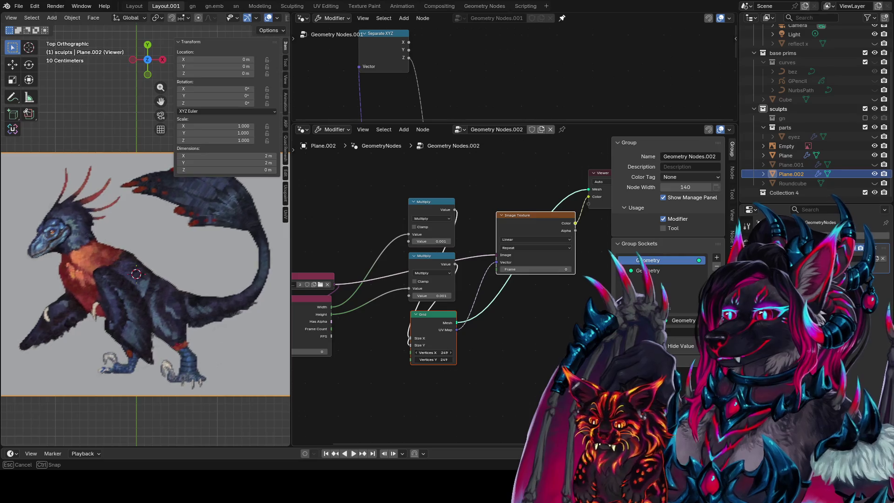
# Inspect the dragon plane in top view, then link Grid Mesh to the Group Output Geometry
pyautogui.scroll(3, 147, 280)
pyautogui.moveTo(147, 274)
pyautogui.keyDown('shift'); pyautogui.mouseDown(button='middle')
pyautogui.moveTo(256, 273)
pyautogui.moveTo(234, 270)
pyautogui.mouseUp(button='middle'); pyautogui.keyUp('shift')
pyautogui.scroll(-4, 121, 264)
pyautogui.moveTo(121, 264)
pyautogui.keyDown('shift'); pyautogui.mouseDown(button='middle')
pyautogui.moveTo(261, 312)
pyautogui.moveTo(74, 254)
pyautogui.mouseUp(button='middle'); pyautogui.keyUp('shift')
pyautogui.scroll(6, 162, 276)
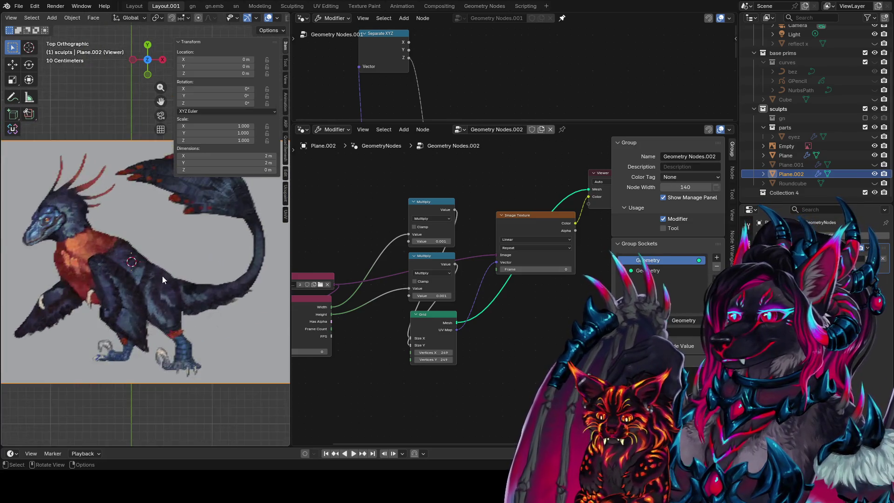
pyautogui.scroll(2, 194, 292)
pyautogui.moveTo(193, 307)
pyautogui.mouseDown(button='middle')
pyautogui.moveTo(84, 301)
pyautogui.moveTo(253, 267)
pyautogui.mouseUp(button='middle')
pyautogui.press('KP_7')
pyautogui.scroll(-2, 486, 353)
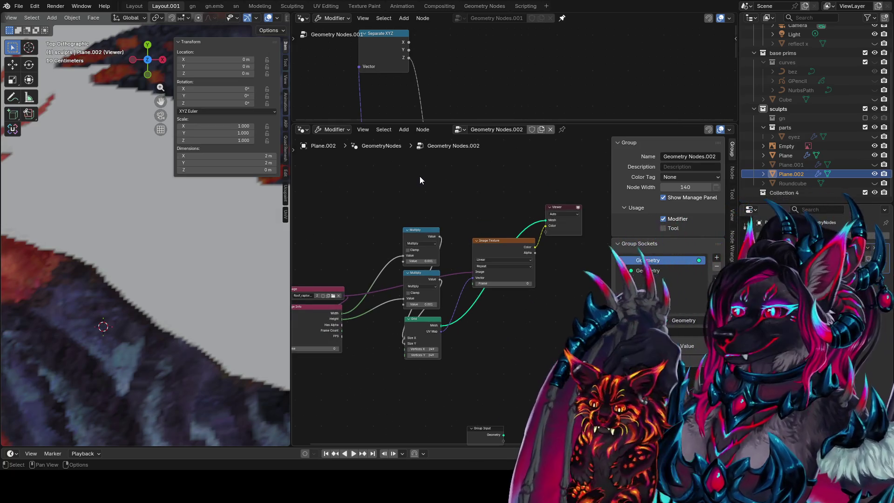
pyautogui.moveTo(453, 167)
pyautogui.mouseDown(button='middle')
pyautogui.moveTo(471, 286)
pyautogui.moveTo(459, 326)
pyautogui.mouseUp(button='middle')
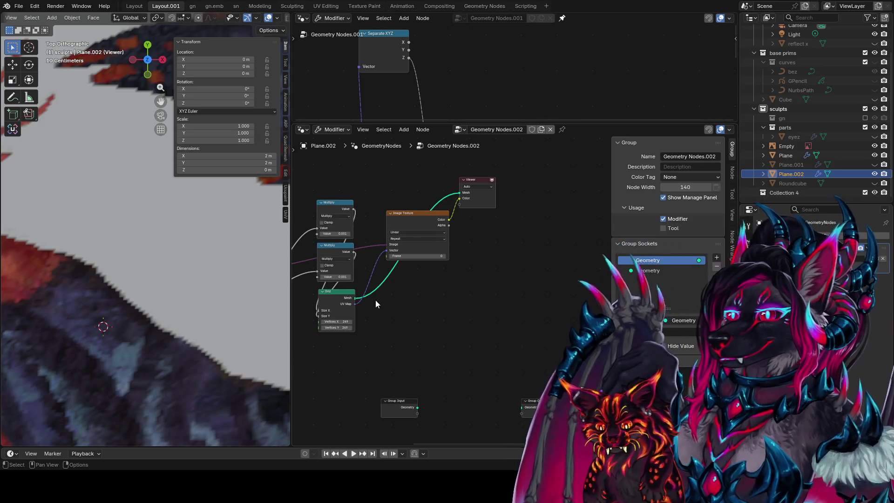
pyautogui.moveTo(356, 298)
pyautogui.mouseDown()
pyautogui.moveTo(539, 410)
pyautogui.moveTo(522, 409)
pyautogui.moveTo(535, 300)
pyautogui.mouseUp()
# Insert a Store Named Attribute node between Grid and Group Output, fed by the Grid's UV Map
pyautogui.hotkey('shift', 'a')
pyautogui.write('stor')
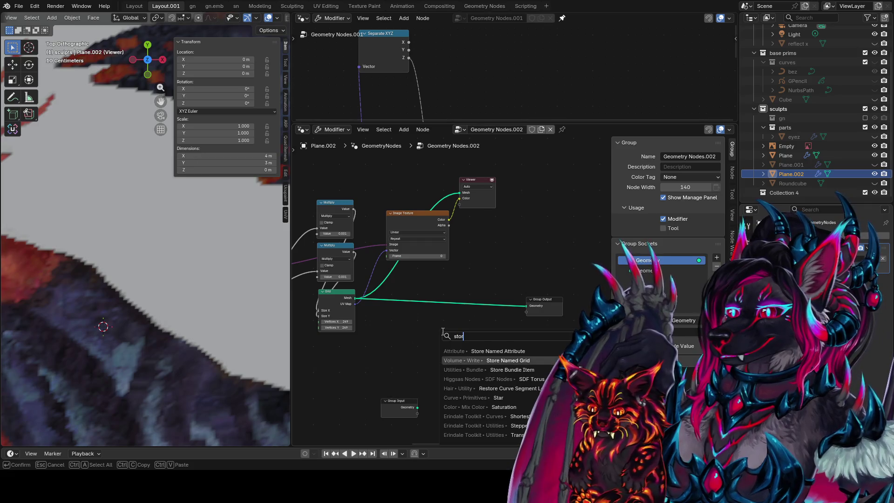
pyautogui.press('Return')
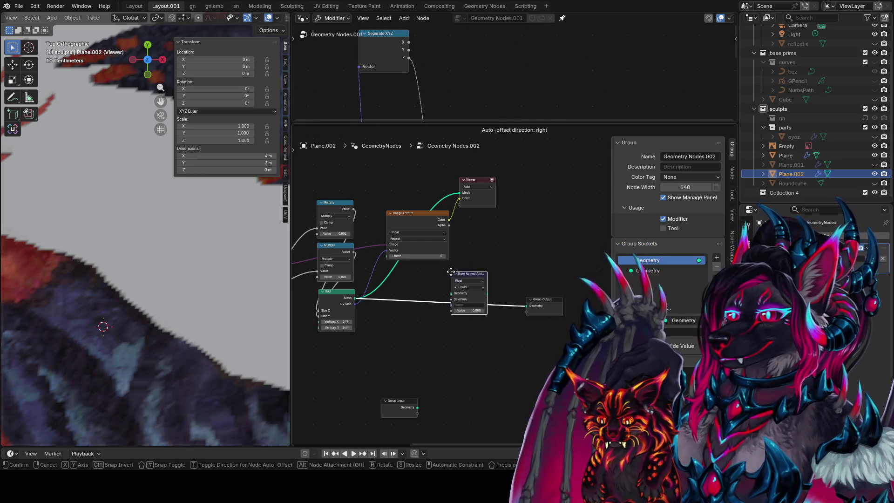
pyautogui.click(468, 278)
pyautogui.scroll(1, 405, 275)
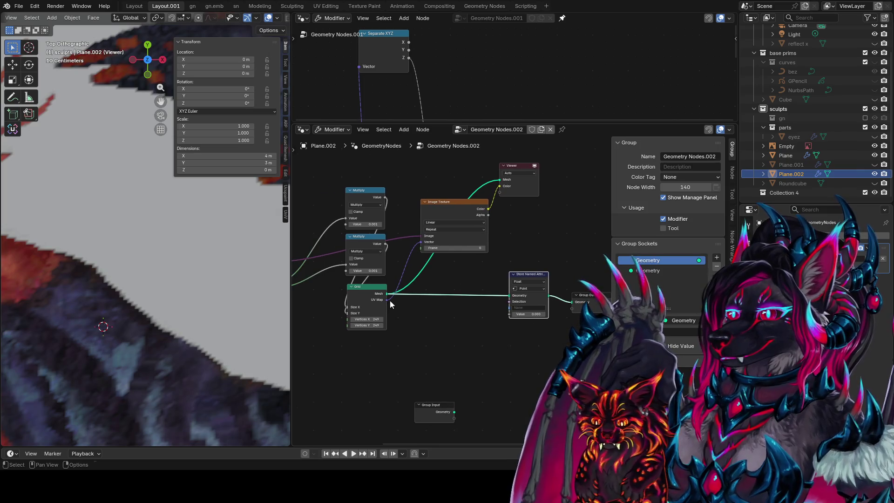
pyautogui.moveTo(387, 300); pyautogui.dragTo(510, 314)
# Make it store a Vector on the Face Corner domain named 'uv'
pyautogui.click(524, 289)
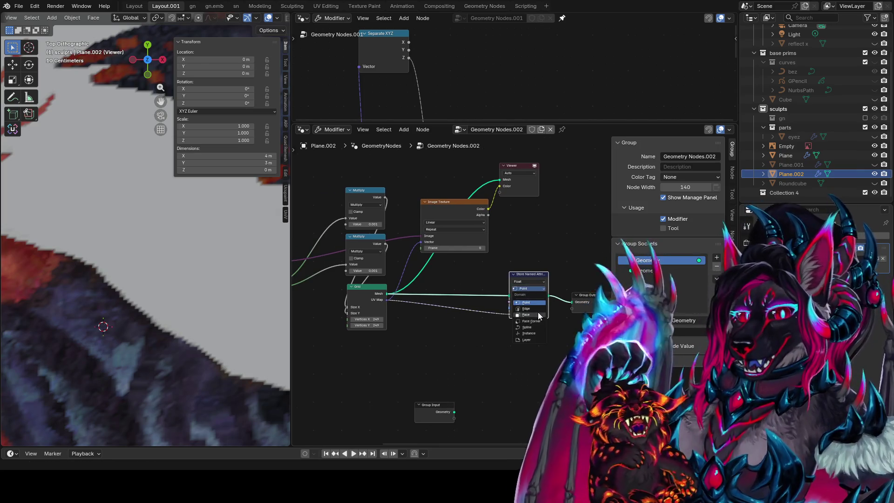
pyautogui.click(540, 320)
pyautogui.scroll(1, 533, 313)
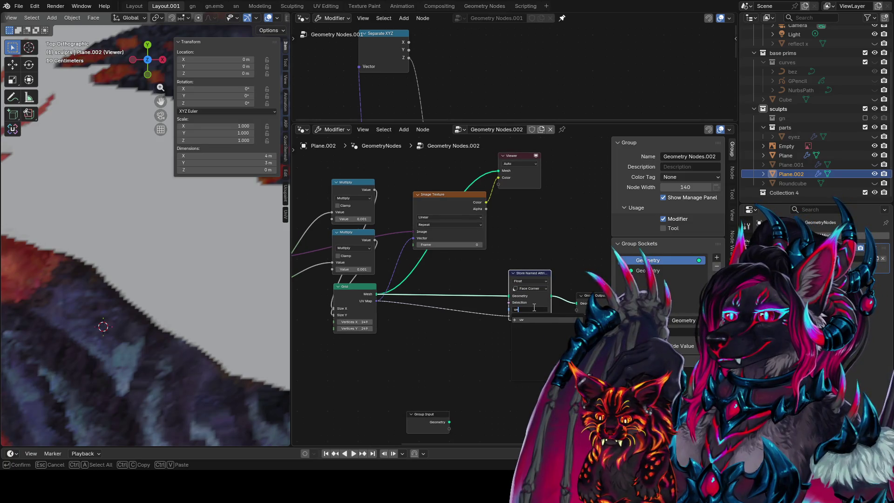
pyautogui.press('Return')
pyautogui.click(517, 281)
pyautogui.click(532, 316)
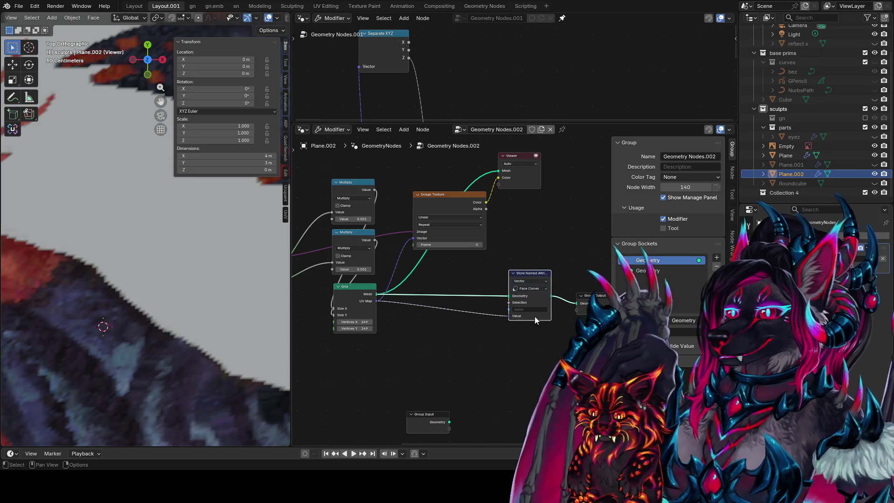
pyautogui.scroll(1, 538, 317)
pyautogui.click(532, 313)
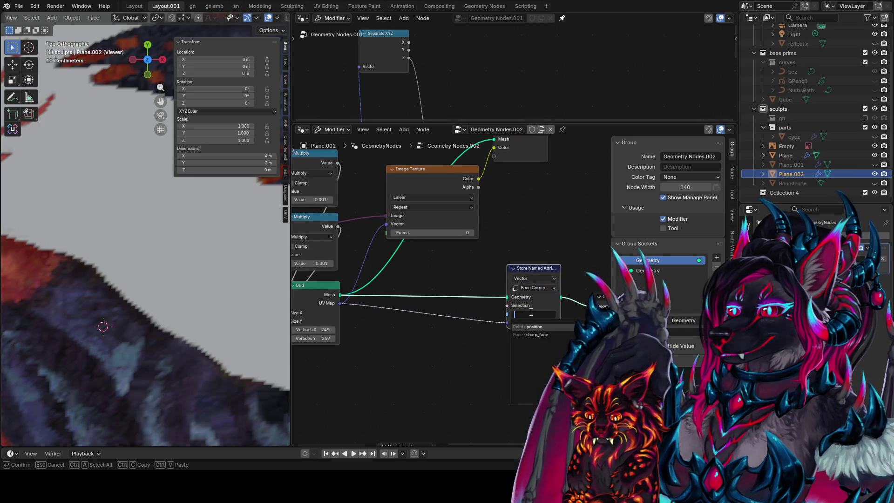
pyautogui.write('uv')
# Reposition the Store Named Attribute node and save the blend file
pyautogui.moveTo(557, 283)
pyautogui.mouseDown()
pyautogui.moveTo(465, 282)
pyautogui.moveTo(420, 293)
pyautogui.moveTo(429, 292)
pyautogui.mouseUp()
pyautogui.hotkey('ctrl', 's')
pyautogui.press('g')
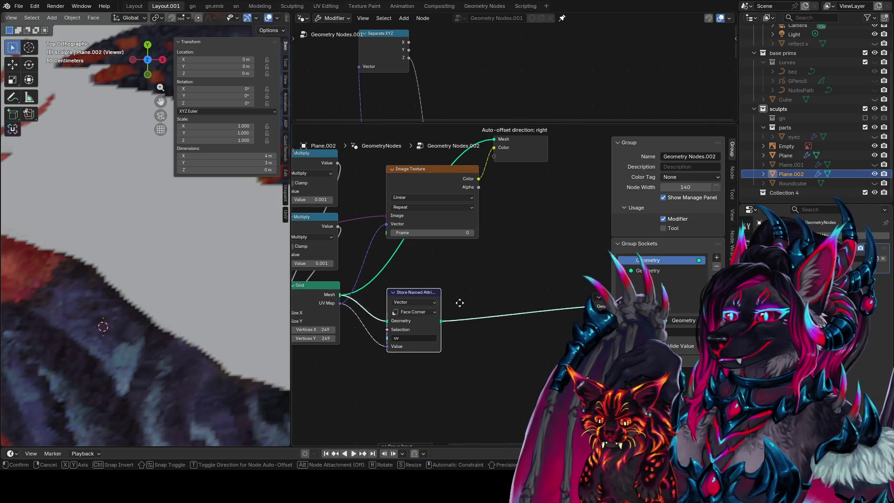
pyautogui.click(463, 298)
pyautogui.moveTo(454, 279); pyautogui.dragTo(451, 296, button='middle')
pyautogui.moveTo(465, 253); pyautogui.dragTo(433, 276, button='middle')
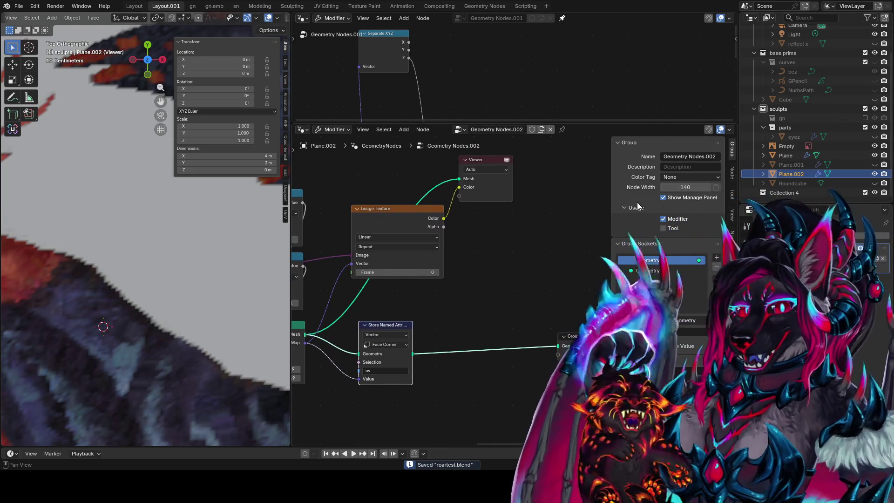
pyautogui.moveTo(606, 302); pyautogui.dragTo(638, 248, button='middle')
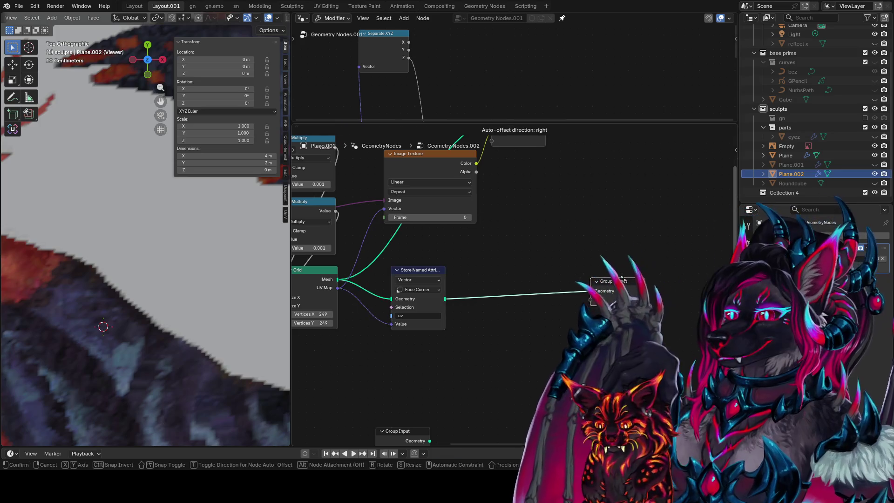
pyautogui.moveTo(586, 274); pyautogui.dragTo(579, 308, button='middle')
pyautogui.scroll(-4, 69, 238)
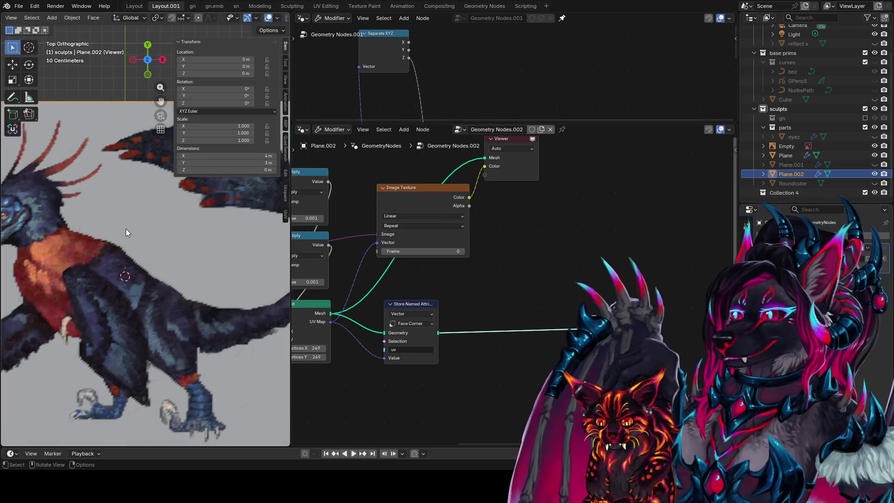
# Check the plane edge-on and from top, narrow the transform panel, and move the Image Texture node right
pyautogui.press('KP_1')
pyautogui.press('KP_7')
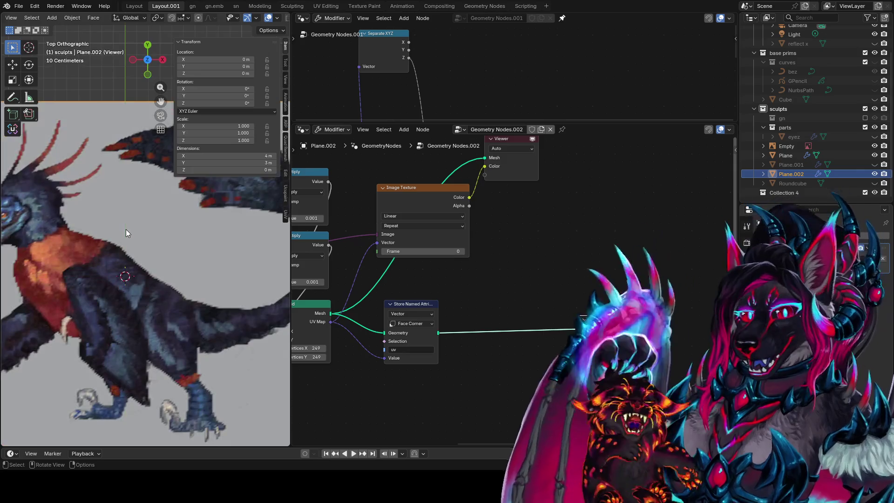
pyautogui.press('KP_Subtract')
pyautogui.press('KP_Subtract')
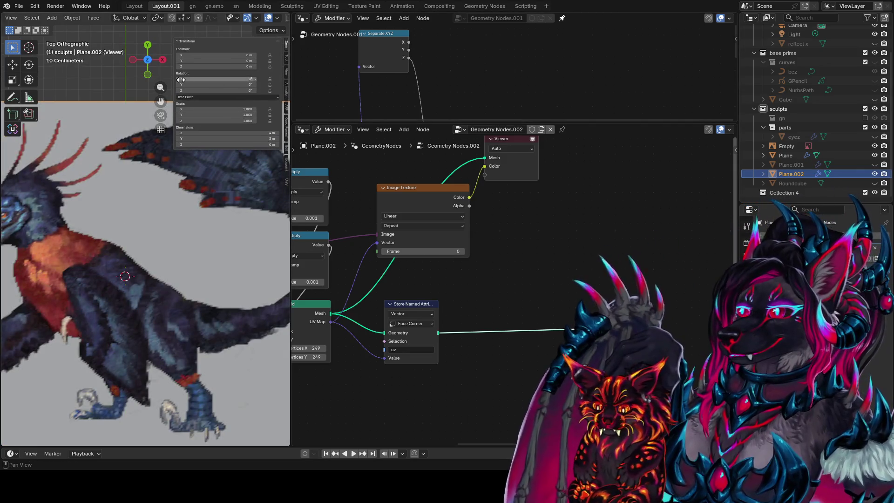
pyautogui.moveTo(174, 84)
pyautogui.mouseDown()
pyautogui.moveTo(226, 84)
pyautogui.moveTo(211, 84)
pyautogui.mouseUp()
pyautogui.scroll(-6, 155, 198)
pyautogui.scroll(3, 169, 211)
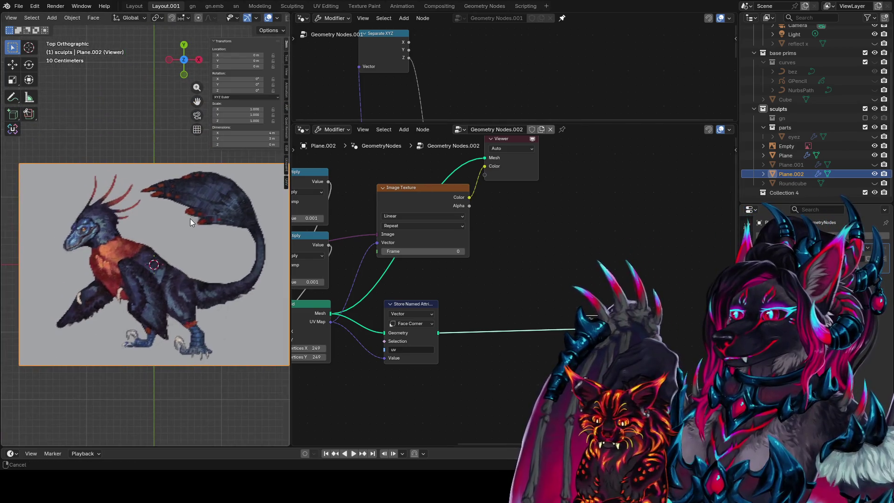
pyautogui.moveTo(437, 195); pyautogui.dragTo(497, 225, button='middle')
pyautogui.moveTo(498, 226)
pyautogui.mouseDown()
pyautogui.moveTo(539, 230)
pyautogui.moveTo(572, 258)
pyautogui.mouseUp()
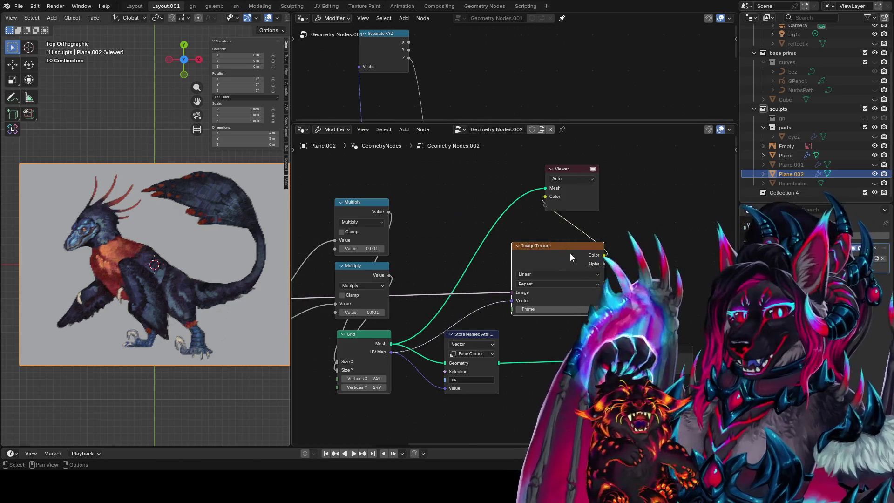
pyautogui.moveTo(381, 351); pyautogui.dragTo(363, 336, button='middle')
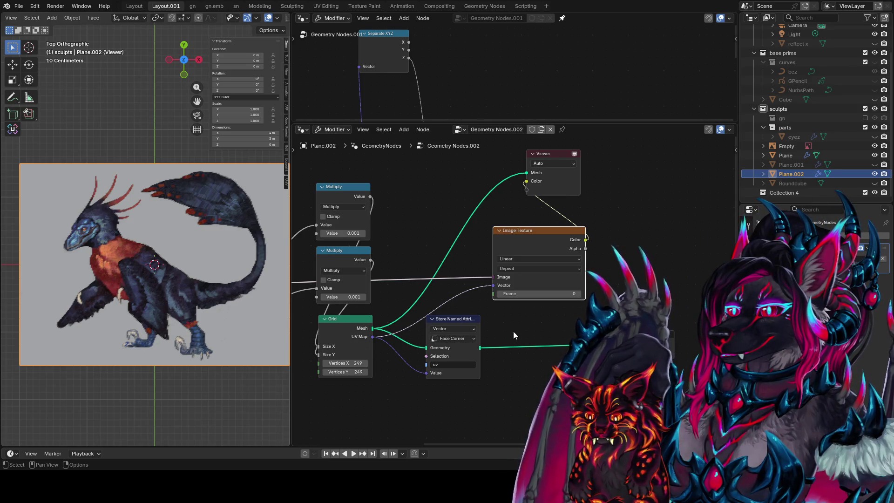
# Duplicate the Store Named Attribute node to store the texture colour as Color 'color'
pyautogui.click(437, 320)
pyautogui.hotkey('shift', 'd')
pyautogui.click(577, 373)
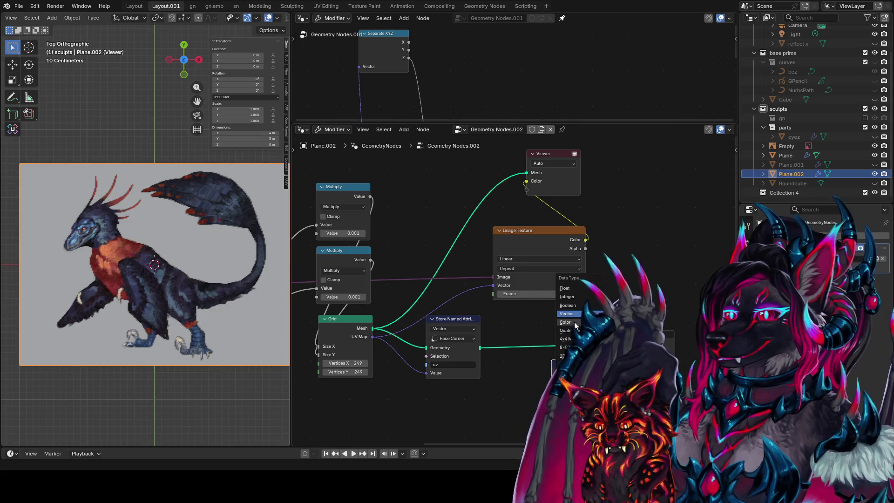
pyautogui.click(573, 373)
pyautogui.moveTo(586, 240)
pyautogui.mouseDown()
pyautogui.moveTo(573, 317)
pyautogui.moveTo(538, 387)
pyautogui.mouseUp()
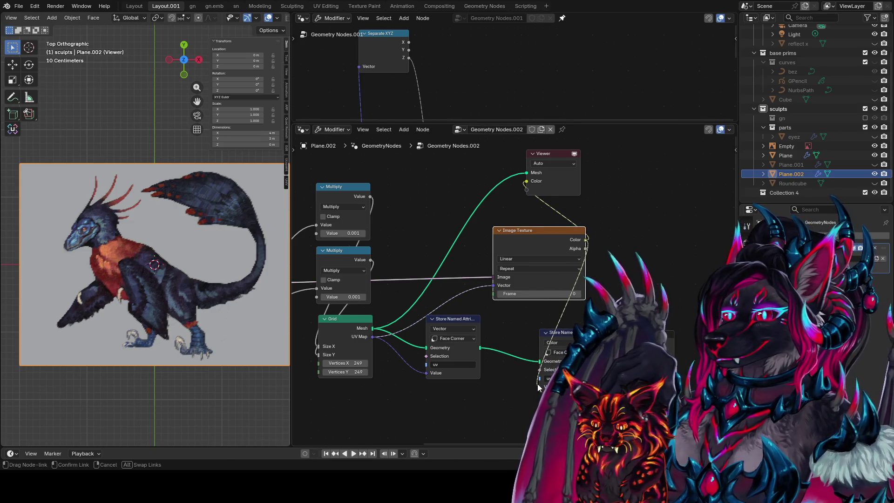
pyautogui.click(555, 378)
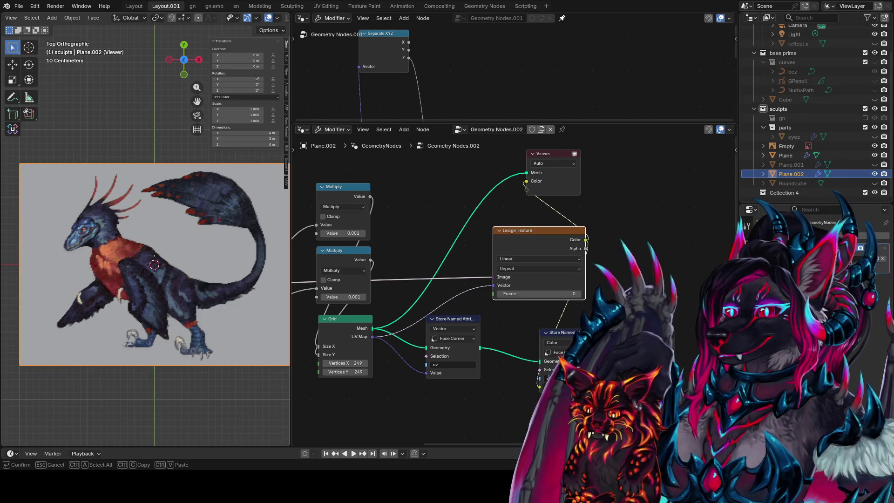
pyautogui.keyDown('shift'); pyautogui.scroll(-3, 582, 280); pyautogui.keyUp('shift')
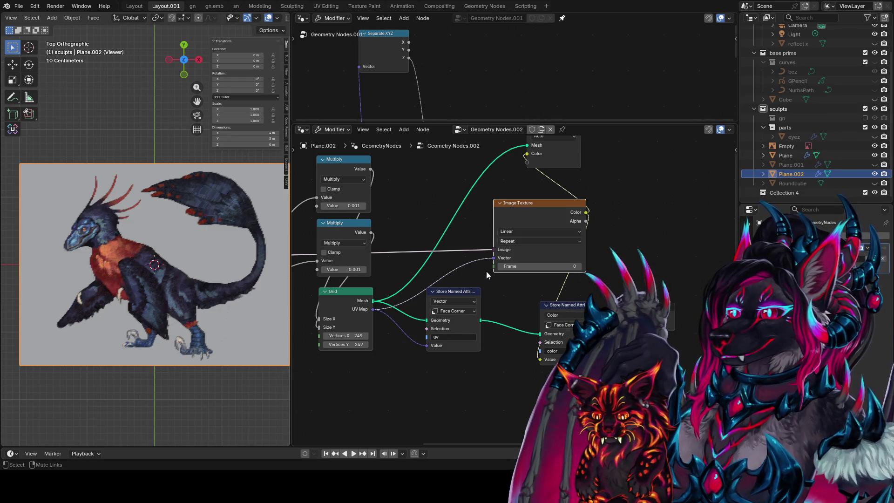
# Mute the links into the Image Texture, move it right, and switch the other editor to Shader Editor
pyautogui.keyDown('ctrl'); pyautogui.keyDown('alt'); pyautogui.moveTo(487, 271); pyautogui.dragTo(485, 231, button='right'); pyautogui.keyUp('alt'); pyautogui.keyUp('ctrl')
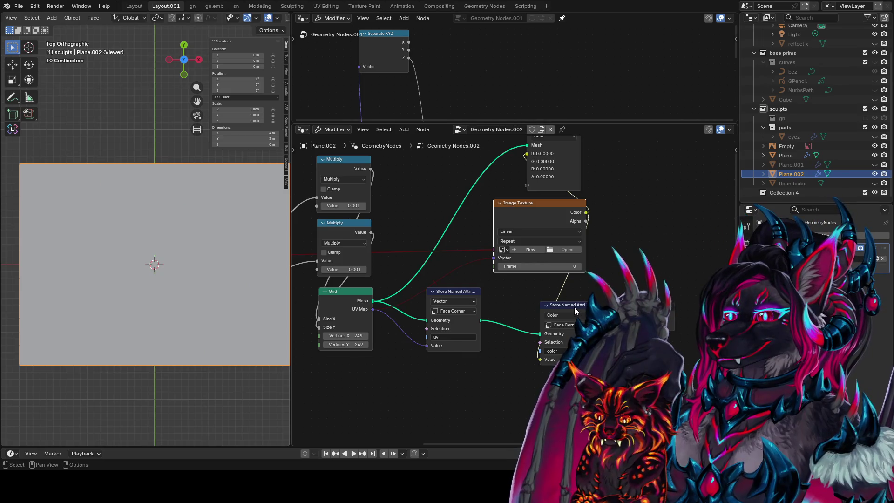
pyautogui.moveTo(610, 261)
pyautogui.mouseDown(button='middle')
pyautogui.moveTo(551, 268)
pyautogui.moveTo(575, 265)
pyautogui.mouseUp(button='middle')
pyautogui.moveTo(535, 218)
pyautogui.mouseDown()
pyautogui.moveTo(498, 210)
pyautogui.moveTo(530, 210)
pyautogui.mouseUp()
pyautogui.click(552, 312)
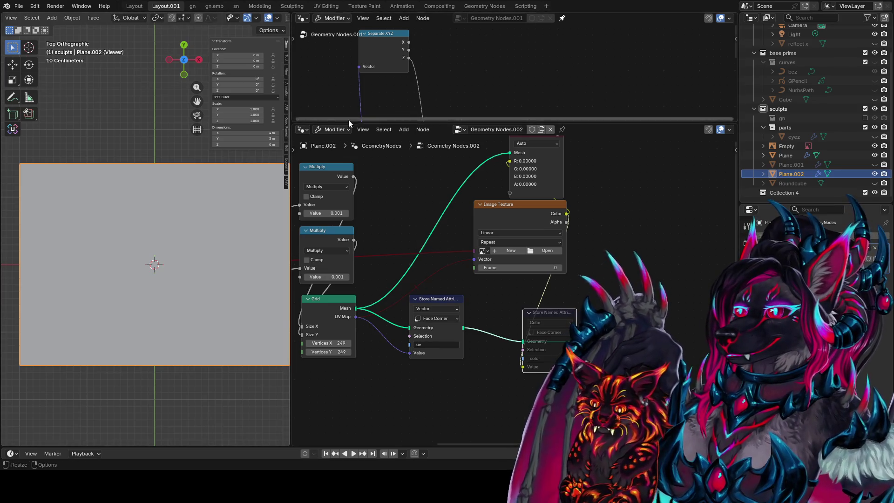
pyautogui.click(304, 18)
pyautogui.click(326, 94)
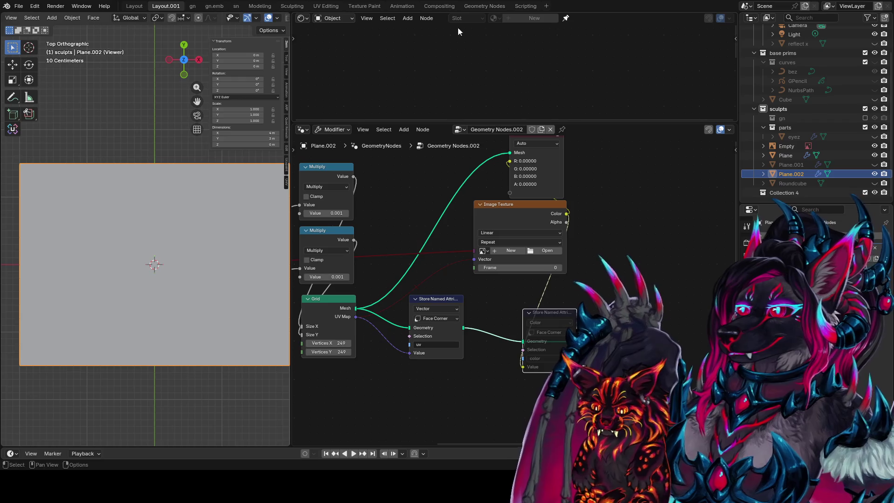
# Add a Set Material node just before the Group Output
pyautogui.moveTo(618, 277); pyautogui.dragTo(619, 300, button='middle')
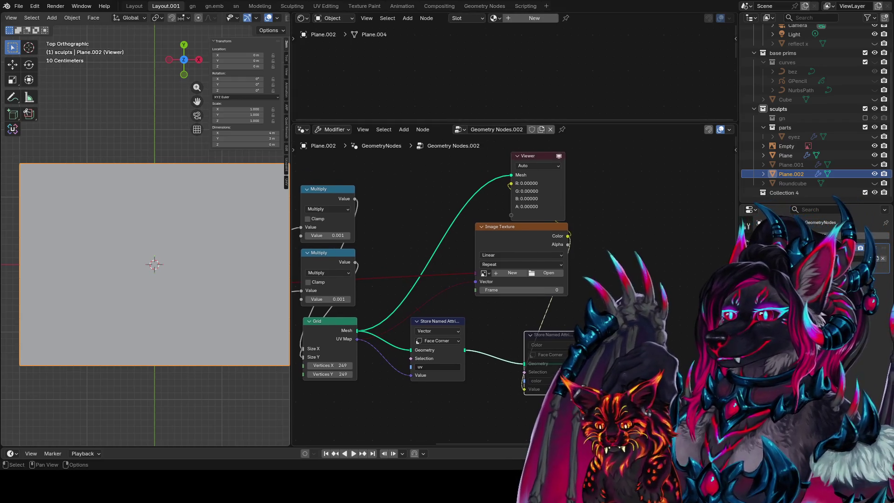
pyautogui.moveTo(560, 333); pyautogui.dragTo(534, 317)
pyautogui.hotkey('shift', 'a')
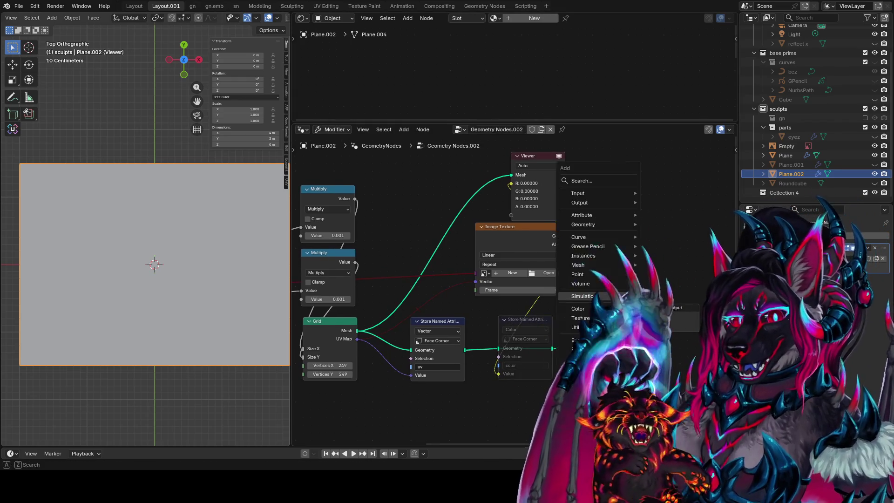
pyautogui.press('Return')
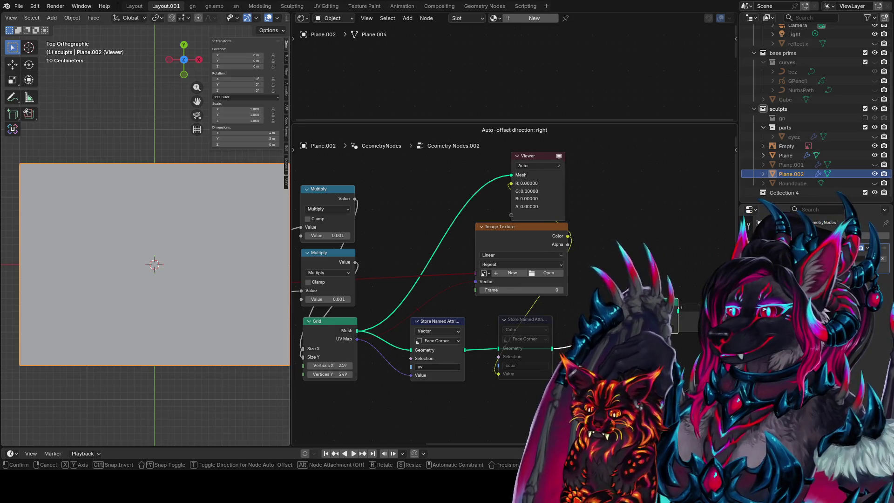
pyautogui.click(578, 312)
# Create a new material named 'img thing', assign it in Set Material, and enlarge the shader editor
pyautogui.click(527, 19)
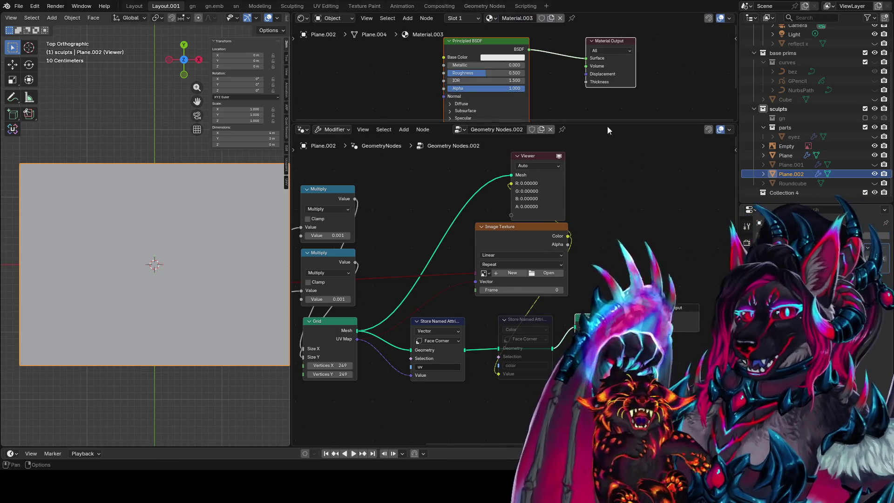
pyautogui.keyDown('shift'); pyautogui.scroll(-2, 613, 233); pyautogui.keyUp('shift')
pyautogui.doubleClick(517, 19)
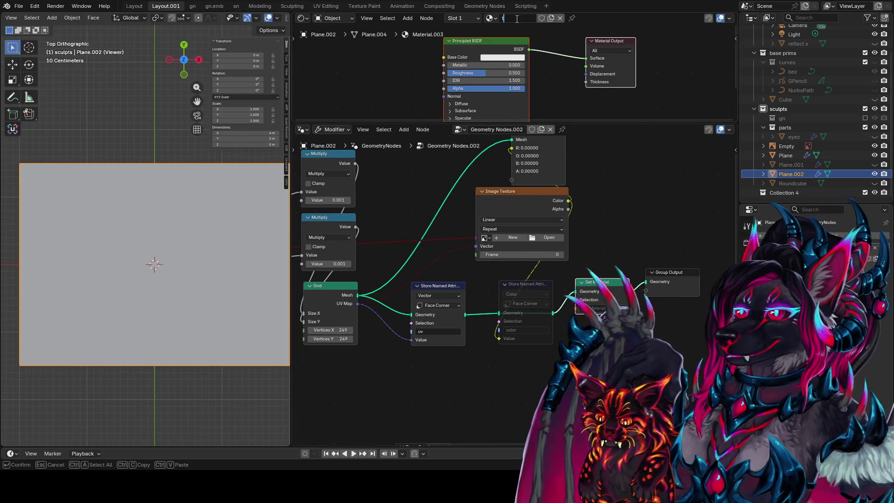
pyautogui.write('img thing')
pyautogui.press('Return')
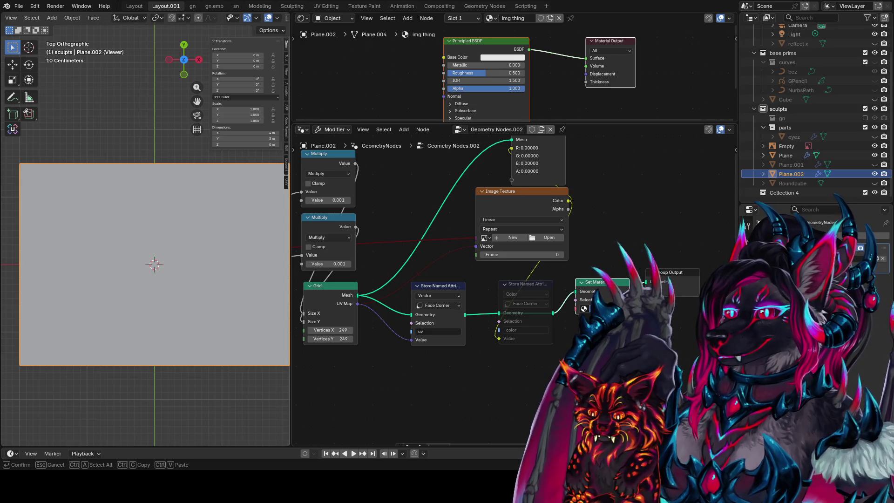
pyautogui.press('Return')
pyautogui.moveTo(642, 236); pyautogui.dragTo(604, 301, button='middle')
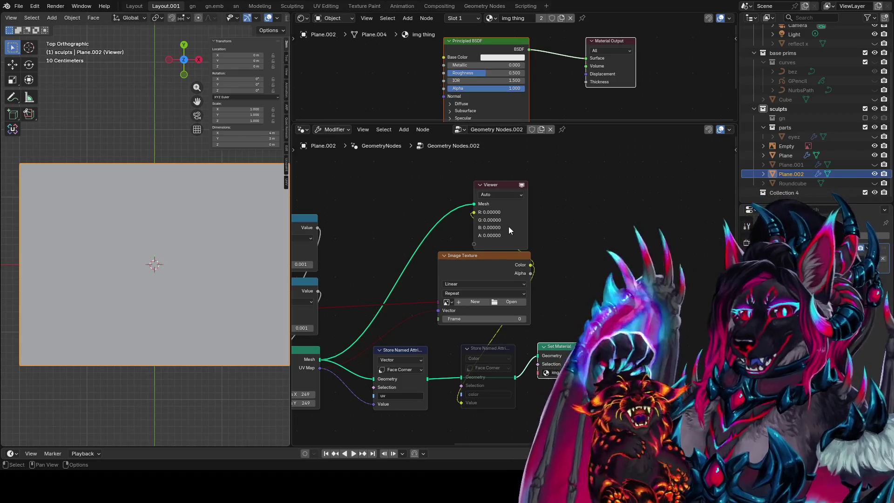
pyautogui.moveTo(554, 223); pyautogui.dragTo(526, 270, button='middle')
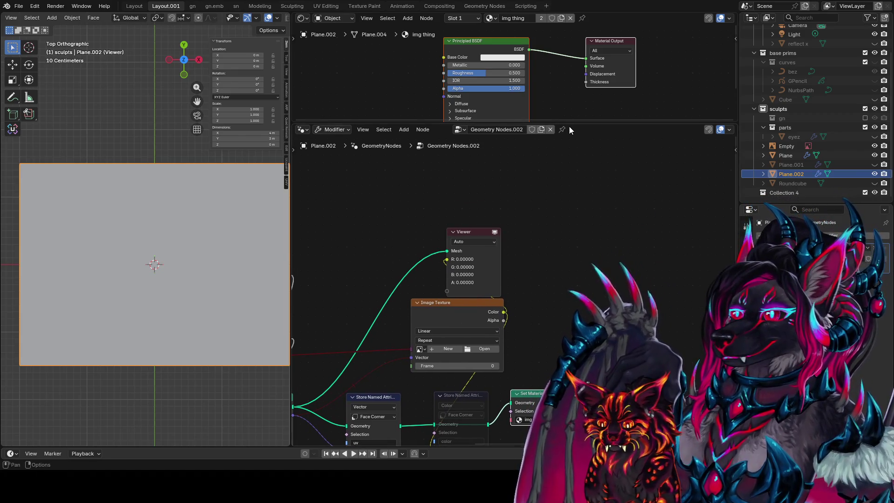
pyautogui.moveTo(574, 124); pyautogui.dragTo(574, 254)
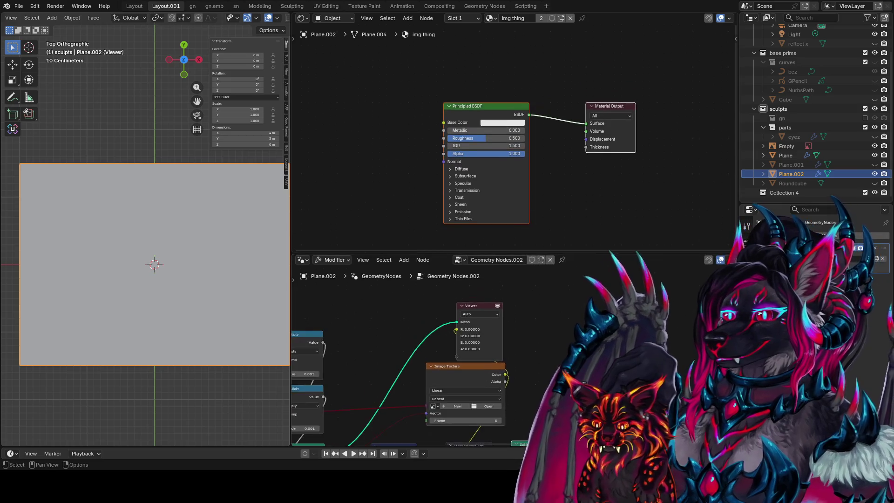
# Switch the viewport to rendered shading and delete the Principled BSDF node
pyautogui.moveTo(552, 301); pyautogui.dragTo(560, 314, button='middle')
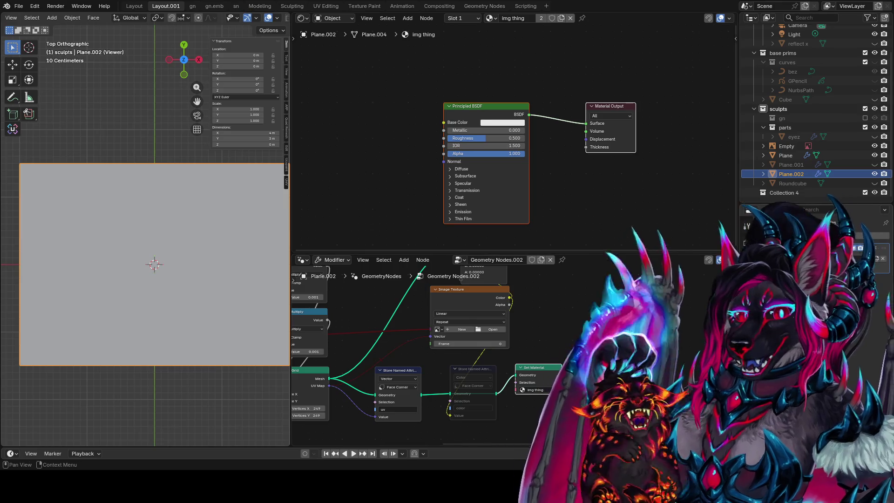
pyautogui.moveTo(592, 298); pyautogui.dragTo(643, 286, button='middle')
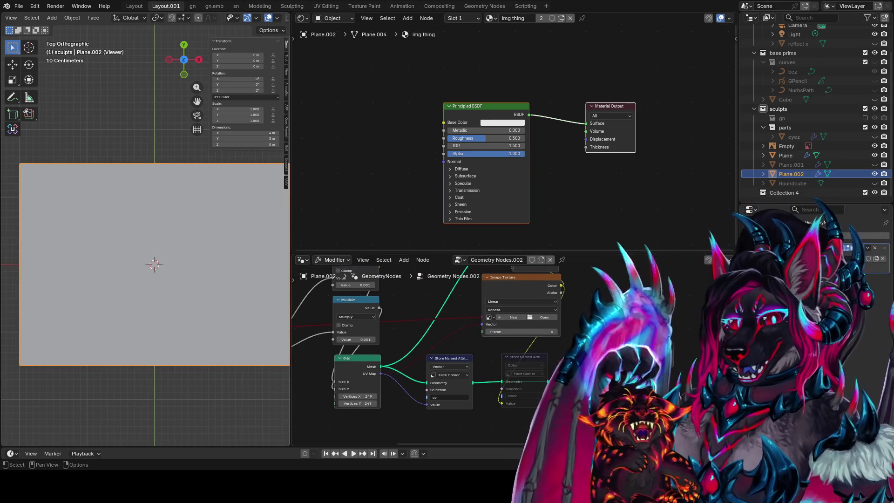
pyautogui.click(273, 19)
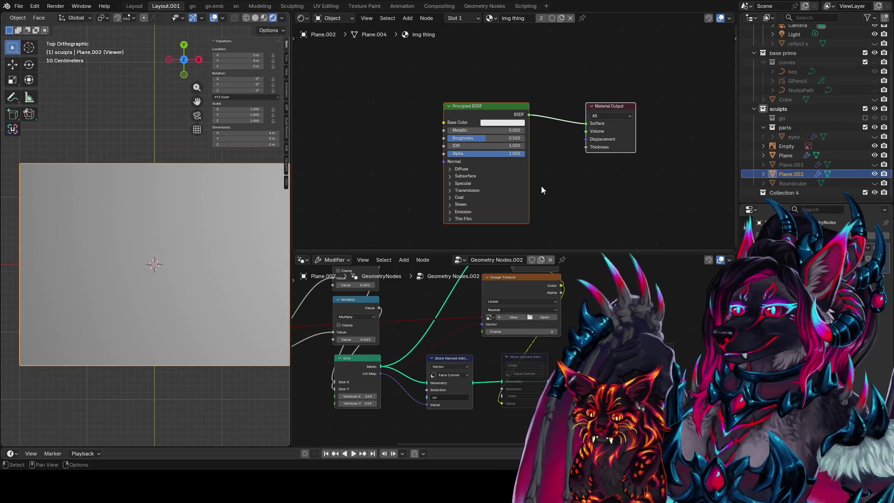
pyautogui.moveTo(497, 114)
pyautogui.keyDown('alt'); pyautogui.mouseDown()
pyautogui.moveTo(516, 141)
pyautogui.moveTo(489, 106)
pyautogui.moveTo(553, 166)
pyautogui.mouseUp(); pyautogui.keyUp('alt')
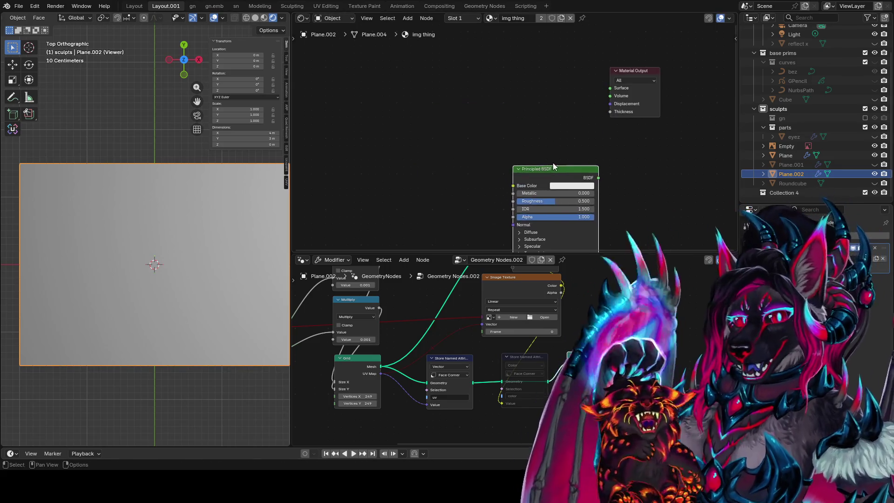
pyautogui.press('x')
pyautogui.click(629, 80)
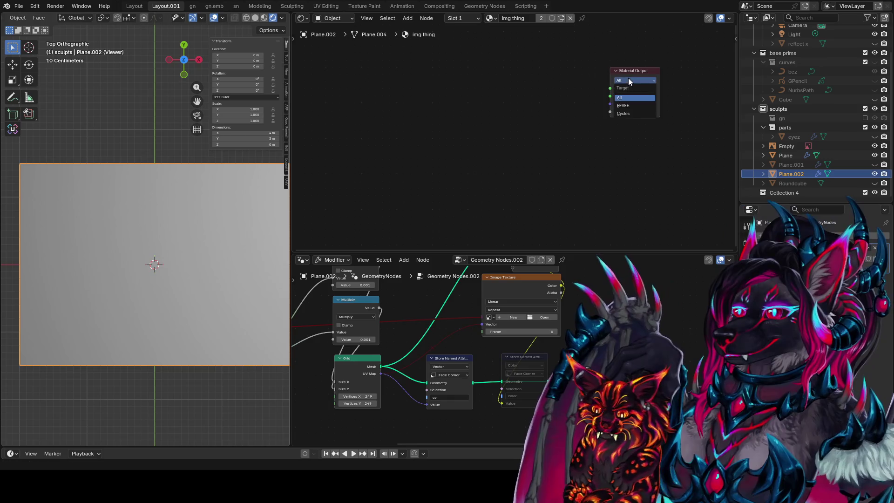
# Search for a new shader node, cancelling a mistakenly added Difference node along the way
pyautogui.hotkey('shift', 'a')
pyautogui.moveTo(529, 80)
pyautogui.write('ff')
pyautogui.press('Return')
pyautogui.press('Escape')
pyautogui.press('x')
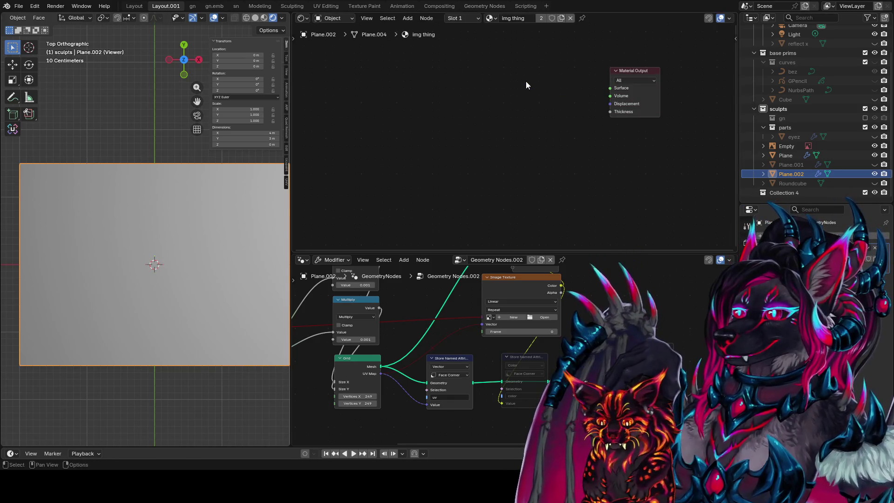
pyautogui.hotkey('shift', 'a')
pyautogui.write('emm')
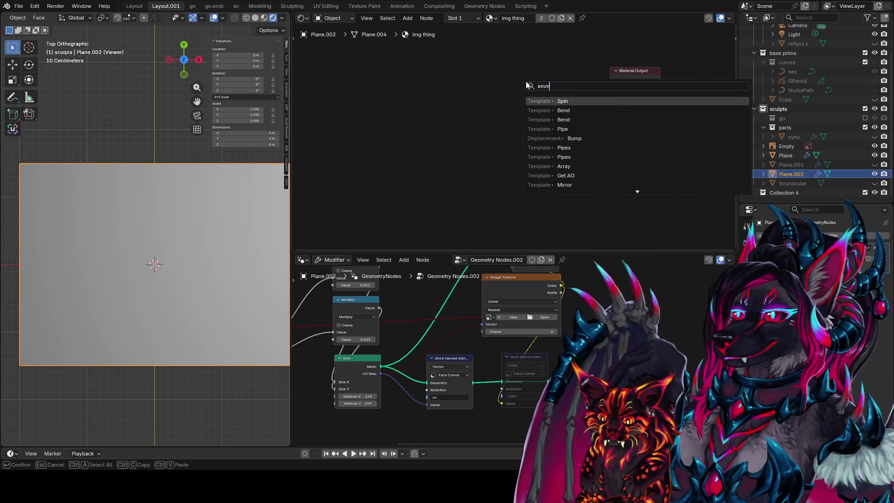
pyautogui.press('Return')
pyautogui.hotkey('shift', 'a')
pyautogui.click(543, 155)
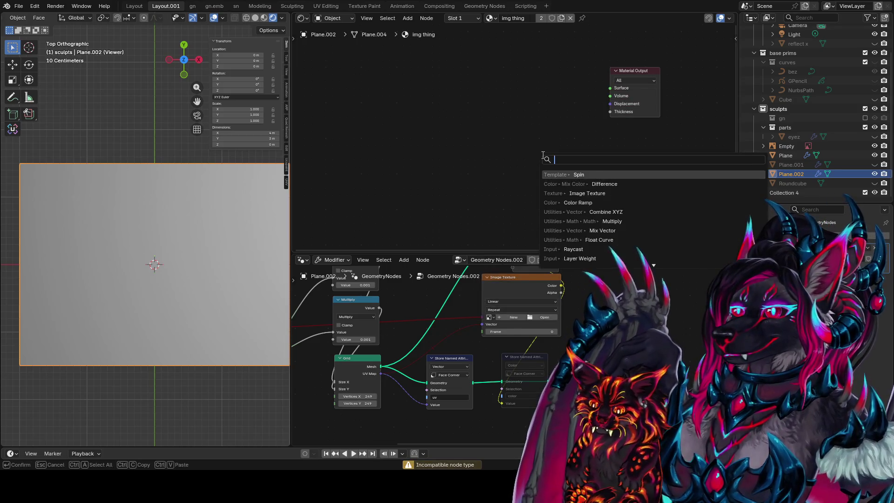
pyautogui.write('em')
# Add an Emission shader on the Material Output Surface plus a Ctrl+T texture coordinate chain
pyautogui.press('Return')
pyautogui.click(452, 102)
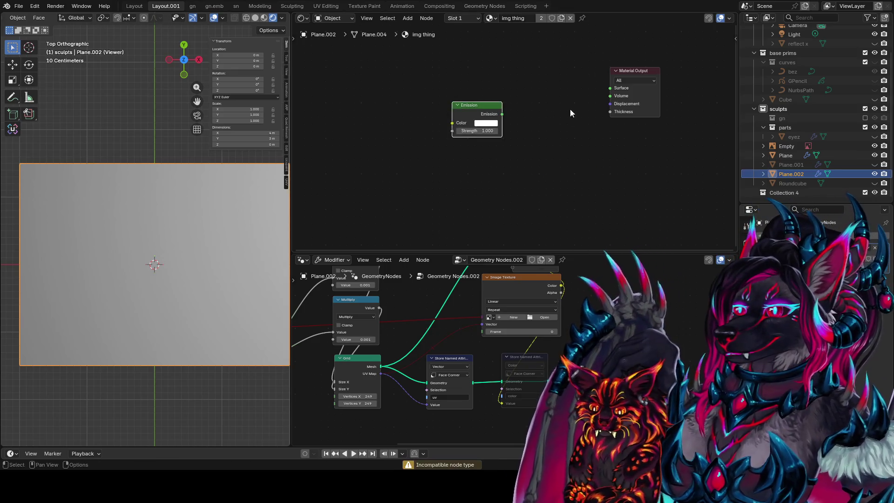
pyautogui.moveTo(502, 113); pyautogui.dragTo(610, 88)
pyautogui.moveTo(480, 121); pyautogui.dragTo(589, 118, button='middle')
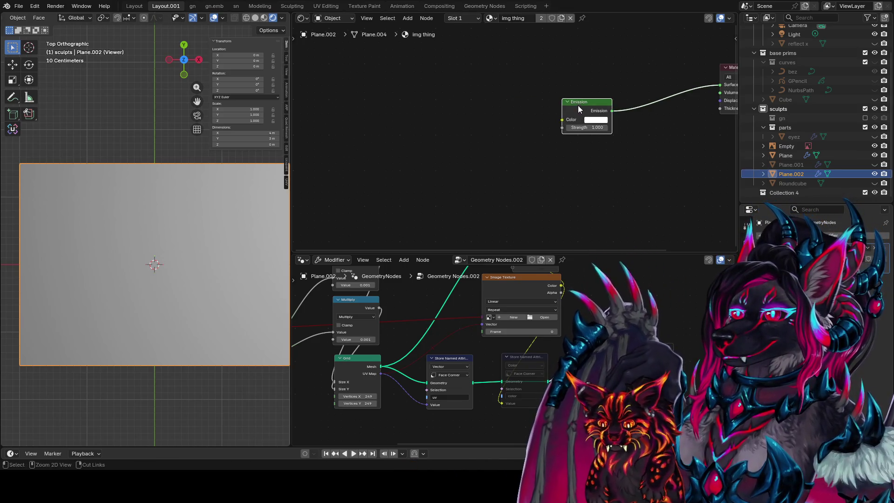
pyautogui.hotkey('ctrl', 't')
# Toggle the viewport between solid and rendered shading, then add an Attribute node
pyautogui.moveTo(538, 61)
pyautogui.mouseDown()
pyautogui.moveTo(420, 130)
pyautogui.moveTo(344, 133)
pyautogui.mouseUp()
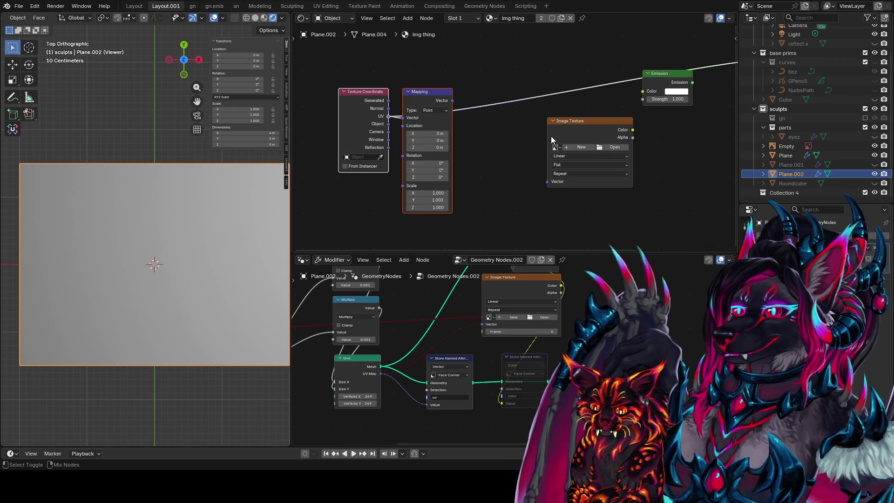
pyautogui.click(256, 19)
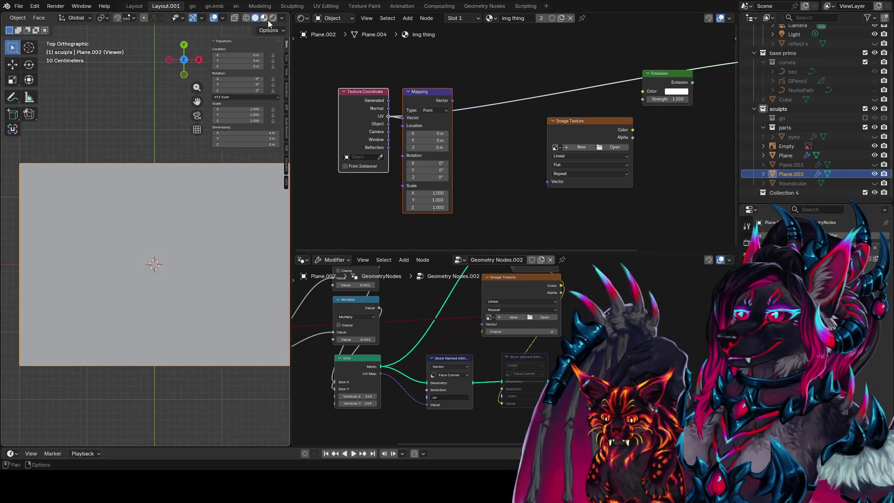
pyautogui.click(273, 18)
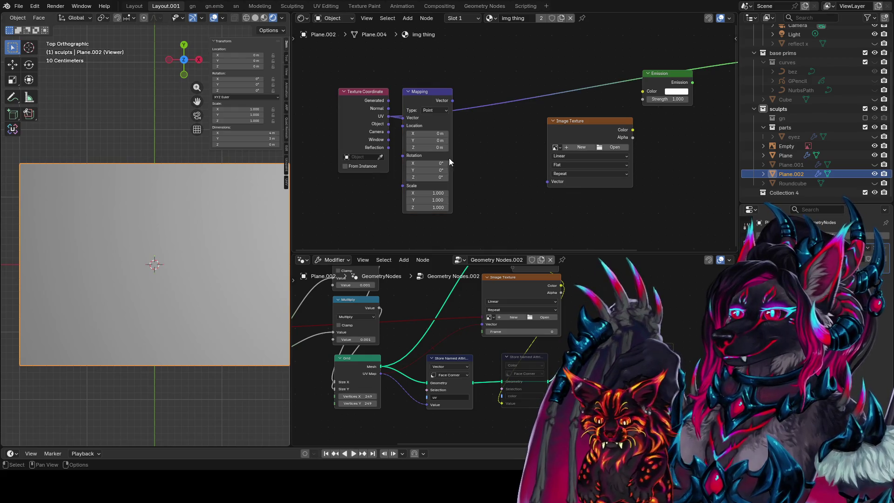
pyautogui.hotkey('shift', 'a')
pyautogui.click(491, 186)
pyautogui.write('attribute')
pyautogui.press('Return')
pyautogui.click(488, 220)
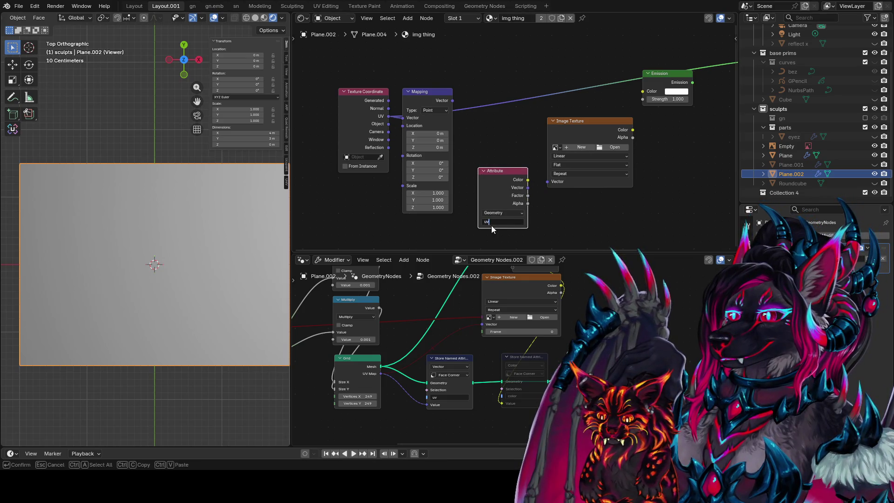
# Link the Attribute Vector into the Image Texture and its Color into Emission, loading floof_raptor
pyautogui.moveTo(551, 182); pyautogui.dragTo(544, 208, button='middle')
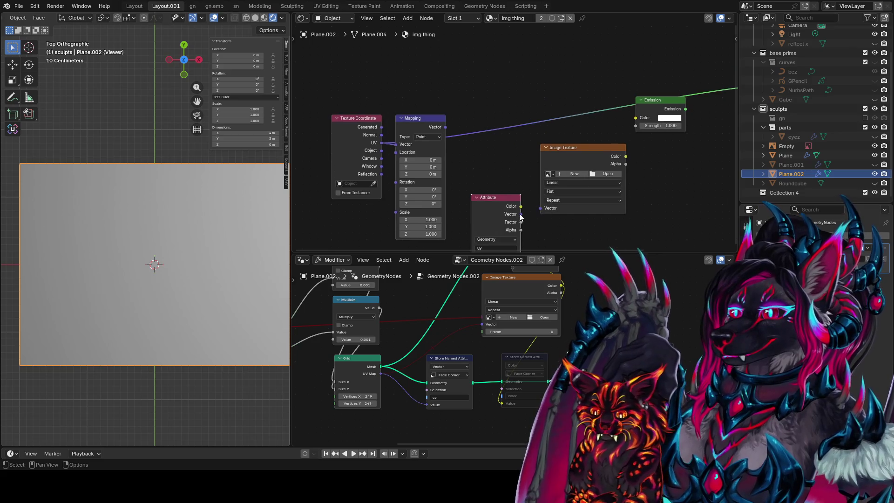
pyautogui.moveTo(548, 211); pyautogui.dragTo(548, 211)
pyautogui.moveTo(626, 157); pyautogui.dragTo(636, 118)
pyautogui.moveTo(641, 120)
pyautogui.mouseDown(button='middle')
pyautogui.moveTo(578, 129)
pyautogui.moveTo(609, 123)
pyautogui.mouseUp(button='middle')
pyautogui.moveTo(611, 181); pyautogui.dragTo(535, 169, button='middle')
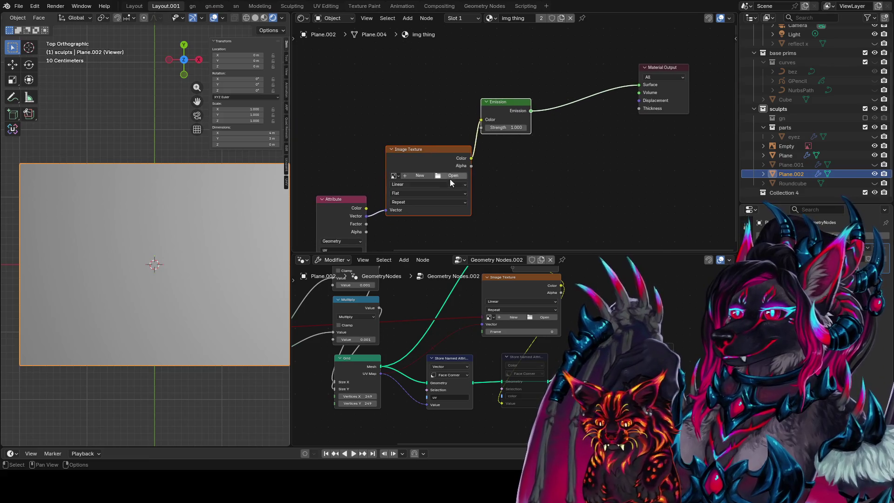
pyautogui.click(394, 176)
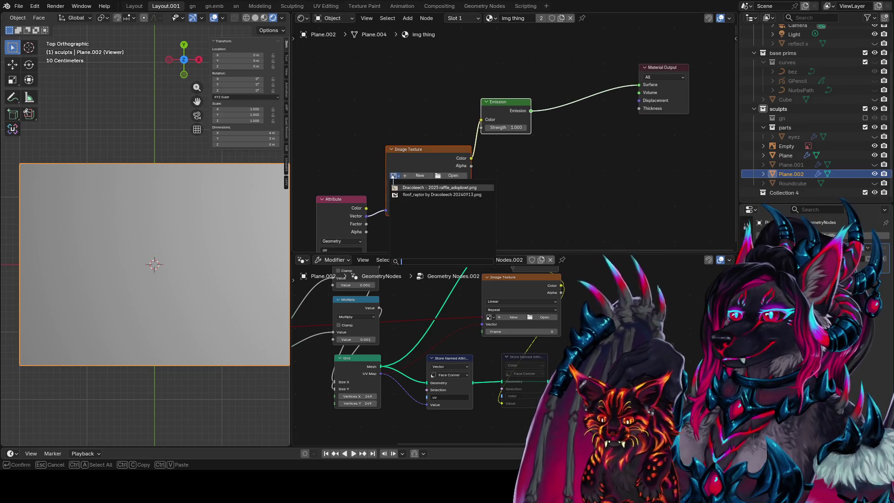
pyautogui.click(402, 195)
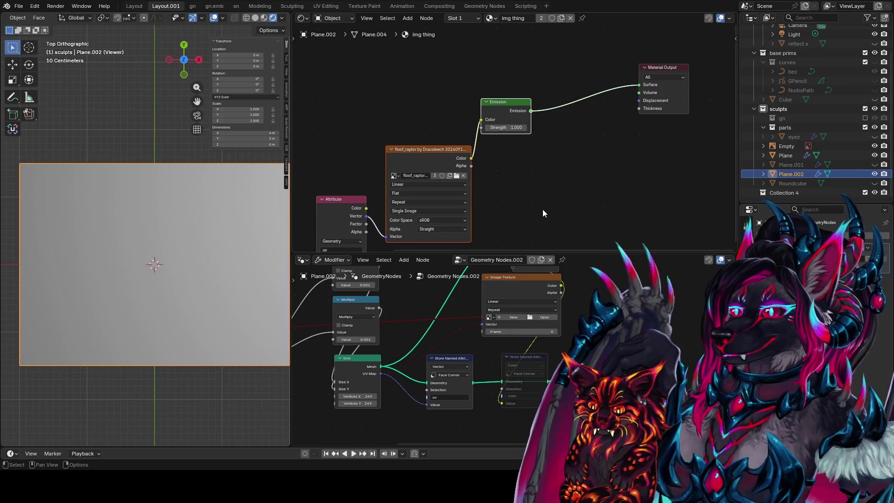
pyautogui.moveTo(508, 198)
pyautogui.mouseDown(button='middle')
pyautogui.moveTo(556, 94)
pyautogui.moveTo(487, 175)
pyautogui.mouseUp(button='middle')
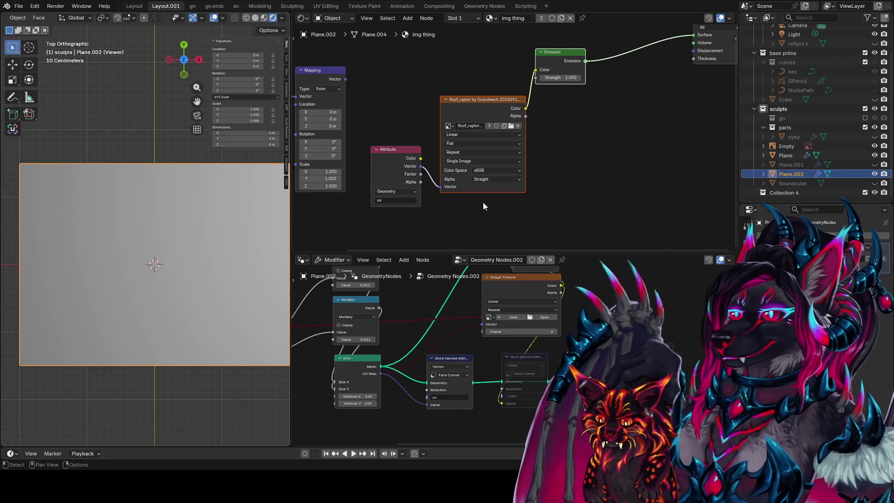
# Reframe the viewport and node graph and select the Grid node
pyautogui.moveTo(597, 290); pyautogui.dragTo(586, 297, button='middle')
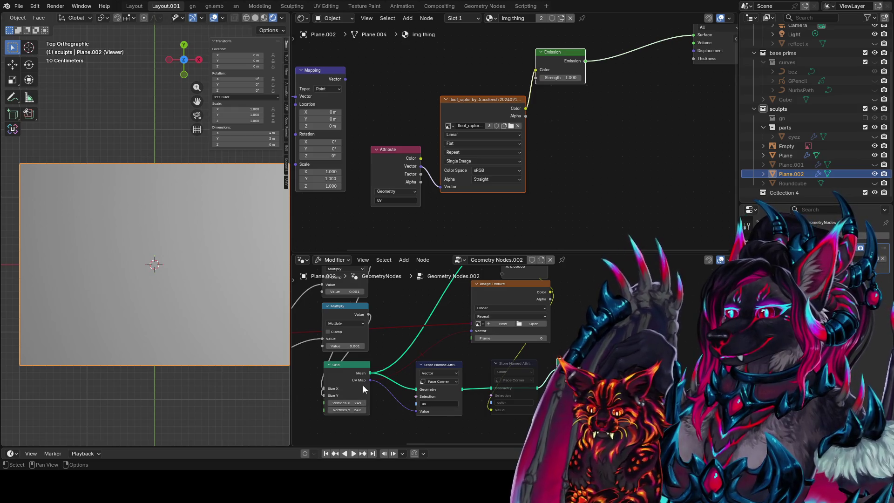
pyautogui.moveTo(362, 385); pyautogui.dragTo(424, 363, button='middle')
pyautogui.scroll(1, 230, 275)
pyautogui.keyDown('shift'); pyautogui.moveTo(230, 275); pyautogui.dragTo(116, 242, button='middle'); pyautogui.keyUp('shift')
pyautogui.scroll(-1, 116, 241)
pyautogui.click(413, 342)
pyautogui.moveTo(412, 342); pyautogui.dragTo(447, 344, button='middle')
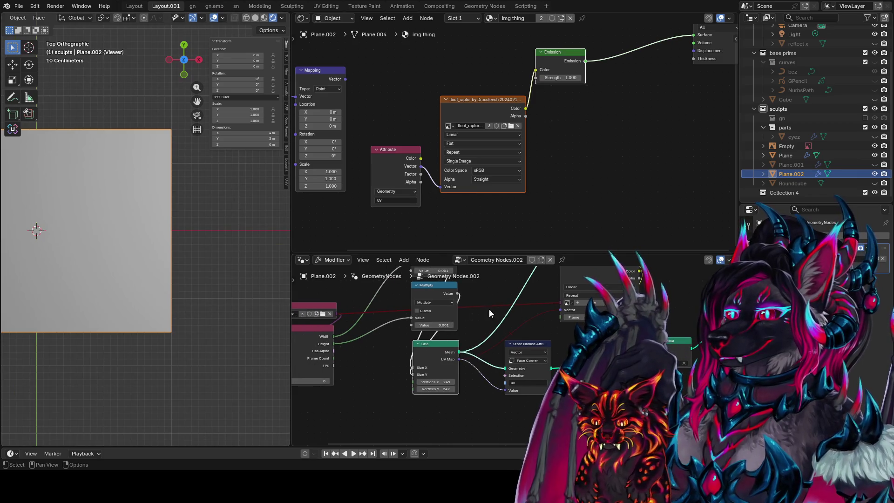
# Turn off the Viewer preview so the plane shows the raptor texture, and centre it
pyautogui.moveTo(489, 308); pyautogui.dragTo(422, 378, button='middle')
pyautogui.click(565, 271)
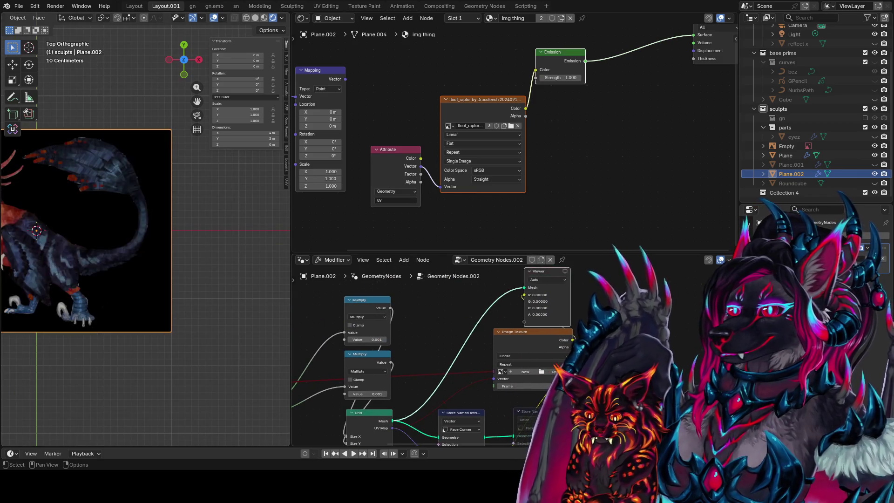
pyautogui.keyDown('shift'); pyautogui.moveTo(140, 251); pyautogui.dragTo(241, 262, button='middle'); pyautogui.keyUp('shift')
pyautogui.moveTo(485, 362); pyautogui.dragTo(485, 326, button='middle')
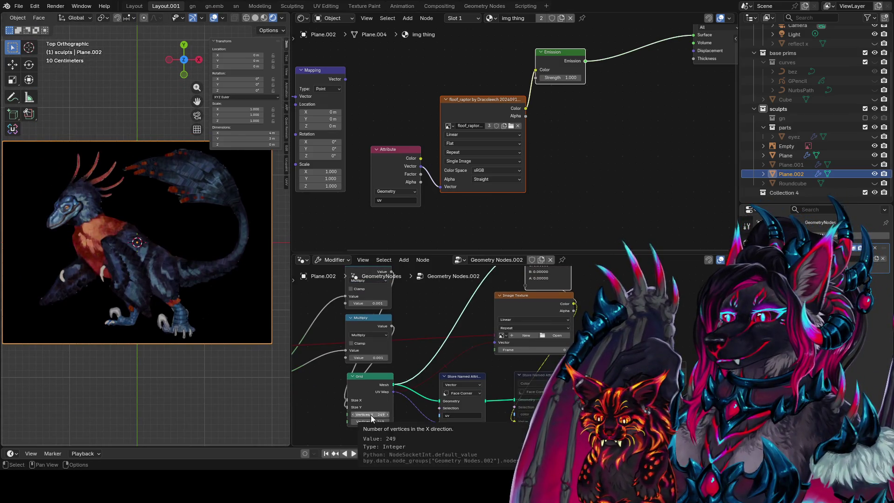
pyautogui.moveTo(385, 423); pyautogui.dragTo(432, 351, button='middle')
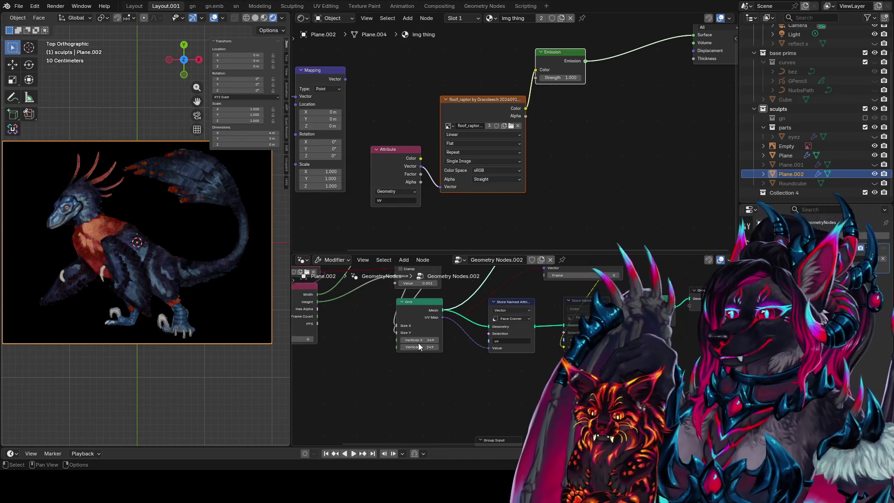
pyautogui.moveTo(398, 347); pyautogui.dragTo(317, 358)
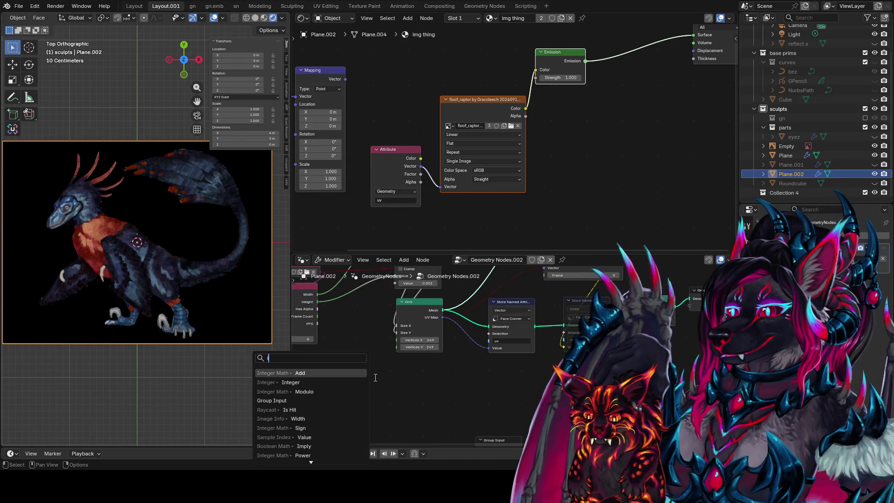
# Add an Integer node set to 5 that feeds both Grid vertex counts
pyautogui.press('Down')
pyautogui.press('Return')
pyautogui.click(375, 377)
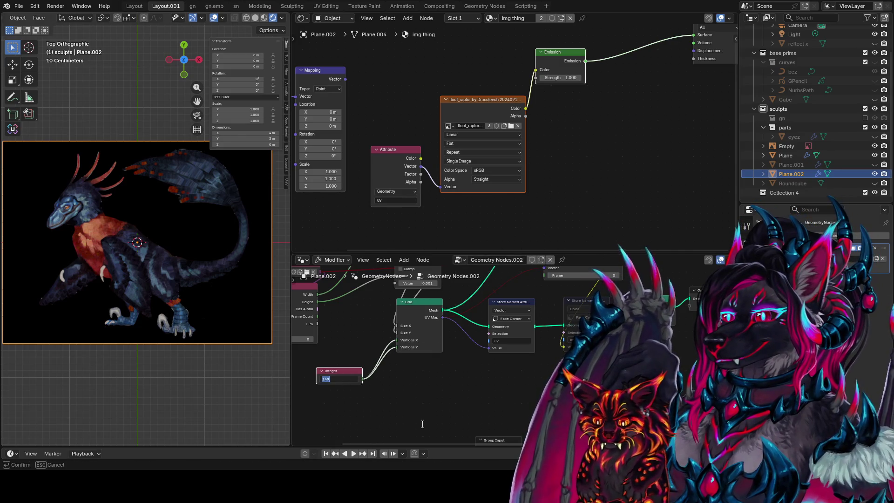
# Collapse the Transform panel and inspect the plane showing the full dragon in perspective and top view
pyautogui.scroll(1, 342, 401)
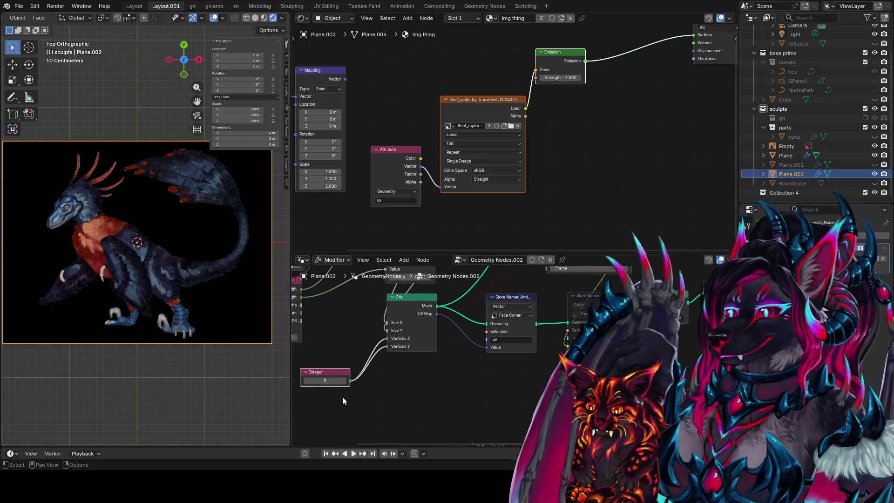
pyautogui.scroll(6, 156, 329)
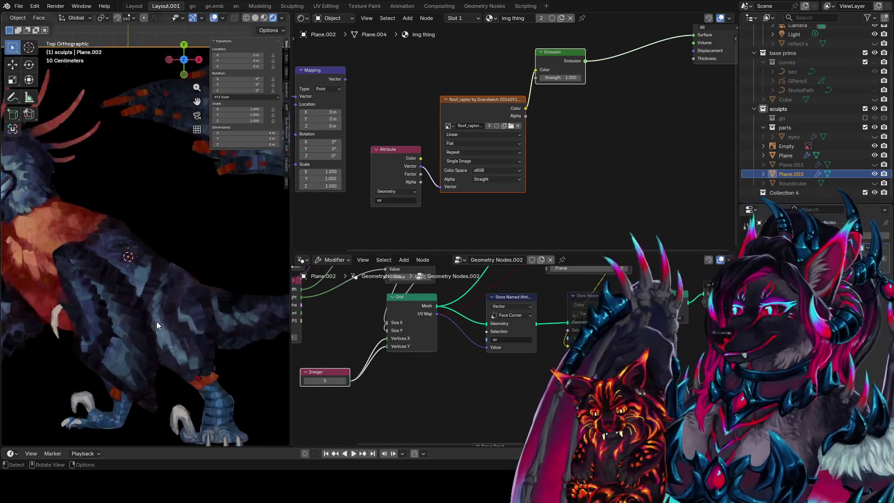
pyautogui.scroll(-6, 172, 243)
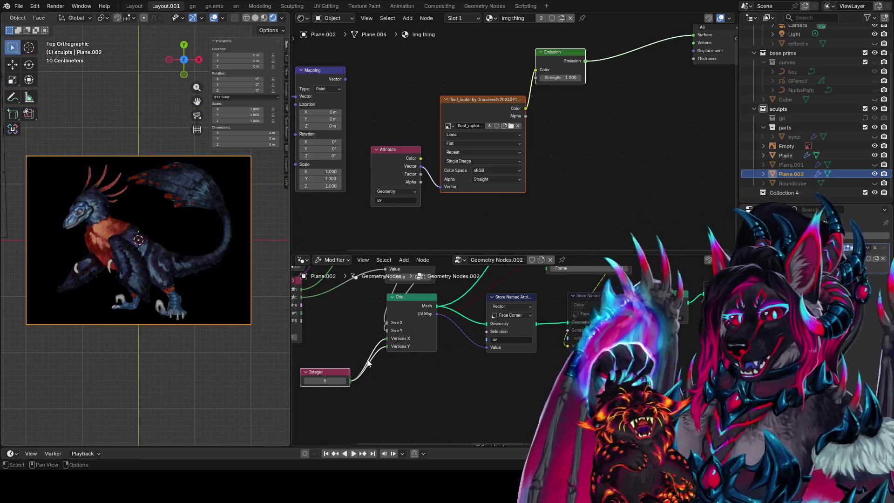
pyautogui.moveTo(368, 363); pyautogui.dragTo(443, 342, button='middle')
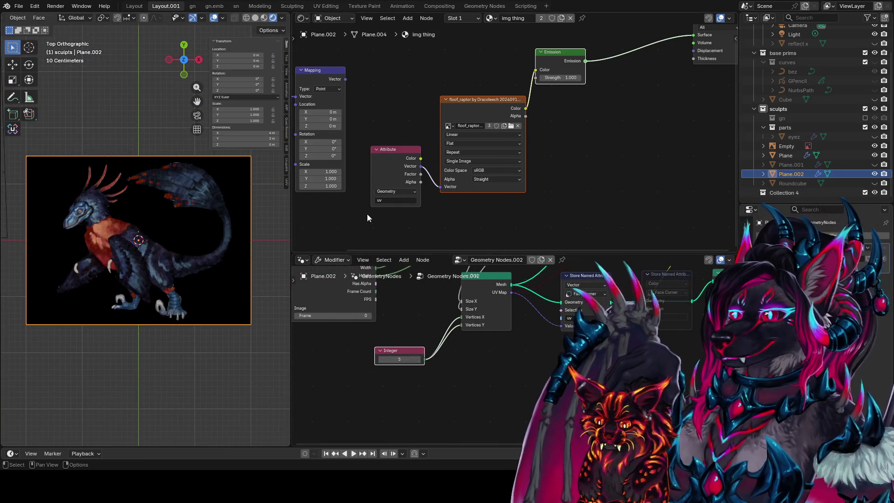
pyautogui.scroll(1, 367, 215)
pyautogui.scroll(2, 242, 252)
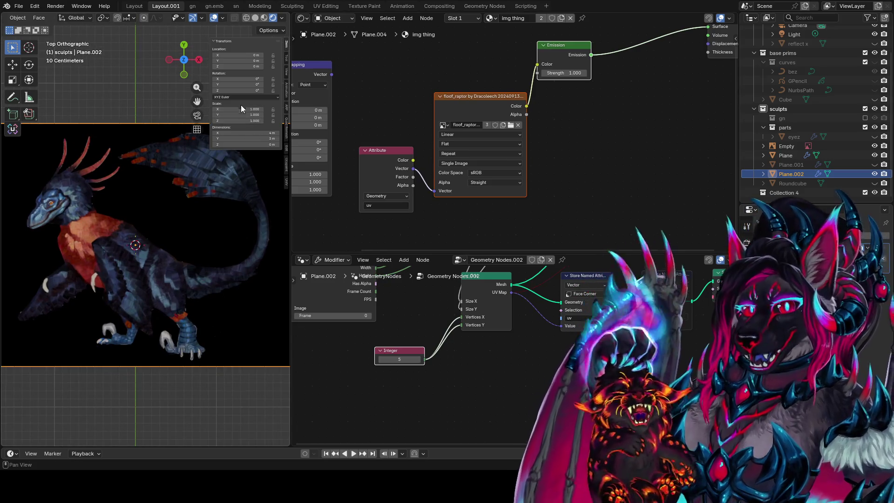
pyautogui.click(245, 42)
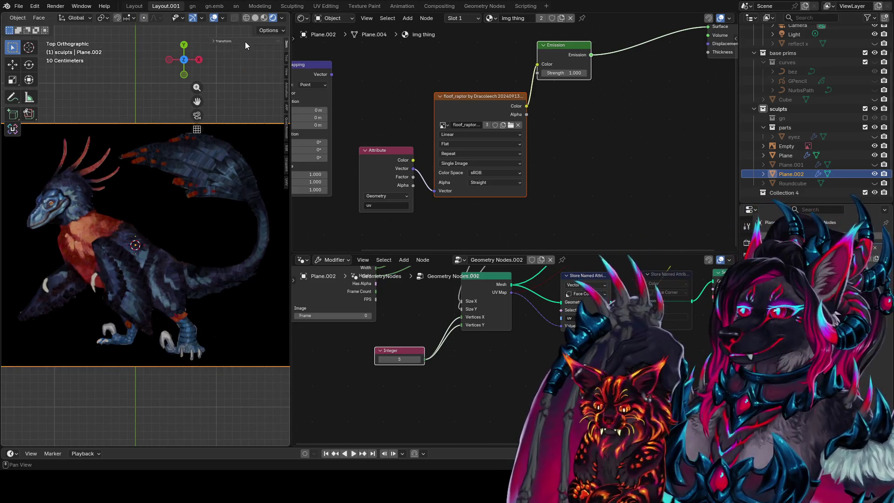
pyautogui.moveTo(186, 131)
pyautogui.mouseDown(button='middle')
pyautogui.moveTo(142, 245)
pyautogui.moveTo(164, 234)
pyautogui.moveTo(122, 177)
pyautogui.moveTo(103, 171)
pyautogui.moveTo(110, 191)
pyautogui.moveTo(172, 221)
pyautogui.moveTo(268, 312)
pyautogui.moveTo(283, 343)
pyautogui.moveTo(178, 252)
pyautogui.moveTo(211, 278)
pyautogui.moveTo(197, 188)
pyautogui.moveTo(206, 281)
pyautogui.moveTo(136, 410)
pyautogui.moveTo(191, 350)
pyautogui.moveTo(156, 266)
pyautogui.moveTo(140, 262)
pyautogui.moveTo(216, 309)
pyautogui.mouseUp(button='middle')
pyautogui.press('KP_7')
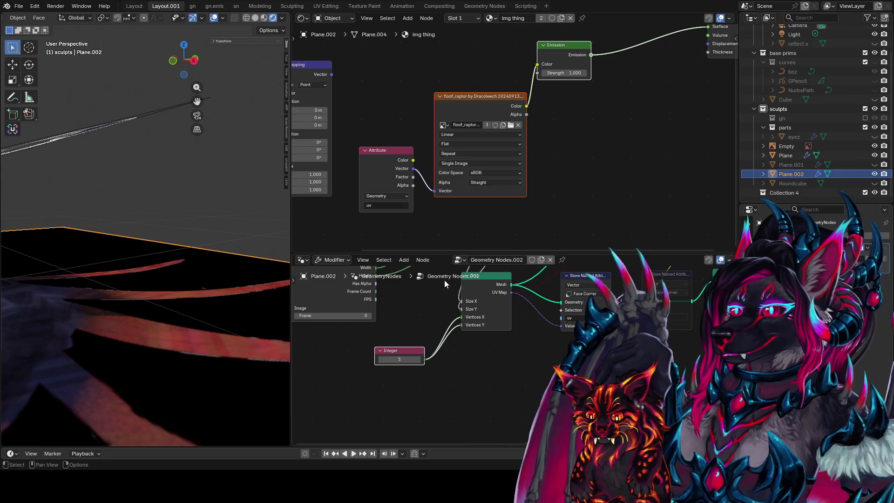
# Check the viewport overlays and frame the image plane in top orthographic view
pyautogui.moveTo(261, 298)
pyautogui.mouseDown(button='middle')
pyautogui.moveTo(154, 251)
pyautogui.moveTo(195, 177)
pyautogui.mouseUp(button='middle')
pyautogui.click(223, 18)
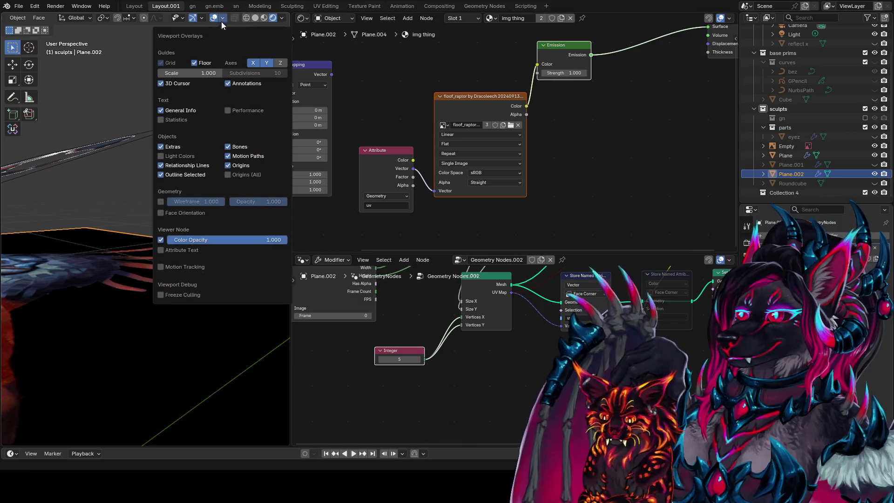
pyautogui.moveTo(95, 176)
pyautogui.mouseDown(button='middle')
pyautogui.moveTo(131, 244)
pyautogui.moveTo(250, 320)
pyautogui.mouseUp(button='middle')
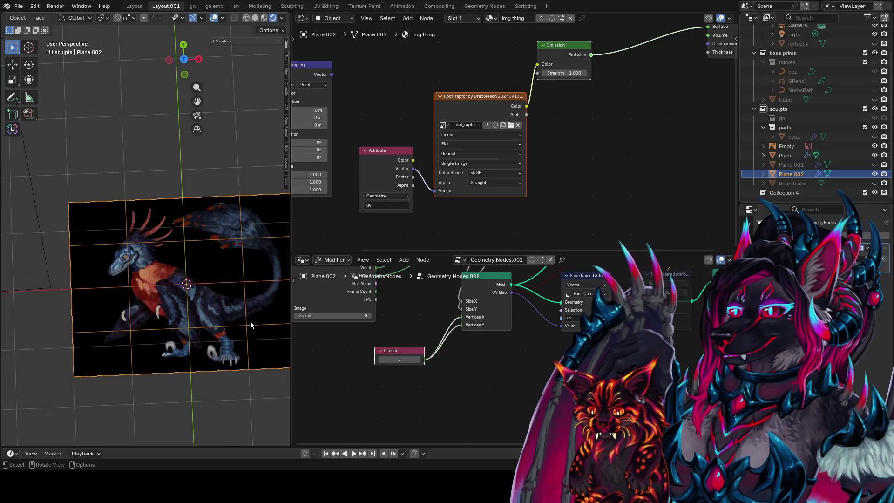
pyautogui.press('KP_7')
pyautogui.press('KP_Decimal')
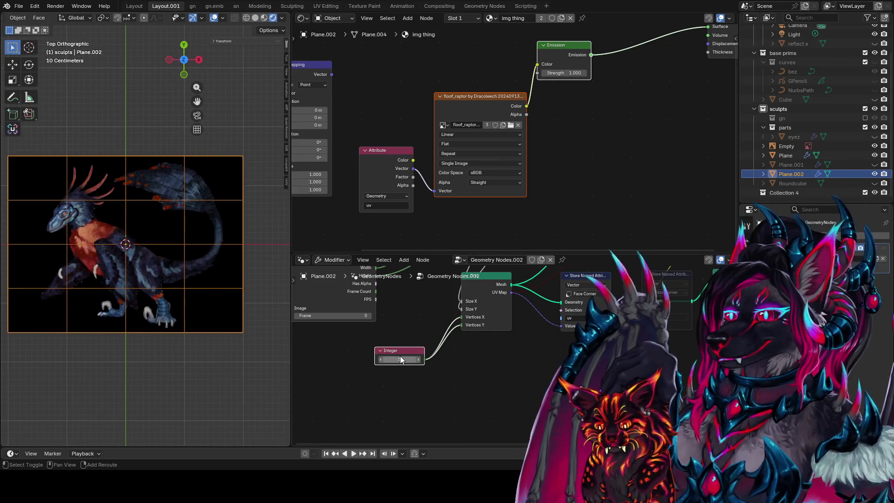
# Lower the Integer to 2 and move the Multiply, Grid and Integer nodes beside Image Info
pyautogui.moveTo(399, 359)
pyautogui.mouseDown()
pyautogui.moveTo(375, 359)
pyautogui.moveTo(387, 359)
pyautogui.mouseUp()
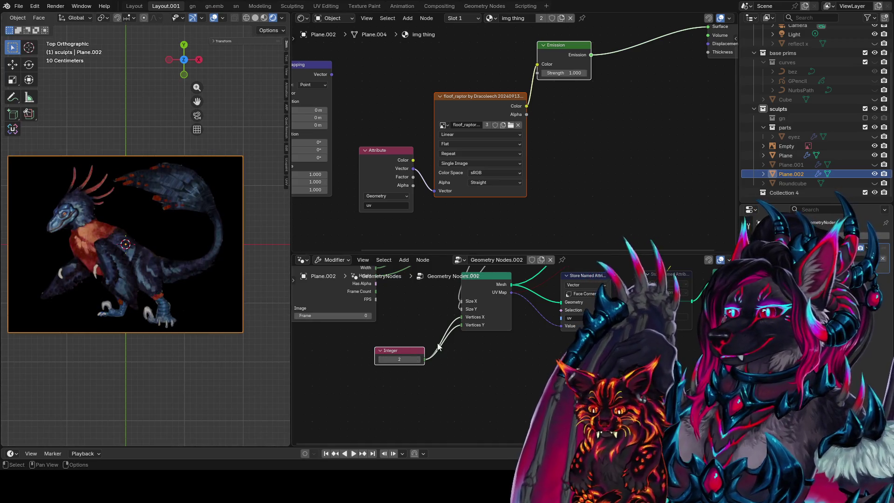
pyautogui.moveTo(401, 352); pyautogui.dragTo(487, 345)
pyautogui.moveTo(487, 344); pyautogui.dragTo(548, 435, button='middle')
pyautogui.scroll(-2, 380, 343)
pyautogui.moveTo(484, 273); pyautogui.dragTo(435, 416)
pyautogui.press('g')
pyautogui.click(434, 405)
pyautogui.moveTo(617, 296); pyautogui.dragTo(573, 319, button='middle')
pyautogui.click(549, 336)
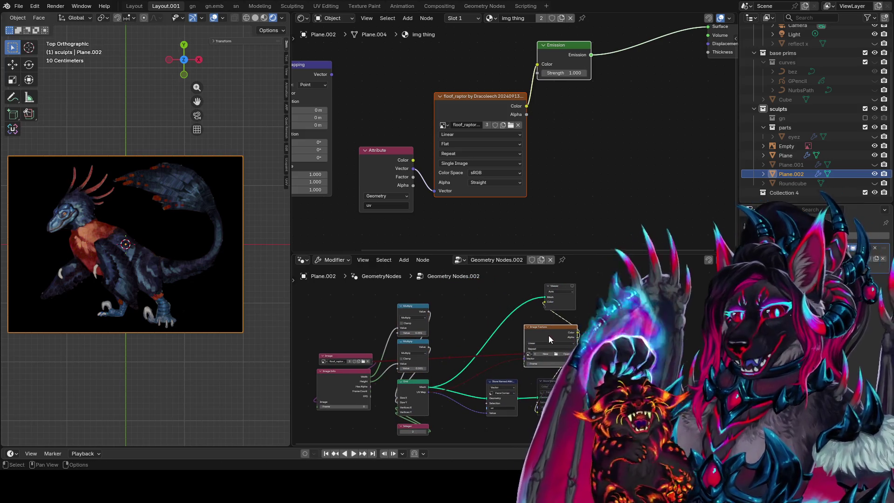
# Delete the stray Image Texture and Viewer nodes and link Store Named Attribute to Group Output
pyautogui.press('x')
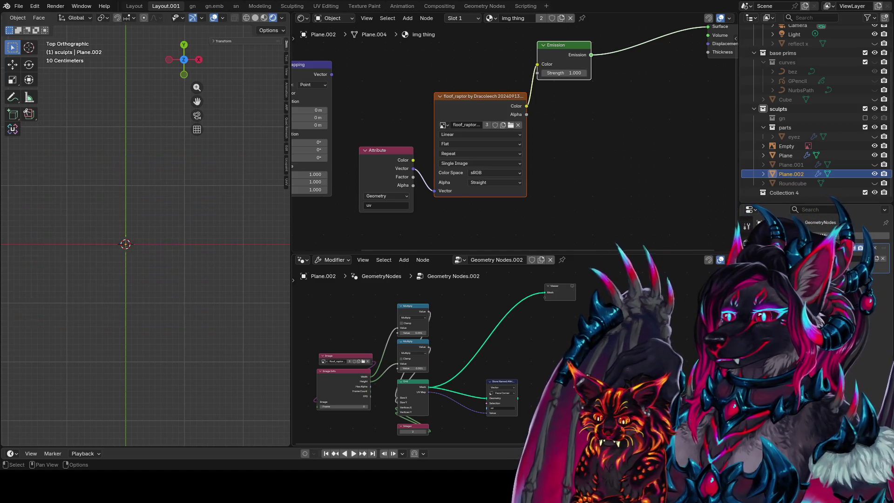
pyautogui.click(558, 286)
pyautogui.press('x')
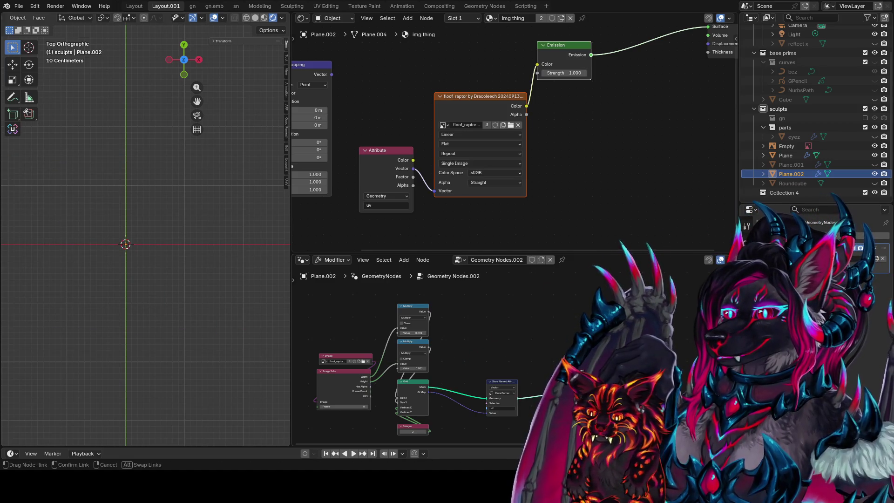
pyautogui.moveTo(549, 392); pyautogui.dragTo(573, 391)
pyautogui.press('g')
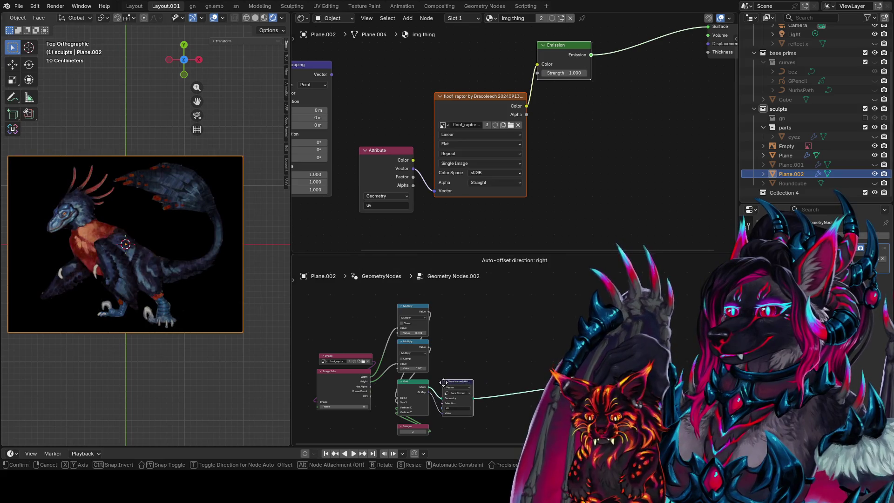
pyautogui.click(528, 391)
# Insert a Set Material node assigning img thing on the output link and enlarge the node editor
pyautogui.moveTo(458, 382); pyautogui.dragTo(471, 360, button='middle')
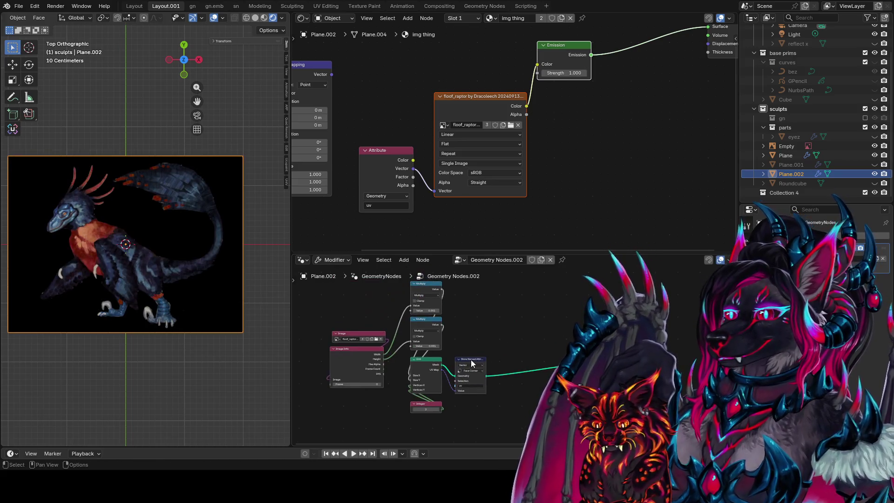
pyautogui.press('Return')
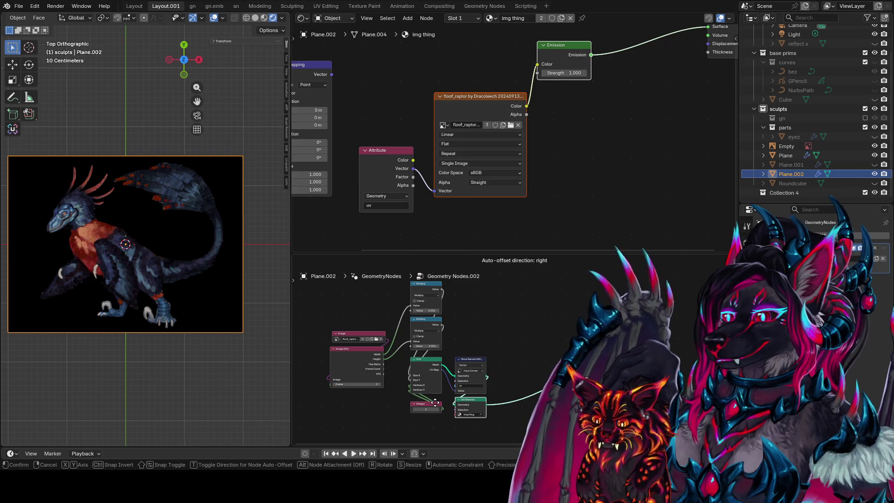
pyautogui.click(485, 364)
pyautogui.moveTo(486, 363); pyautogui.dragTo(542, 334, button='middle')
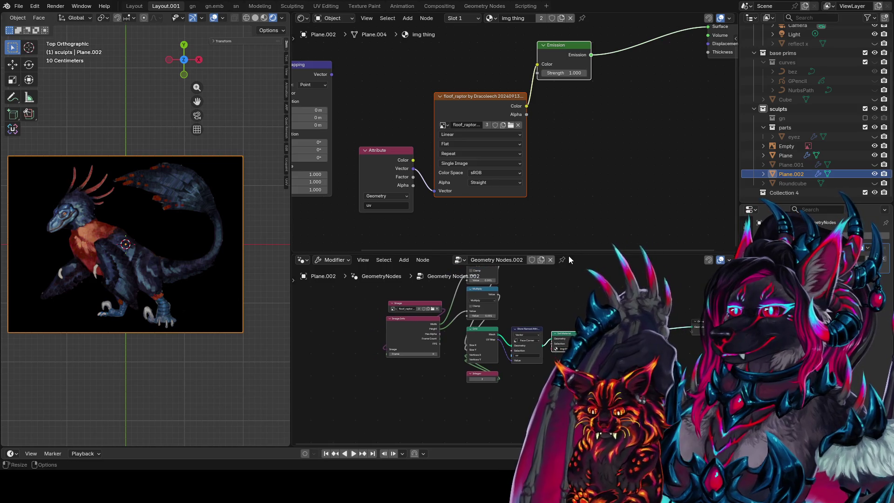
pyautogui.moveTo(573, 253); pyautogui.dragTo(572, 118)
pyautogui.scroll(3, 527, 283)
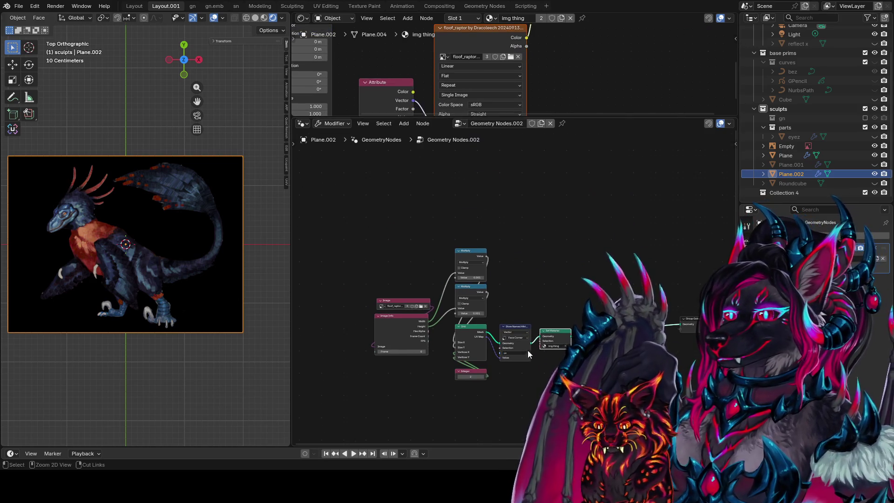
# Arrange Texture Coordinate, Mapping, Attribute, Image Texture, Emission and Material Output in a compact row
pyautogui.moveTo(528, 283)
pyautogui.keyDown('shift'); pyautogui.mouseDown(button='middle')
pyautogui.moveTo(561, 226)
pyautogui.moveTo(611, 195)
pyautogui.moveTo(599, 214)
pyautogui.moveTo(549, 226)
pyautogui.moveTo(541, 239)
pyautogui.mouseUp(button='middle'); pyautogui.keyUp('shift')
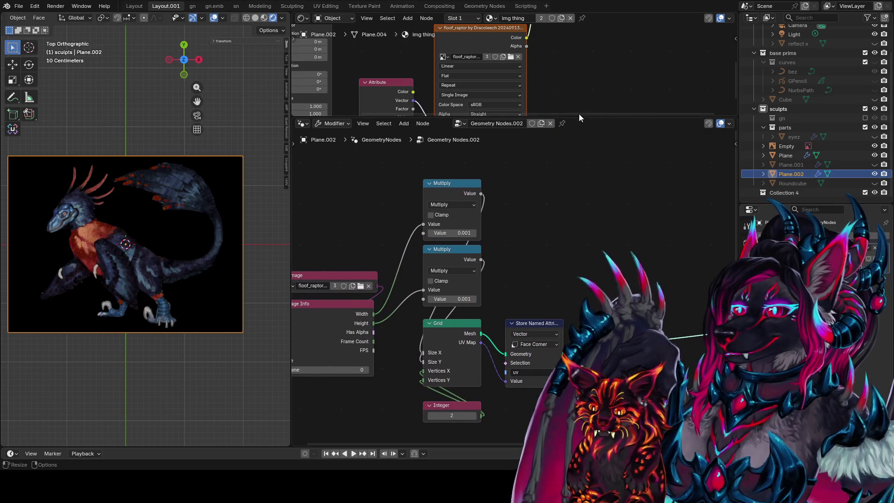
pyautogui.scroll(-3, 554, 83)
pyautogui.scroll(-2, 507, 88)
pyautogui.moveTo(446, 44); pyautogui.dragTo(396, 107)
pyautogui.moveTo(422, 70); pyautogui.dragTo(386, 61)
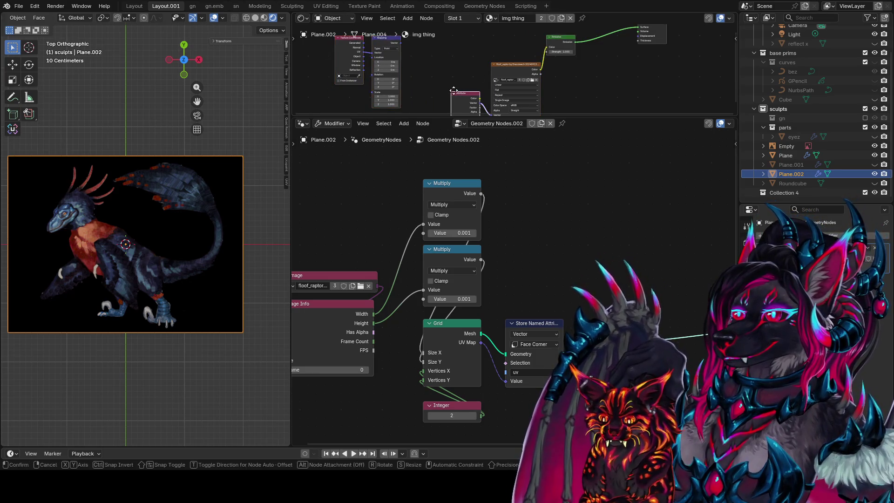
pyautogui.moveTo(456, 91); pyautogui.dragTo(442, 60)
pyautogui.moveTo(502, 68); pyautogui.dragTo(485, 65)
pyautogui.moveTo(559, 43); pyautogui.dragTo(546, 69)
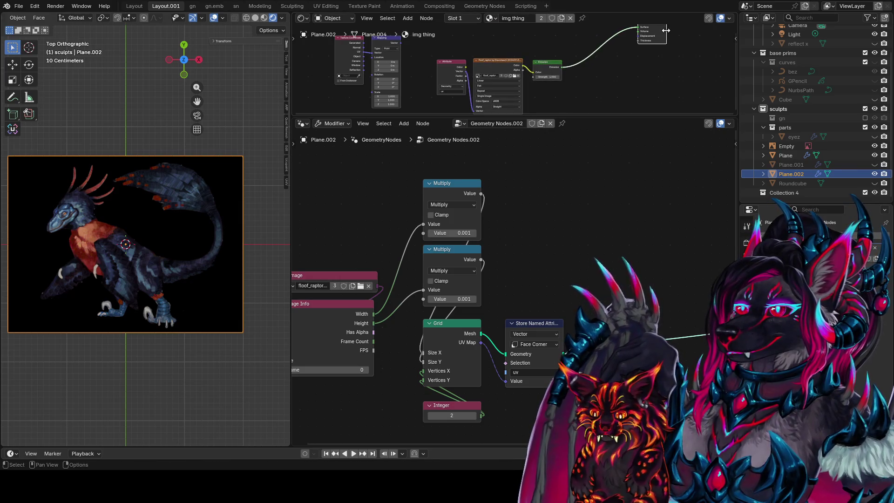
pyautogui.press('g')
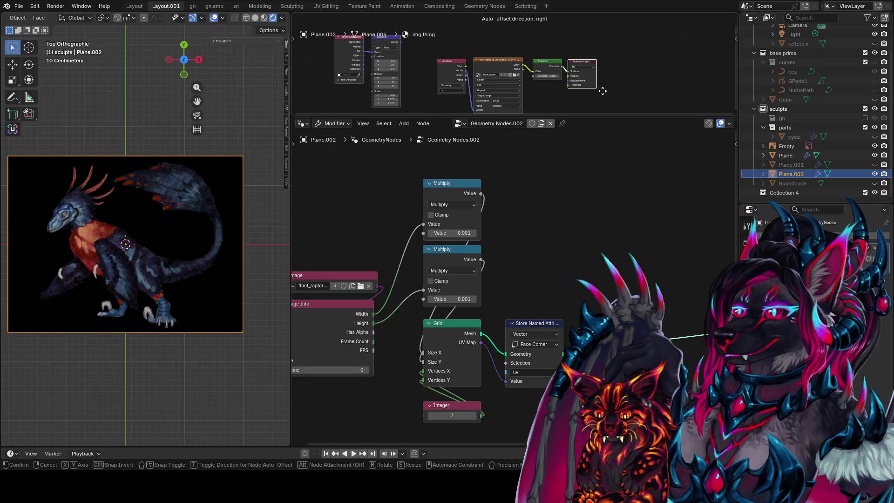
pyautogui.click(606, 92)
pyautogui.moveTo(570, 121); pyautogui.dragTo(627, 128, button='middle')
pyautogui.moveTo(546, 77)
pyautogui.keyDown('ctrl'); pyautogui.mouseDown(button='middle')
pyautogui.moveTo(533, 73)
pyautogui.moveTo(527, 82)
pyautogui.mouseUp(button='middle'); pyautogui.keyUp('ctrl')
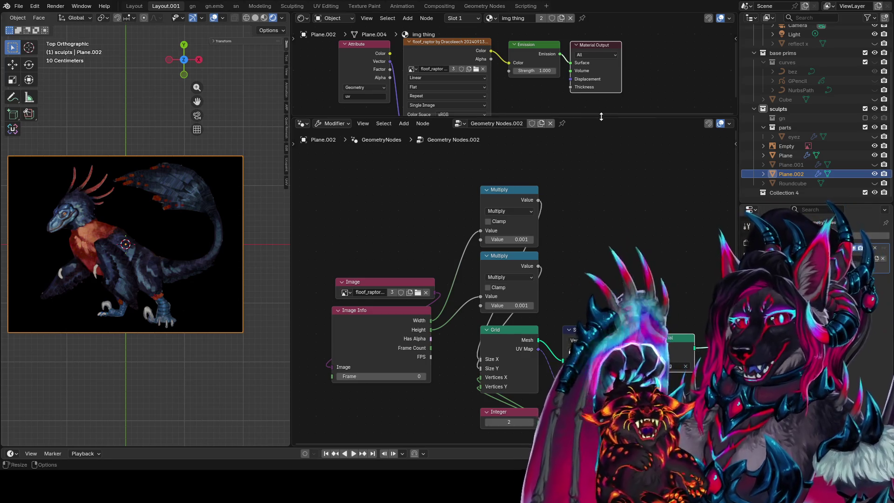
# Resize the editors and wrap the image-sizing and grid nodes in a new frame for labelling
pyautogui.moveTo(587, 117); pyautogui.dragTo(577, 133)
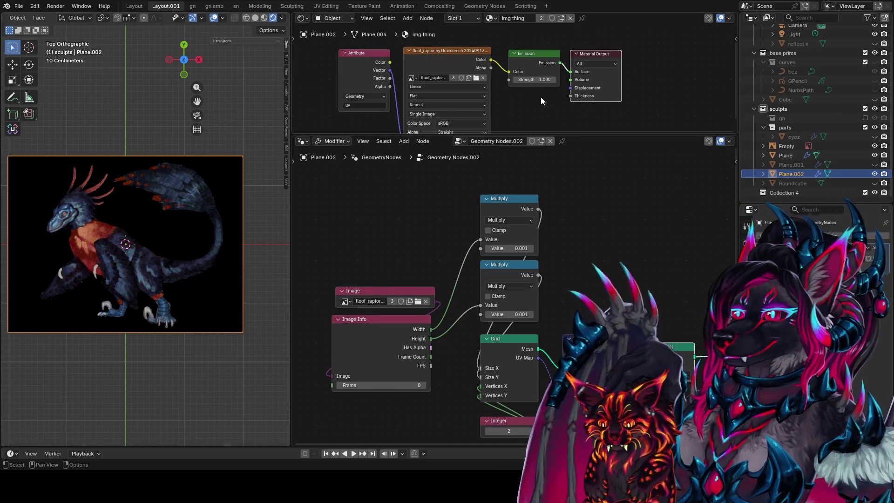
pyautogui.moveTo(573, 177)
pyautogui.mouseDown(button='middle')
pyautogui.moveTo(581, 200)
pyautogui.moveTo(567, 180)
pyautogui.moveTo(612, 212)
pyautogui.moveTo(643, 213)
pyautogui.mouseUp(button='middle')
pyautogui.moveTo(578, 110)
pyautogui.mouseDown(button='middle')
pyautogui.moveTo(630, 88)
pyautogui.moveTo(624, 94)
pyautogui.mouseUp(button='middle')
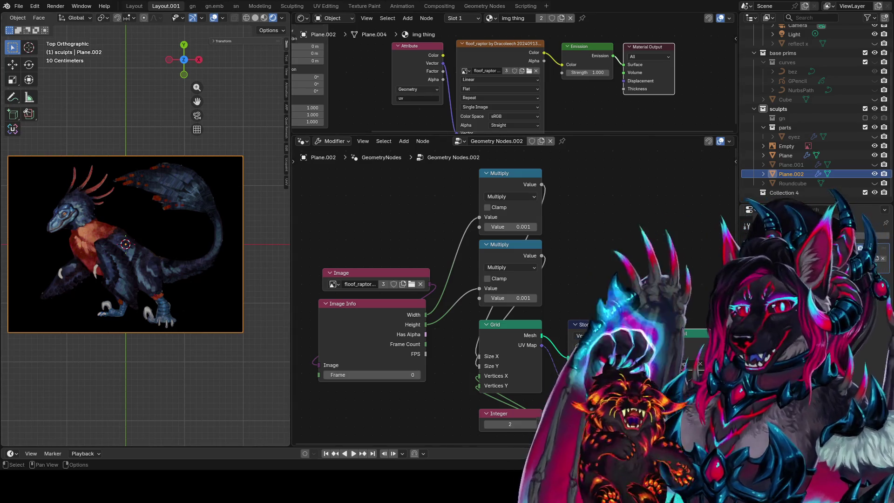
pyautogui.moveTo(328, 188)
pyautogui.mouseDown()
pyautogui.moveTo(680, 369)
pyautogui.moveTo(690, 402)
pyautogui.mouseUp()
pyautogui.scroll(-4, 480, 289)
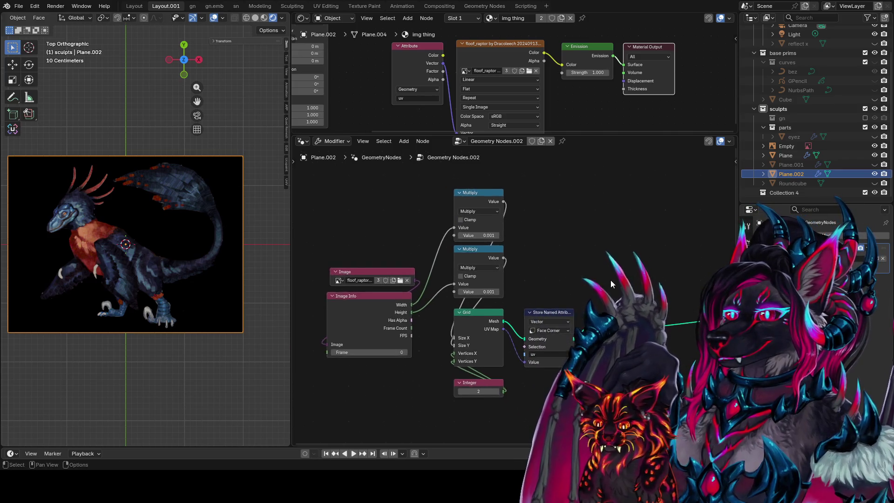
pyautogui.moveTo(693, 294); pyautogui.dragTo(687, 293, button='middle')
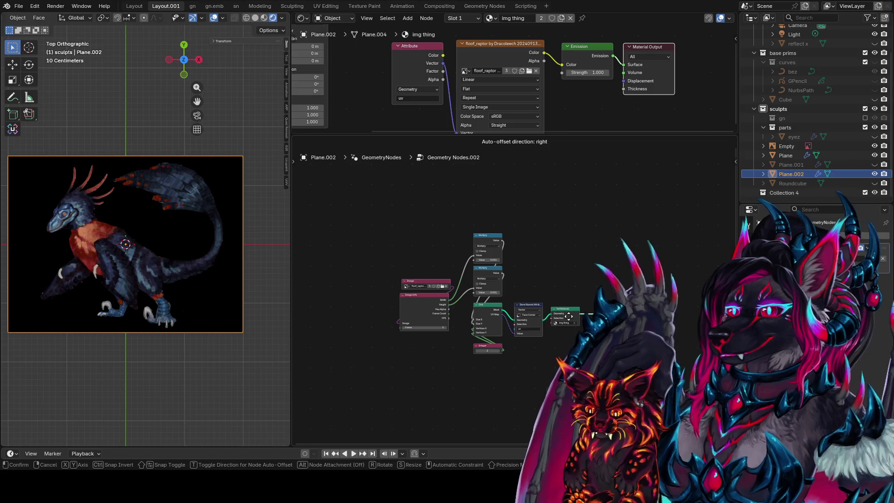
pyautogui.scroll(3, 573, 273)
pyautogui.moveTo(668, 187)
pyautogui.mouseDown()
pyautogui.moveTo(464, 299)
pyautogui.moveTo(353, 413)
pyautogui.moveTo(422, 342)
pyautogui.moveTo(412, 321)
pyautogui.moveTo(364, 423)
pyautogui.moveTo(446, 375)
pyautogui.mouseUp()
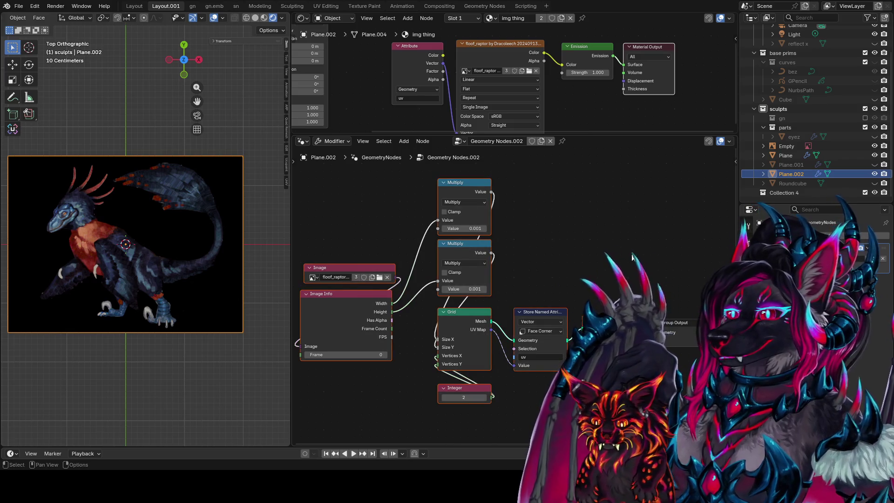
pyautogui.hotkey('ctrl', 'j')
pyautogui.press('F2')
pyautogui.write('img to plane -> send attribute')
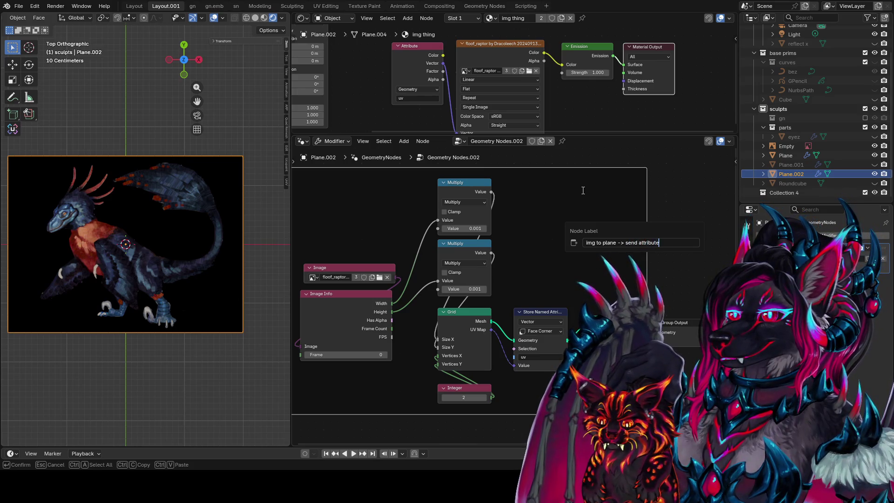
# Label the geometry frame "img to plane -> send attribute 'uv' to shader nodes" and enlarge the shader editor
pyautogui.write("'uv' to shader")
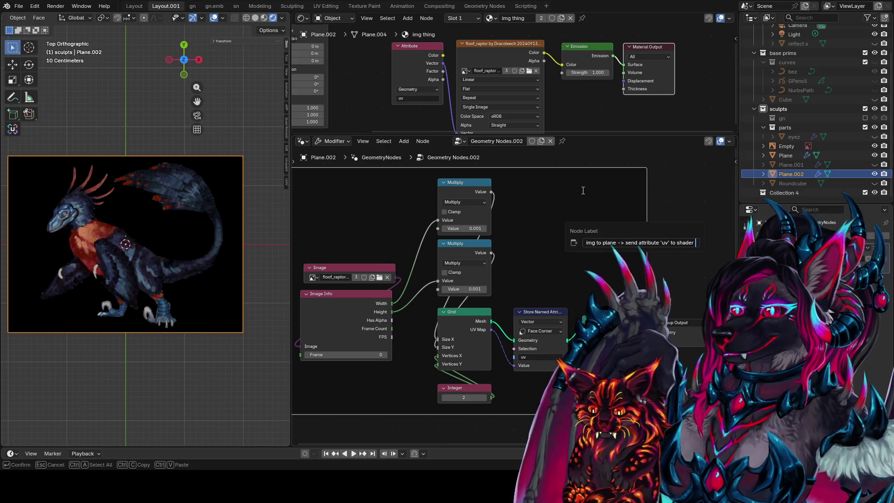
pyautogui.write('s')
pyautogui.press('Return')
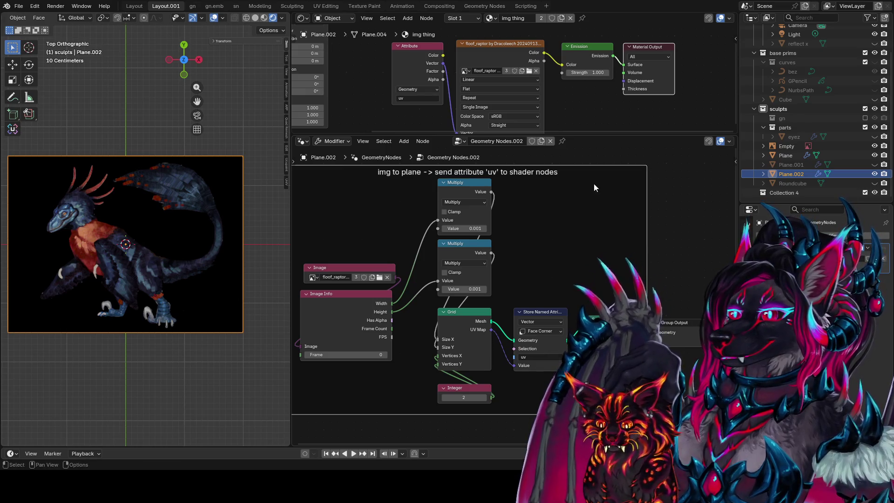
pyautogui.moveTo(561, 215); pyautogui.dragTo(573, 226, button='middle')
pyautogui.moveTo(594, 135)
pyautogui.mouseDown()
pyautogui.moveTo(594, 176)
pyautogui.moveTo(613, 214)
pyautogui.mouseUp()
pyautogui.scroll(-1, 587, 249)
# Wrap the Attribute node in a frame labelled "named attribute 'uv'" and nudge it left
pyautogui.click(421, 95)
pyautogui.hotkey('ctrl', 'j')
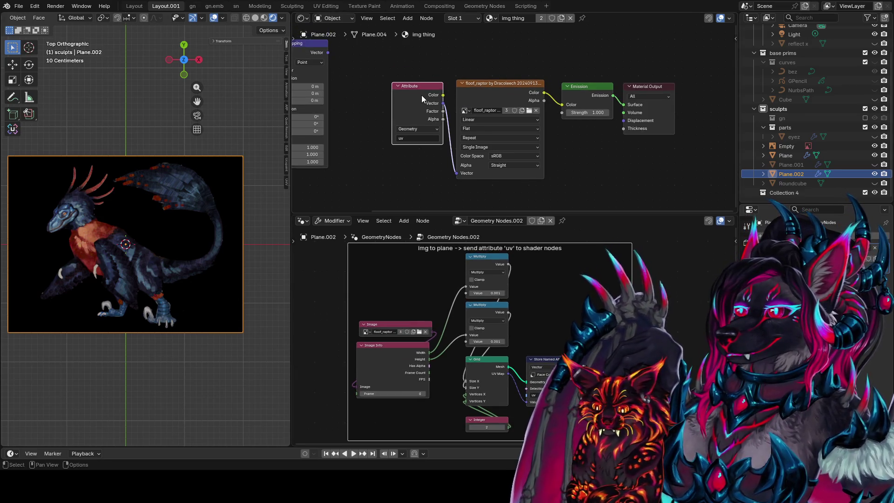
pyautogui.press('F2')
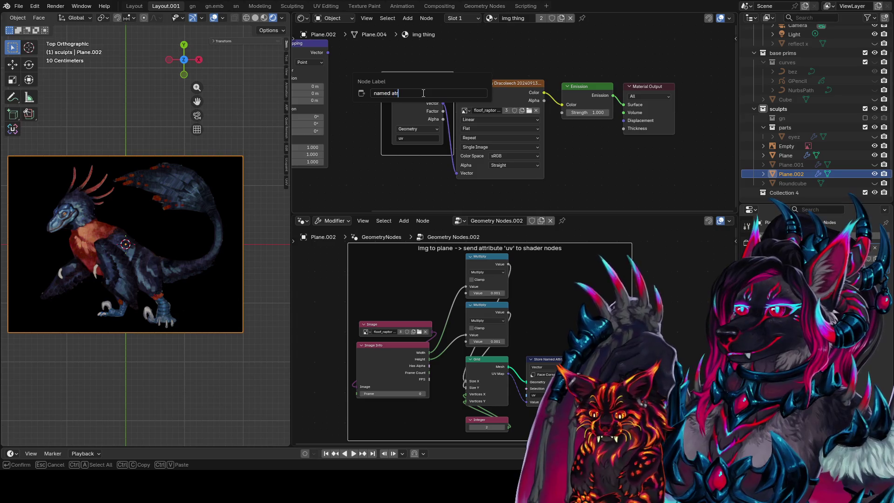
pyautogui.write("named attribute 'uv")
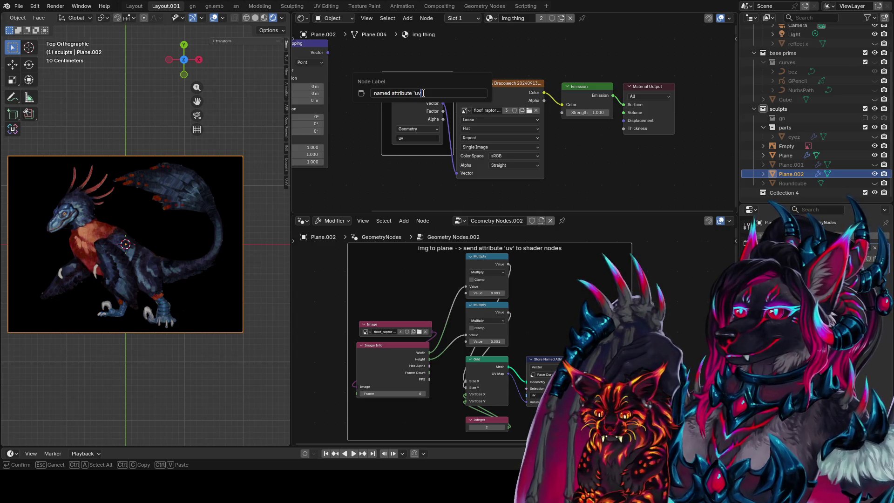
pyautogui.write("'")
pyautogui.press('Return')
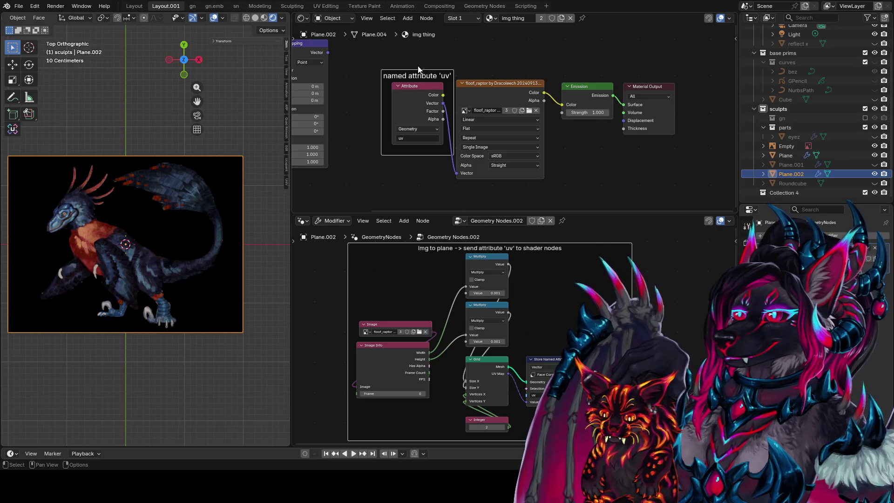
pyautogui.moveTo(410, 77); pyautogui.dragTo(402, 77)
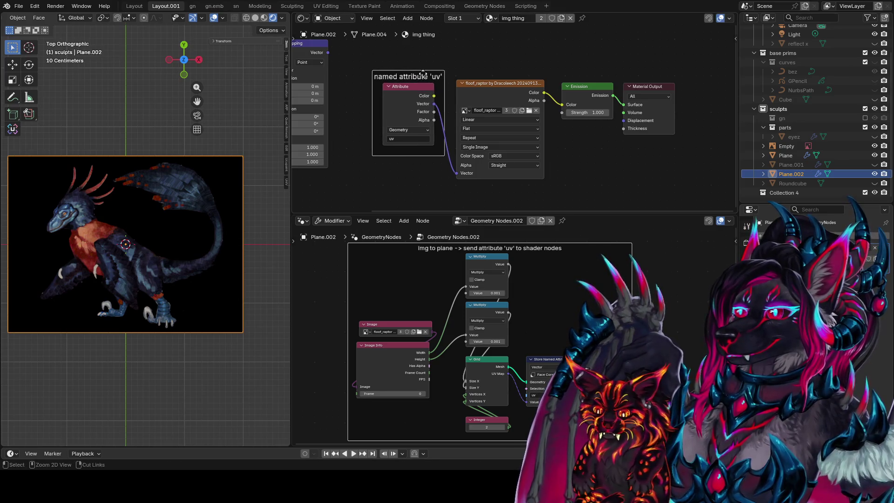
pyautogui.click(487, 84)
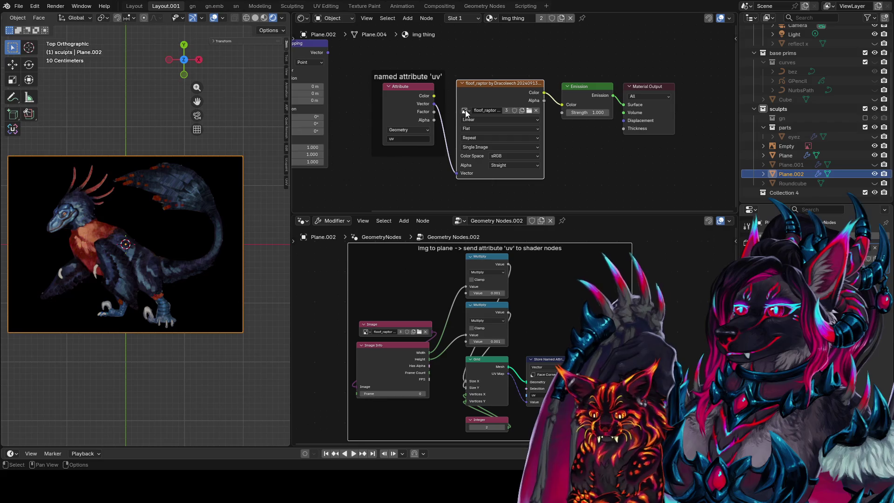
pyautogui.press('Home')
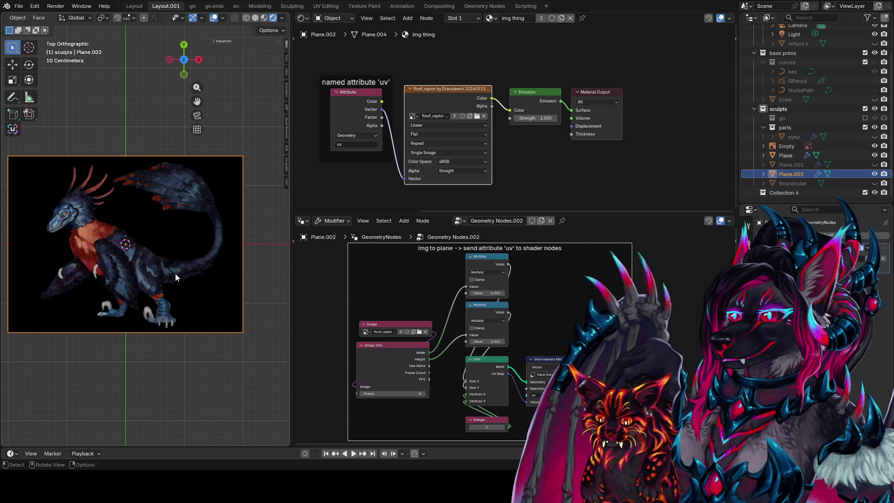
pyautogui.scroll(-2, 183, 258)
pyautogui.moveTo(465, 336); pyautogui.dragTo(399, 302, button='middle')
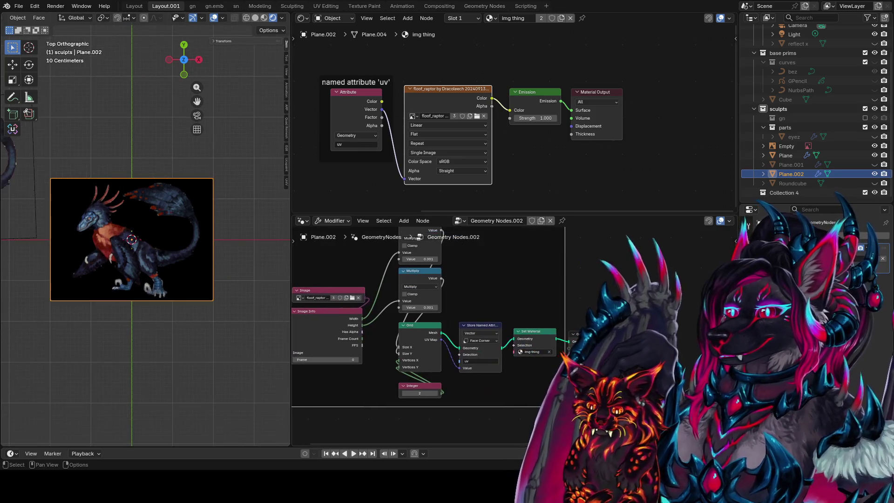
# Shift the framed nodes left and save the blend file
pyautogui.press('Home')
pyautogui.moveTo(544, 280); pyautogui.dragTo(390, 298)
pyautogui.scroll(1, 475, 285)
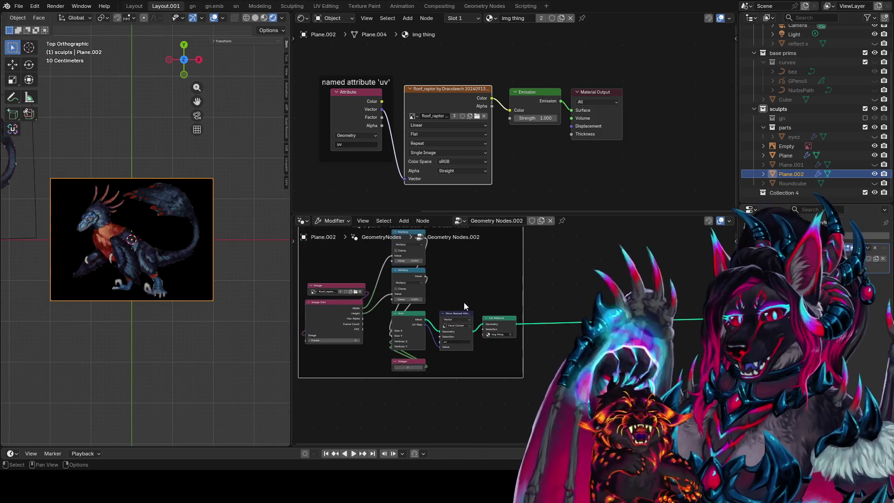
pyautogui.scroll(2, 464, 305)
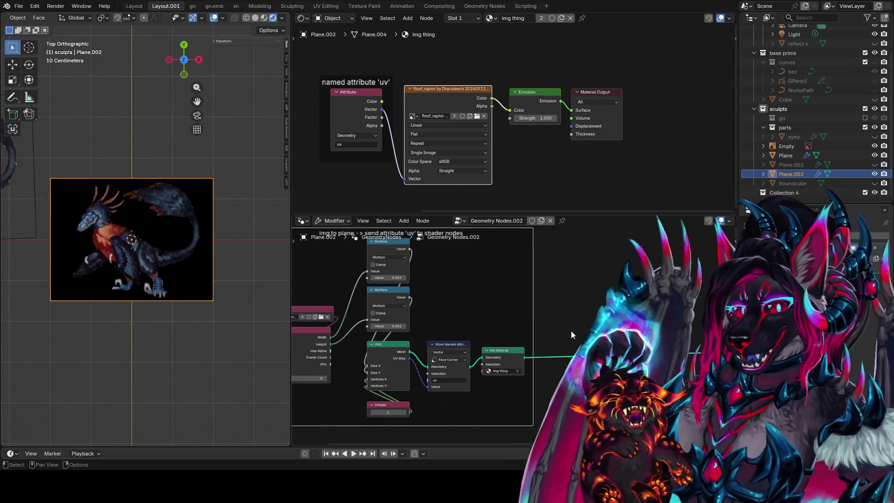
pyautogui.moveTo(604, 321); pyautogui.dragTo(462, 302, button='middle')
pyautogui.hotkey('ctrl', 's')
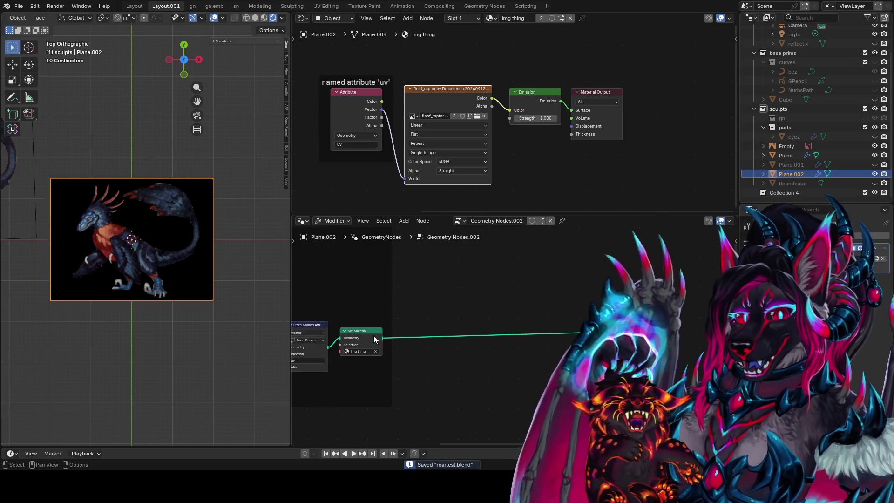
# Add an Active Camera node to the geometry tree
pyautogui.moveTo(382, 338); pyautogui.dragTo(489, 319)
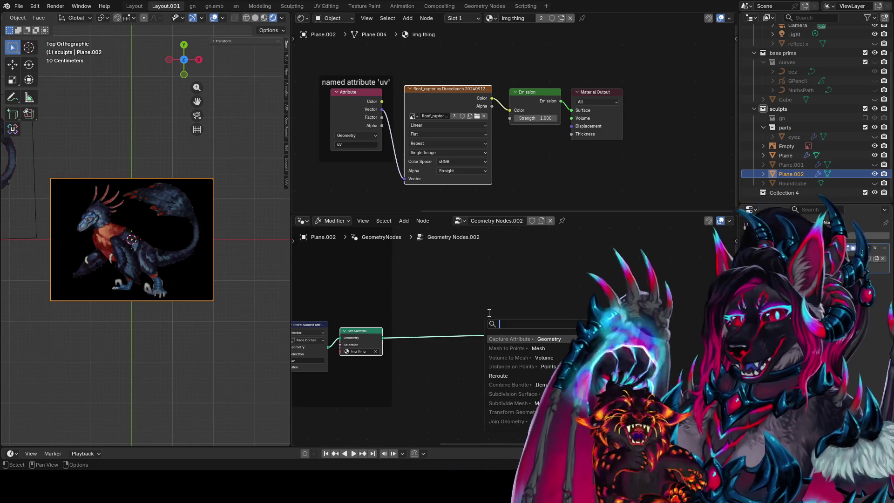
pyautogui.write('ac')
pyautogui.press('BackSpace')
pyautogui.press('BackSpace')
pyautogui.write('camer')
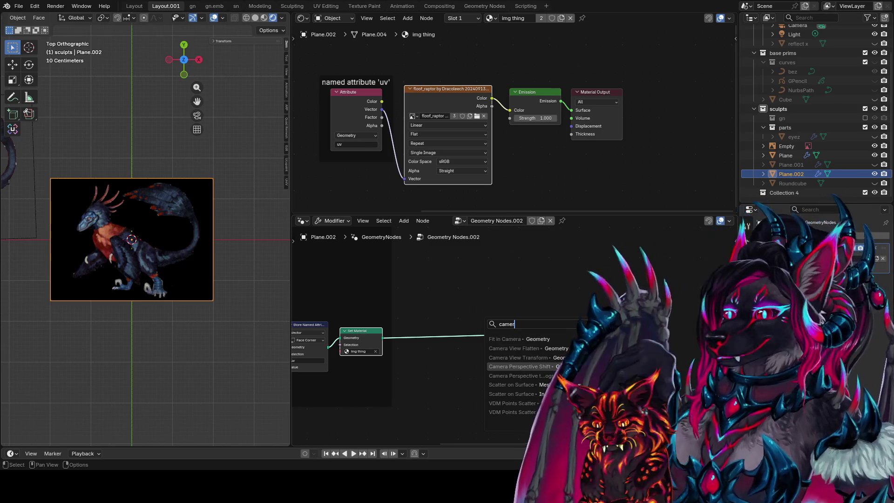
pyautogui.press('Escape')
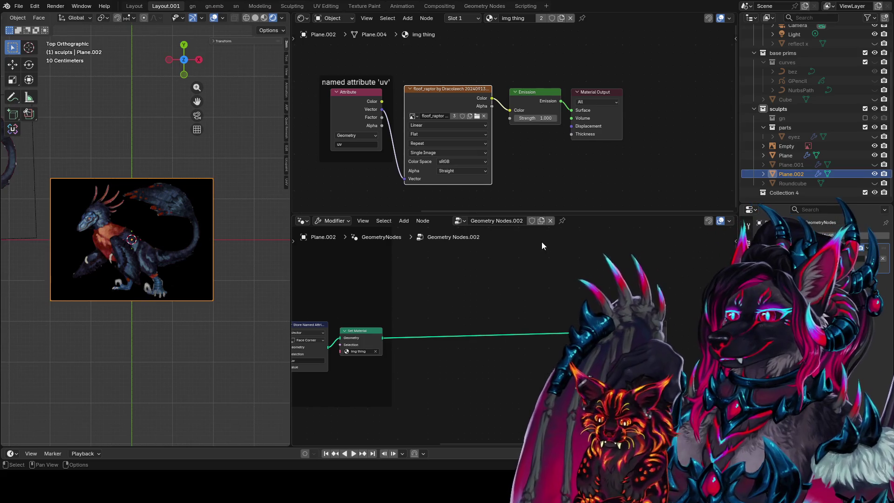
pyautogui.hotkey('shift', 'a')
pyautogui.write('camera')
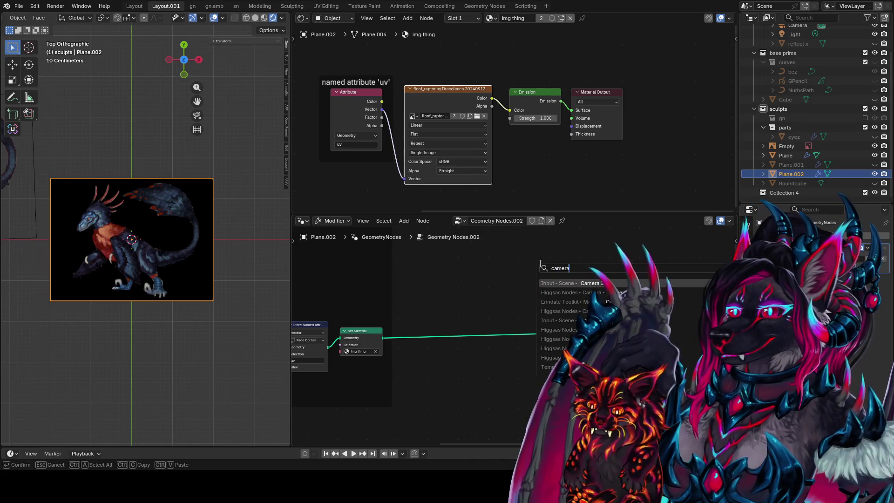
pyautogui.press('Return')
pyautogui.click(477, 251)
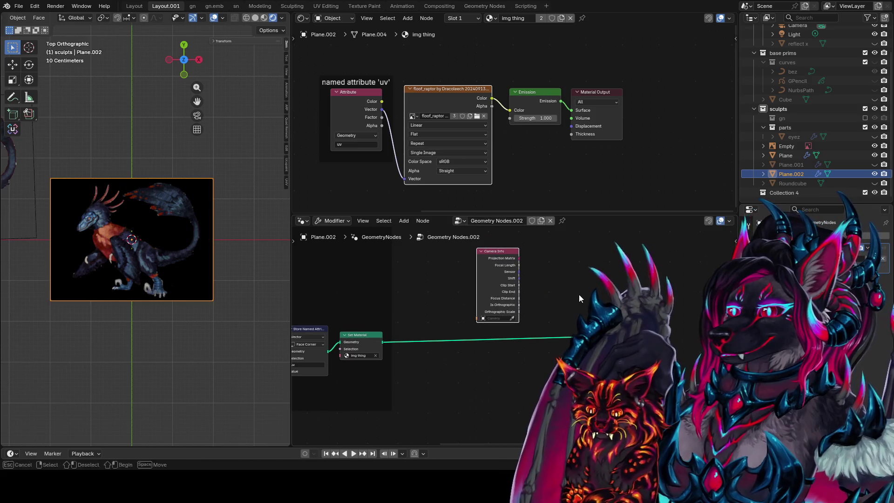
# Add an Object Info node fed by the Active Camera node
pyautogui.hotkey('shift', 'a')
pyautogui.write('ca')
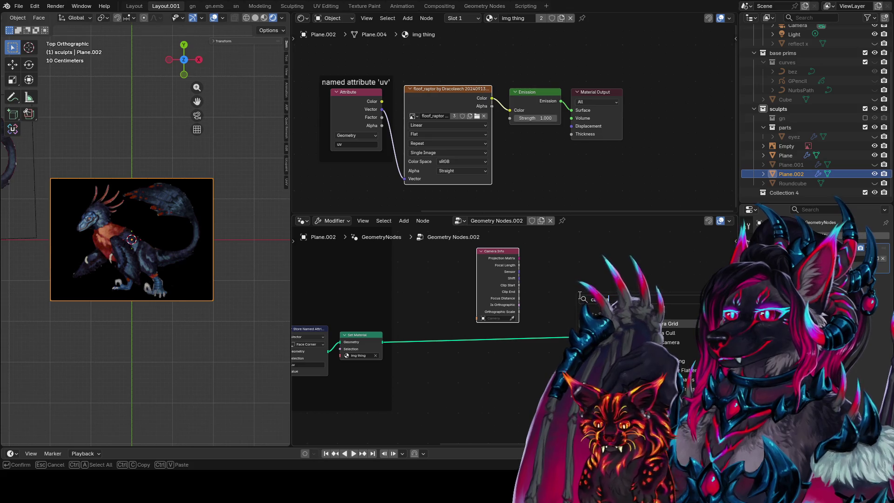
pyautogui.write('mera')
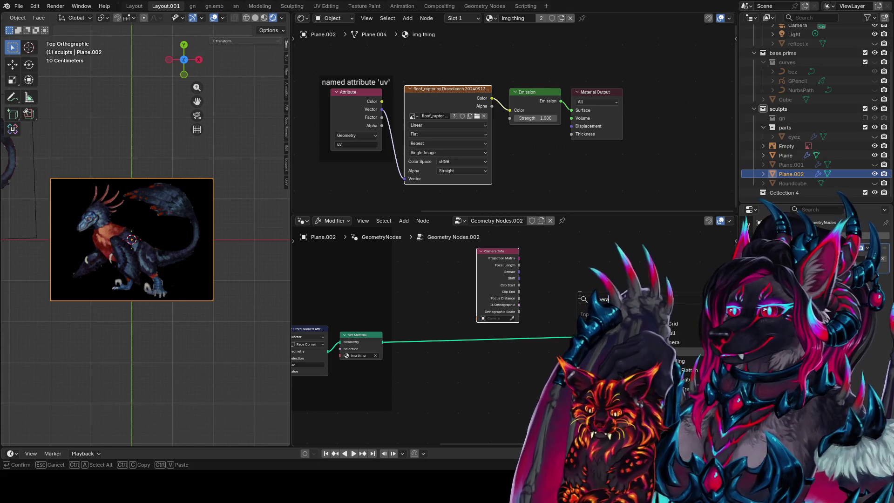
pyautogui.press('Escape')
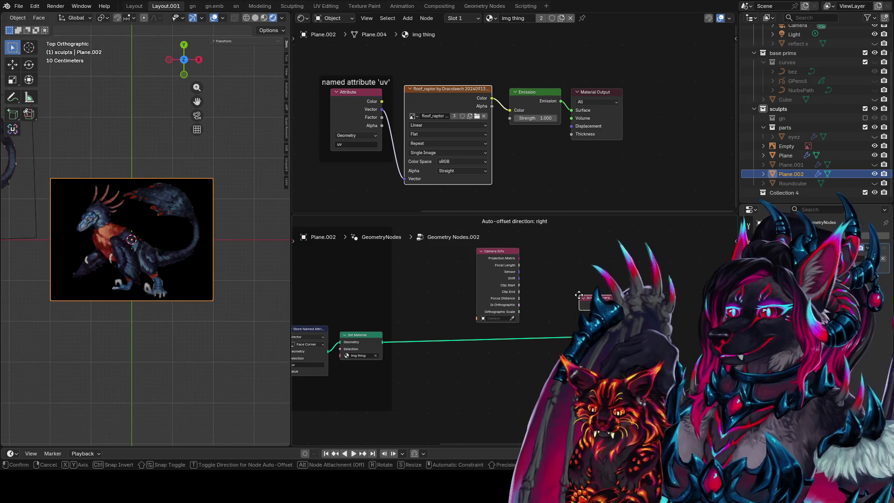
pyautogui.keyDown('shift'); pyautogui.scroll(2, 559, 298); pyautogui.keyUp('shift')
pyautogui.hotkey('shift', 'a')
pyautogui.write('object in')
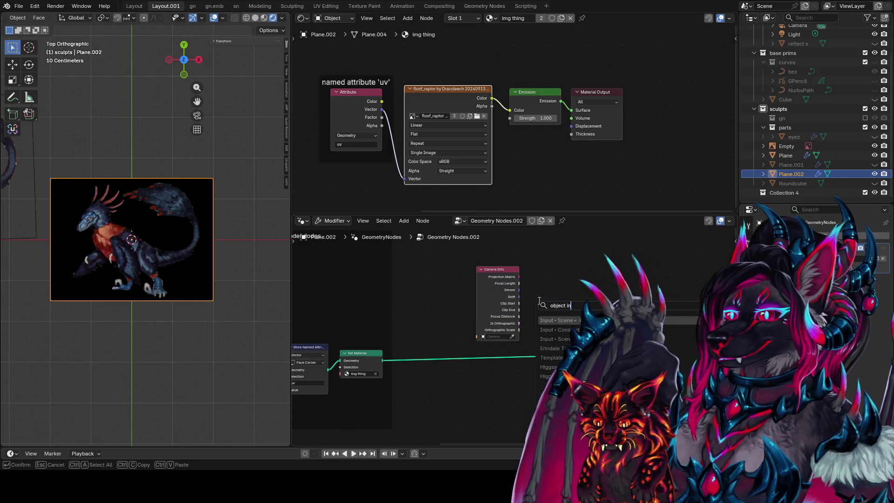
pyautogui.press('Return')
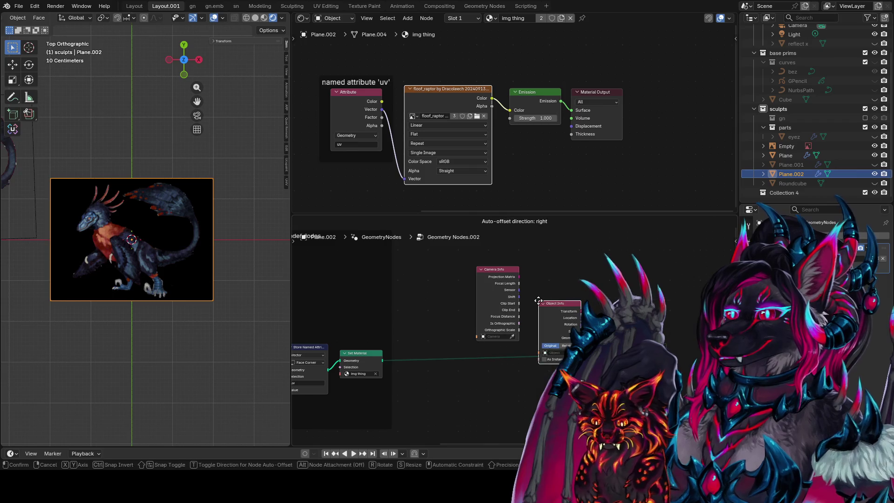
pyautogui.click(602, 260)
pyautogui.moveTo(583, 313); pyautogui.dragTo(593, 345)
pyautogui.moveTo(632, 263); pyautogui.dragTo(557, 233)
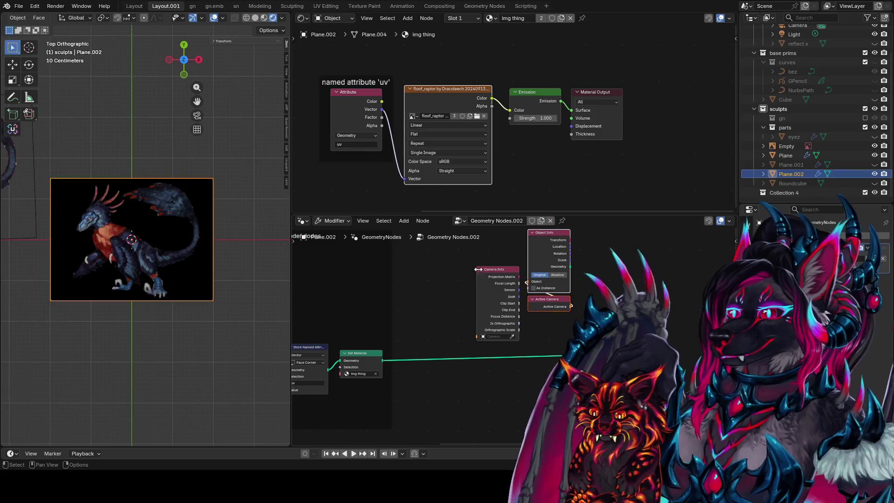
# Reposition the Object Info and Active Camera nodes to the left
pyautogui.moveTo(497, 270); pyautogui.dragTo(662, 253)
pyautogui.moveTo(583, 226); pyautogui.dragTo(510, 325)
pyautogui.press('g')
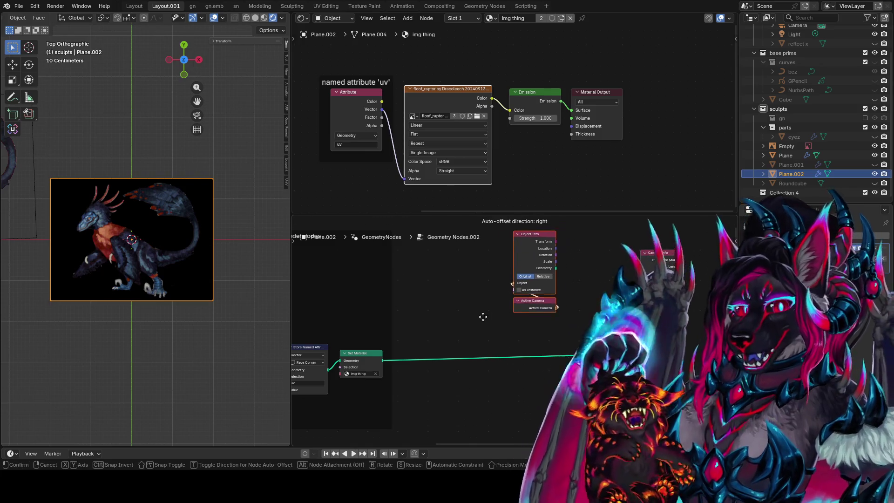
pyautogui.click(429, 326)
pyautogui.moveTo(429, 325); pyautogui.dragTo(435, 351, button='middle')
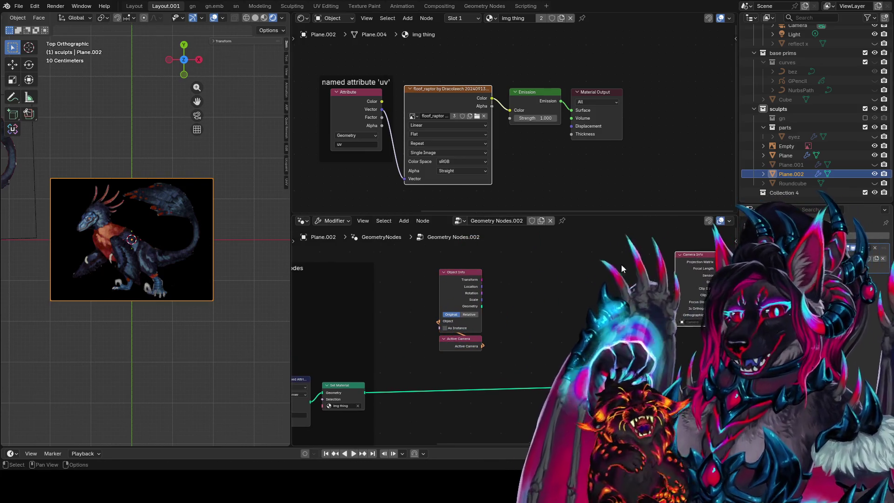
# Add a Transform Geometry node in Matrix mode beside the Object Info and Active Camera nodes
pyautogui.hotkey('shift', 'a')
pyautogui.write('tra')
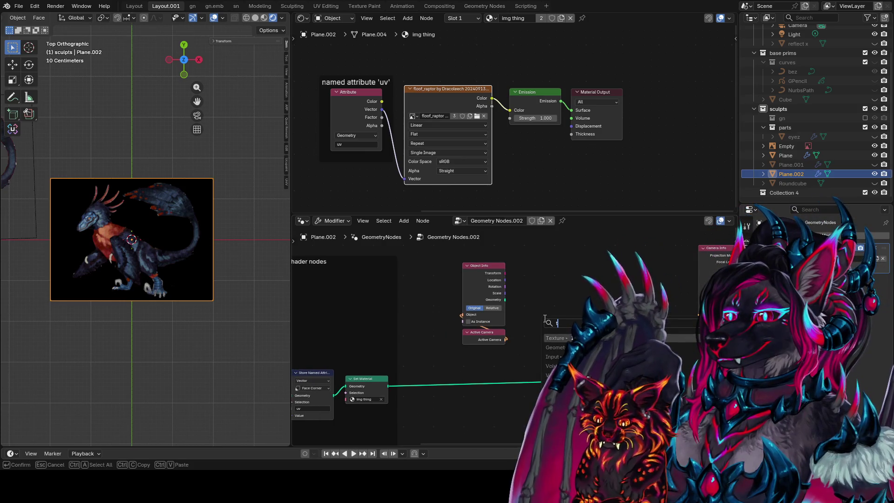
pyautogui.press('Return')
pyautogui.click(573, 272)
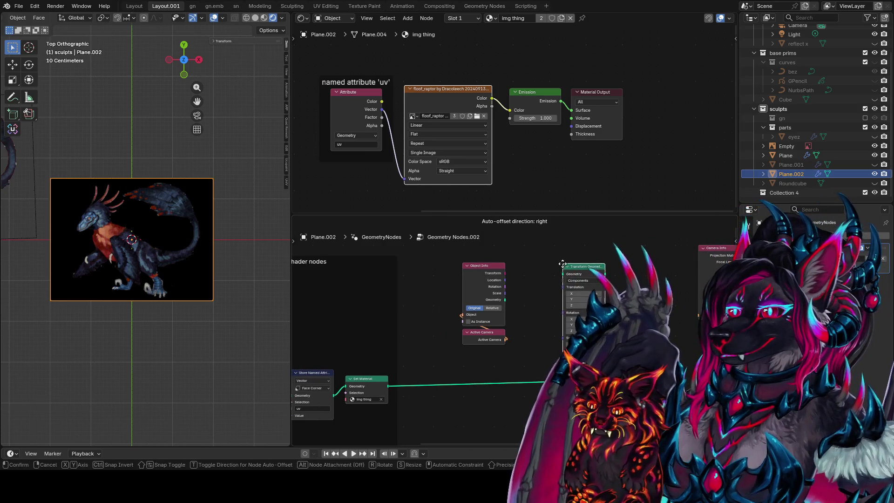
pyautogui.click(586, 281)
pyautogui.click(578, 302)
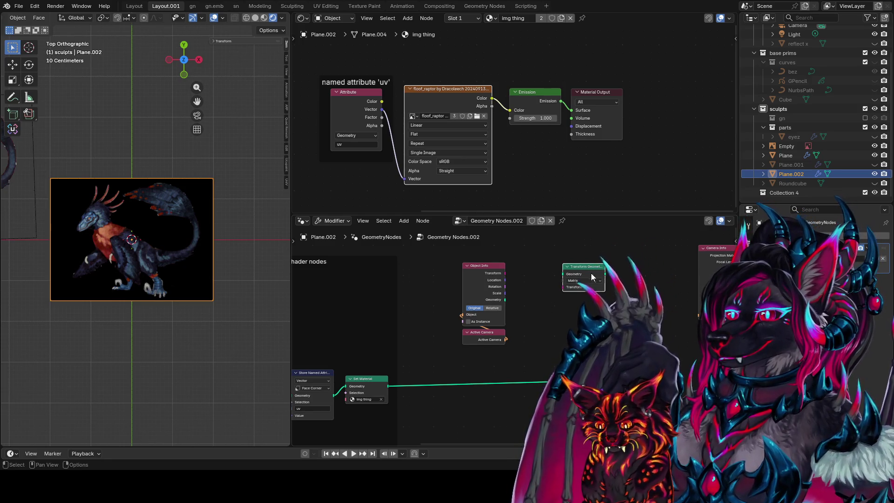
pyautogui.scroll(-2, 552, 264)
pyautogui.moveTo(552, 264); pyautogui.dragTo(535, 291, button='middle')
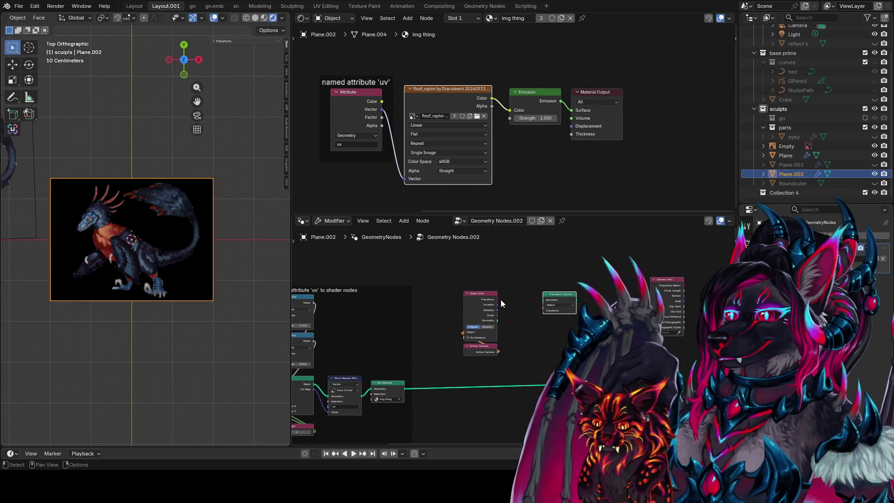
pyautogui.moveTo(561, 296)
pyautogui.mouseDown()
pyautogui.moveTo(541, 295)
pyautogui.moveTo(607, 289)
pyautogui.mouseUp()
pyautogui.scroll(1, 513, 338)
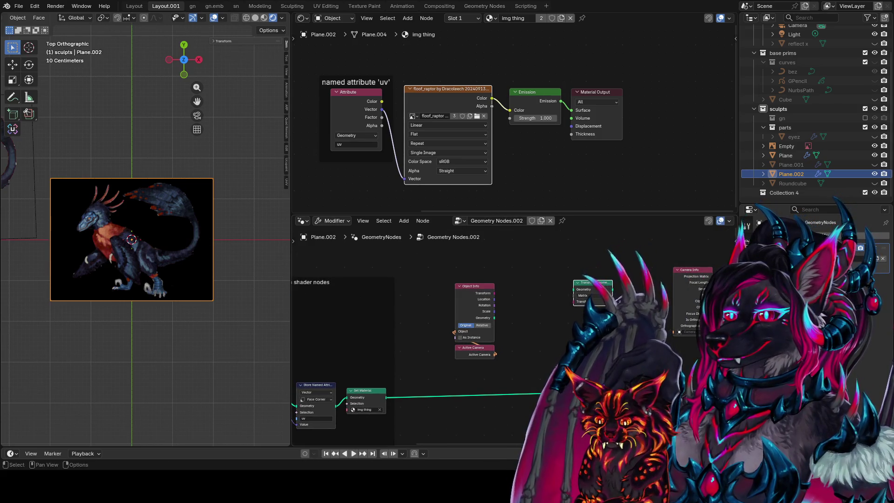
pyautogui.moveTo(591, 284)
pyautogui.mouseDown()
pyautogui.moveTo(534, 292)
pyautogui.moveTo(529, 375)
pyautogui.moveTo(528, 352)
pyautogui.mouseUp()
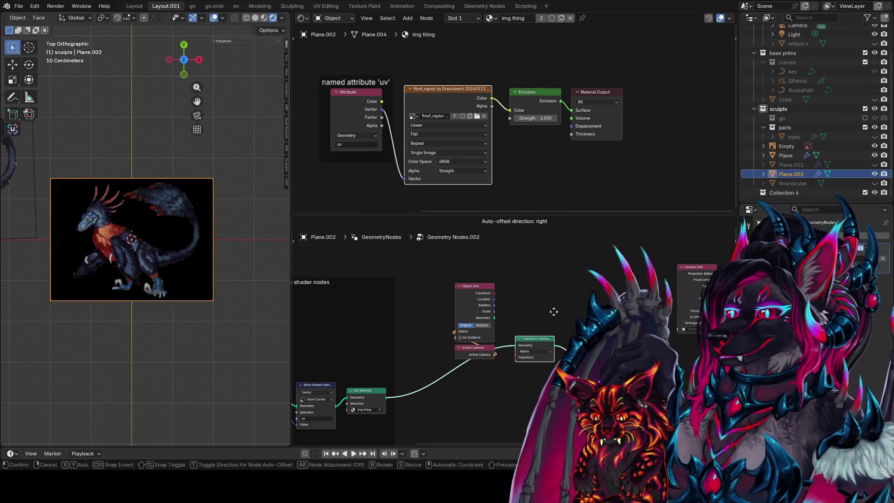
pyautogui.moveTo(513, 305)
pyautogui.mouseDown()
pyautogui.moveTo(451, 355)
pyautogui.moveTo(495, 415)
pyautogui.moveTo(499, 319)
pyautogui.moveTo(553, 322)
pyautogui.moveTo(518, 280)
pyautogui.moveTo(535, 274)
pyautogui.mouseUp()
# Frame the camera nodes with the label "set position and orientation to active camera"
pyautogui.moveTo(117, 219)
pyautogui.mouseDown(button='middle')
pyautogui.moveTo(241, 176)
pyautogui.moveTo(82, 280)
pyautogui.moveTo(125, 315)
pyautogui.moveTo(105, 248)
pyautogui.moveTo(118, 221)
pyautogui.moveTo(198, 237)
pyautogui.moveTo(246, 219)
pyautogui.moveTo(177, 241)
pyautogui.moveTo(112, 197)
pyautogui.moveTo(159, 247)
pyautogui.mouseUp(button='middle')
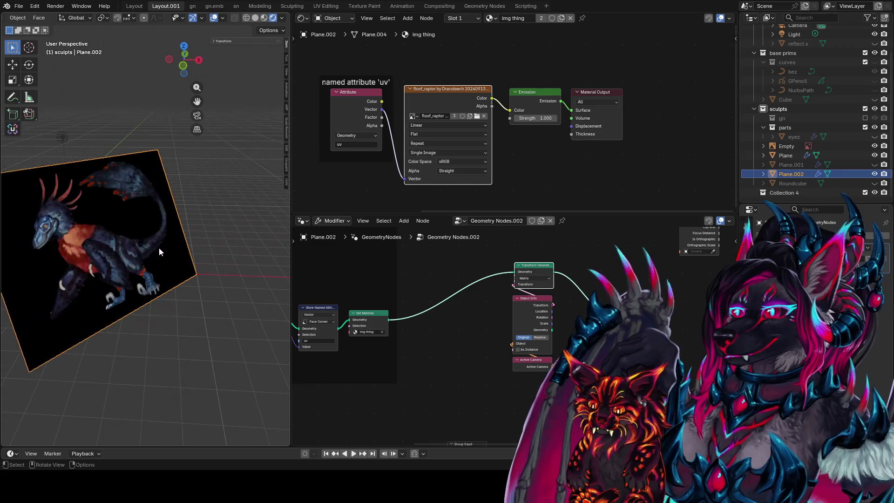
pyautogui.hotkey('ctrl', 'j')
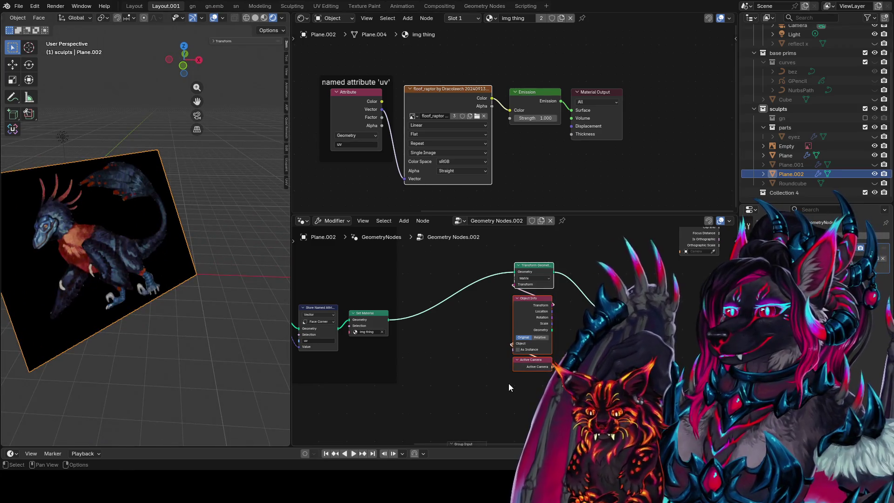
pyautogui.press('F2')
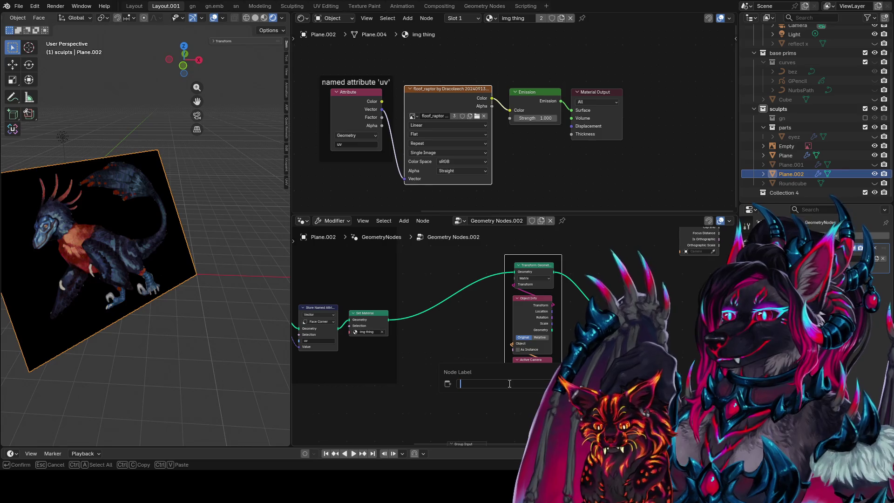
pyautogui.write('set position and')
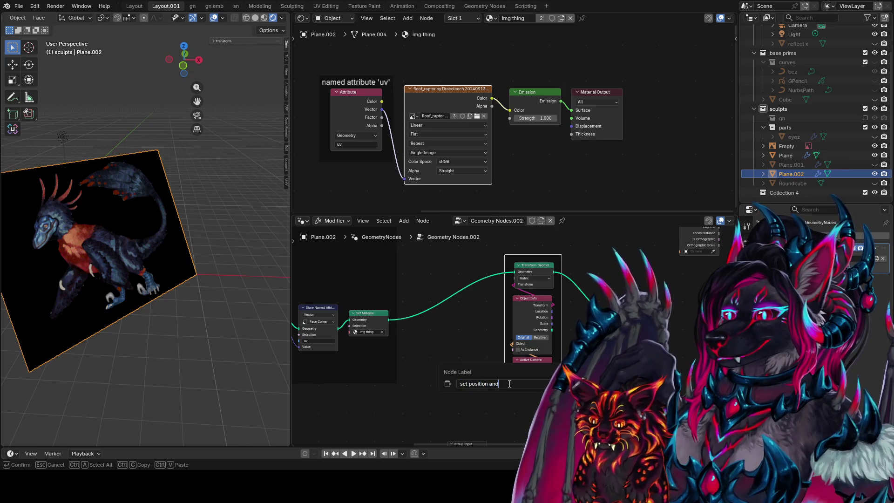
pyautogui.write('orientation to activ')
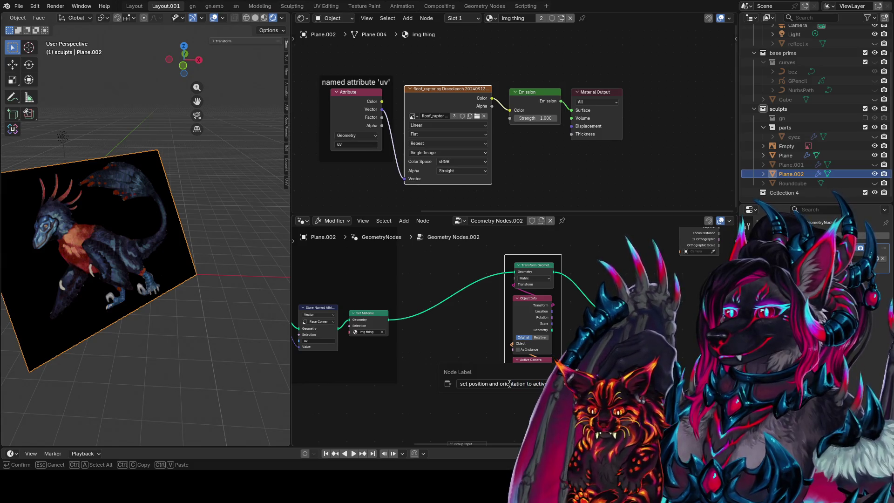
pyautogui.press('Return')
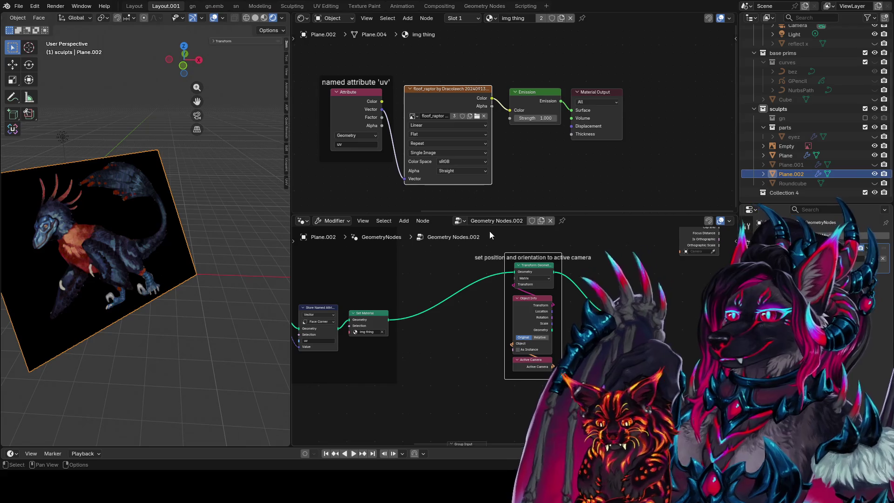
pyautogui.moveTo(536, 250); pyautogui.dragTo(462, 243)
# Insert a Set Position node on the link after Transform Geometry
pyautogui.moveTo(533, 332); pyautogui.dragTo(535, 355, button='middle')
pyautogui.moveTo(129, 298)
pyautogui.mouseDown(button='middle')
pyautogui.moveTo(175, 277)
pyautogui.moveTo(196, 279)
pyautogui.mouseUp(button='middle')
pyautogui.hotkey('shift', 'a')
pyautogui.click(569, 279)
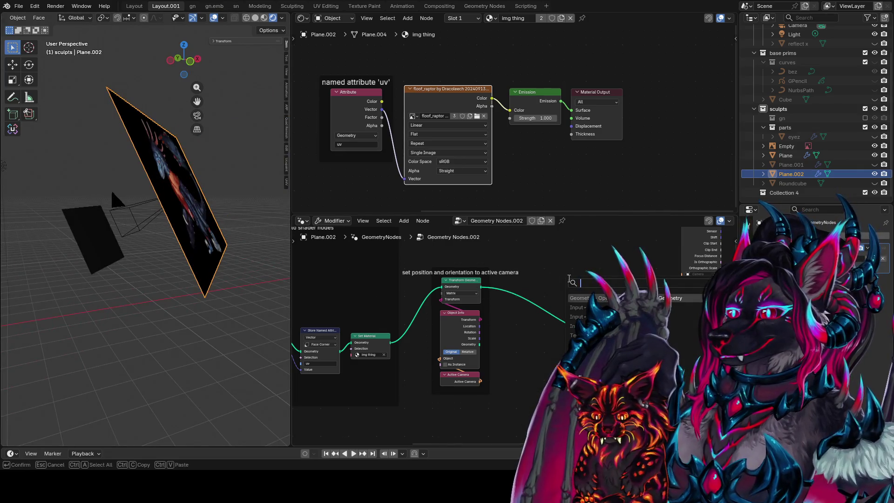
pyautogui.write('set p')
pyautogui.press('Return')
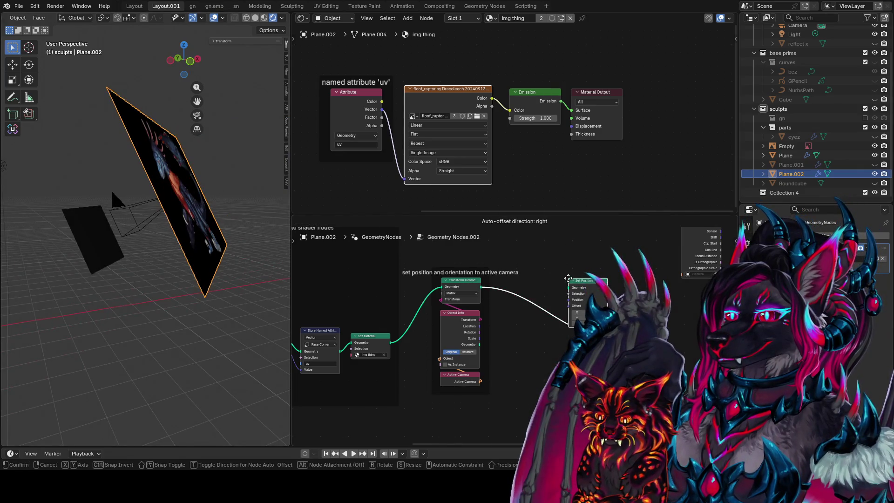
pyautogui.click(540, 276)
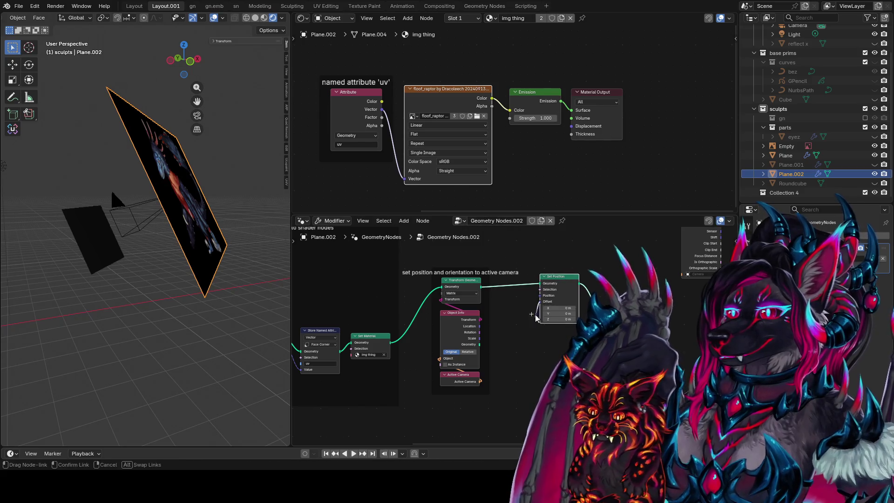
pyautogui.moveTo(536, 318); pyautogui.dragTo(530, 371)
# Add a Normal node to feed Set Position's Offset
pyautogui.write('normal')
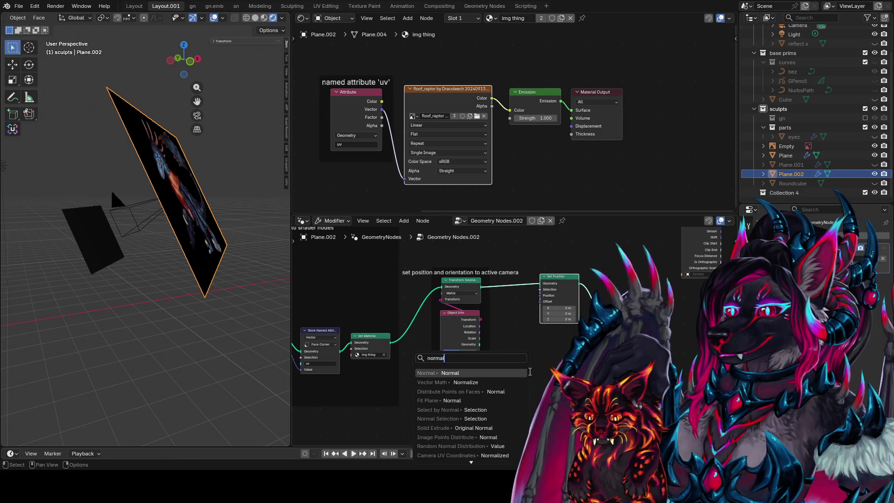
pyautogui.press('Return')
pyautogui.click(583, 373)
# Insert a Vector Math Scale node (-2.660) between Normal and Set Position, and arrange both nodes
pyautogui.hotkey('shift', 'a')
pyautogui.write('ca')
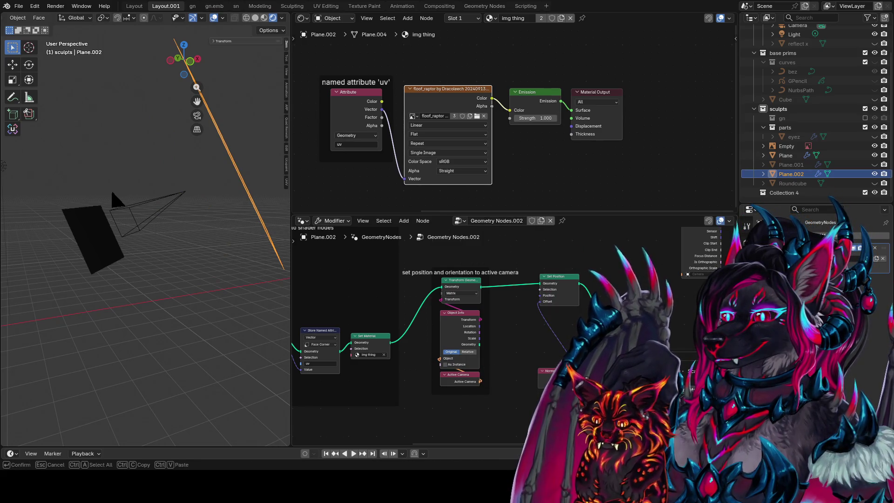
pyautogui.press('Return')
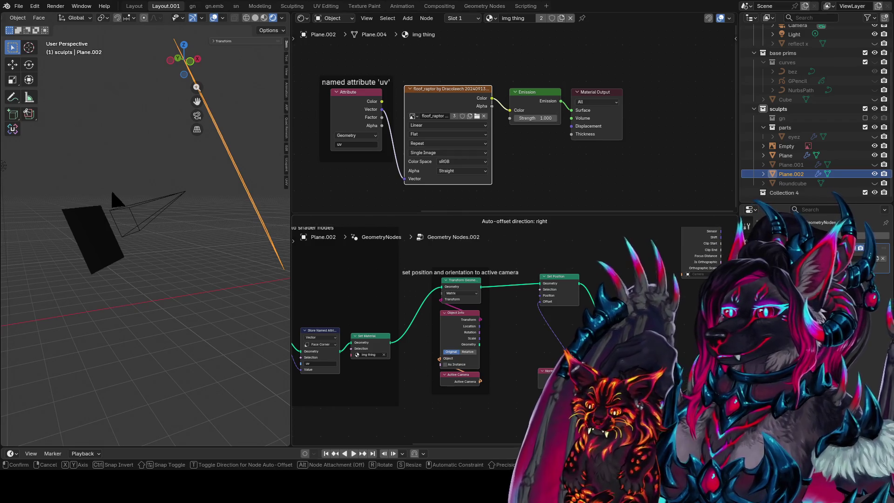
pyautogui.press('Return')
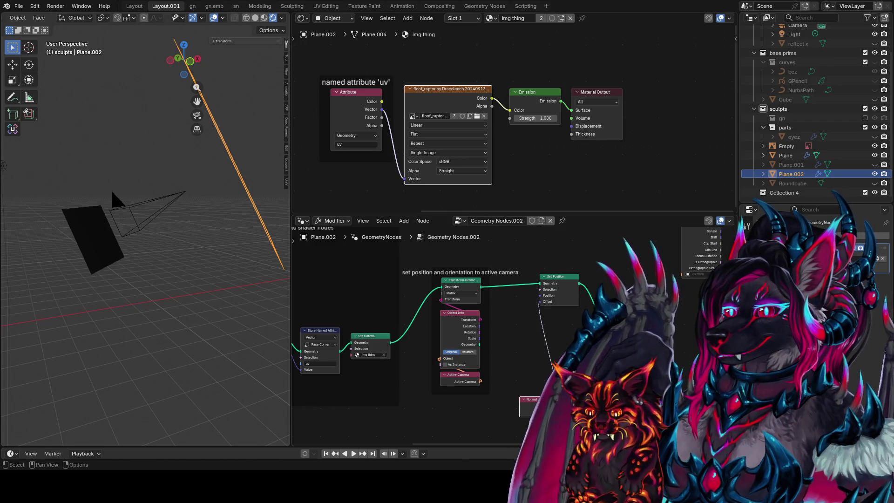
pyautogui.press('g')
pyautogui.click(521, 360)
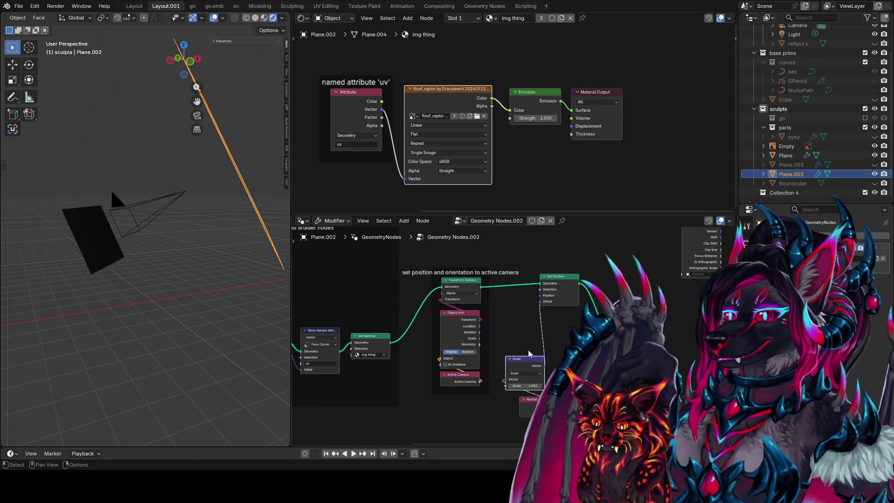
pyautogui.moveTo(537, 360); pyautogui.dragTo(585, 302)
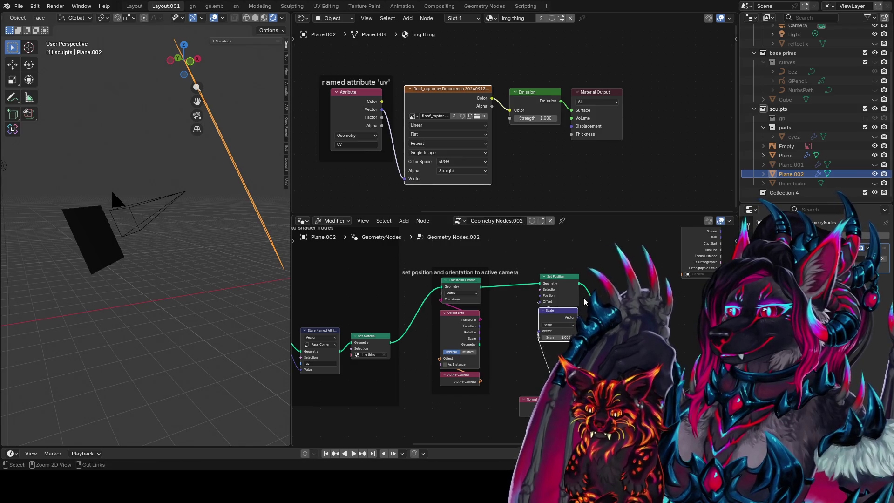
pyautogui.moveTo(540, 396)
pyautogui.mouseDown()
pyautogui.moveTo(558, 344)
pyautogui.moveTo(501, 340)
pyautogui.mouseUp()
pyautogui.moveTo(201, 312)
pyautogui.mouseDown(button='middle')
pyautogui.moveTo(141, 310)
pyautogui.moveTo(191, 307)
pyautogui.moveTo(223, 322)
pyautogui.mouseUp(button='middle')
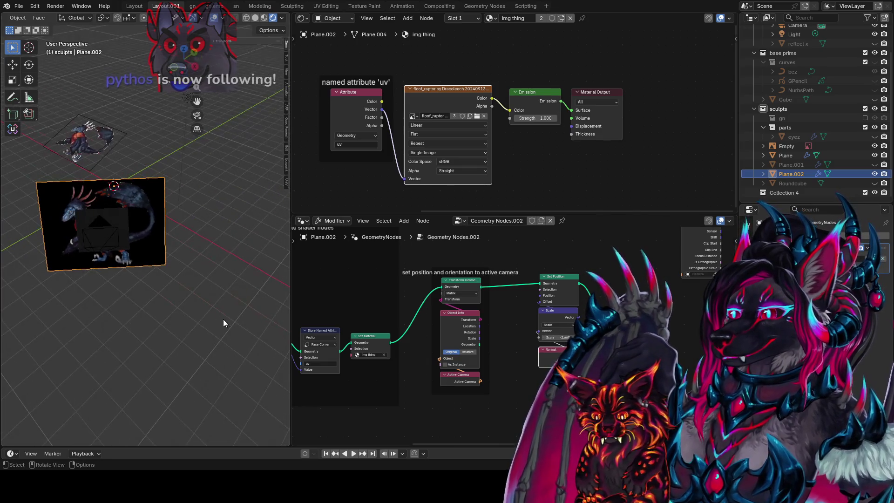
# Look through the camera, hide the Plane, and place the labelled scale-along-normal frame
pyautogui.press('KP_0')
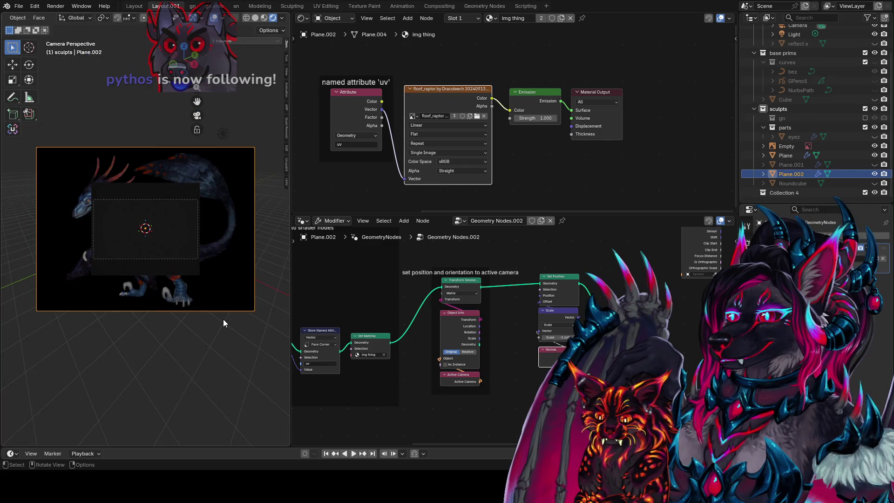
pyautogui.click(875, 155)
pyautogui.write('scale along grid normal until')
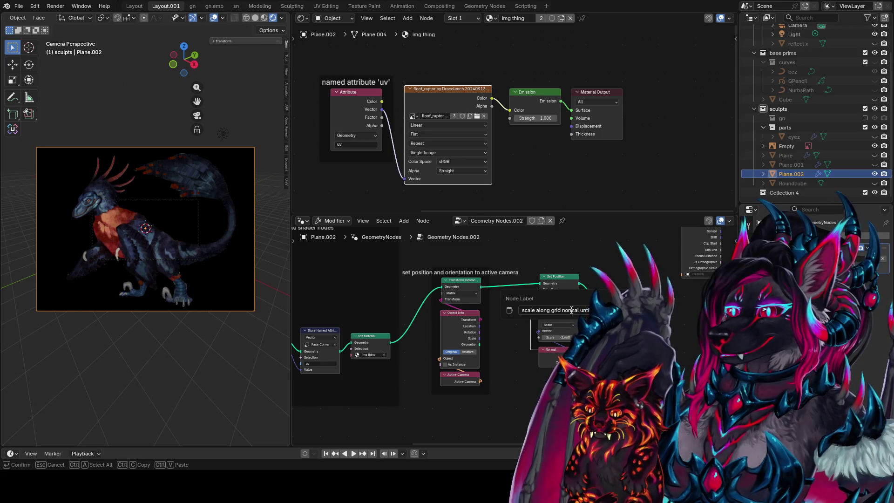
pyautogui.press('Return')
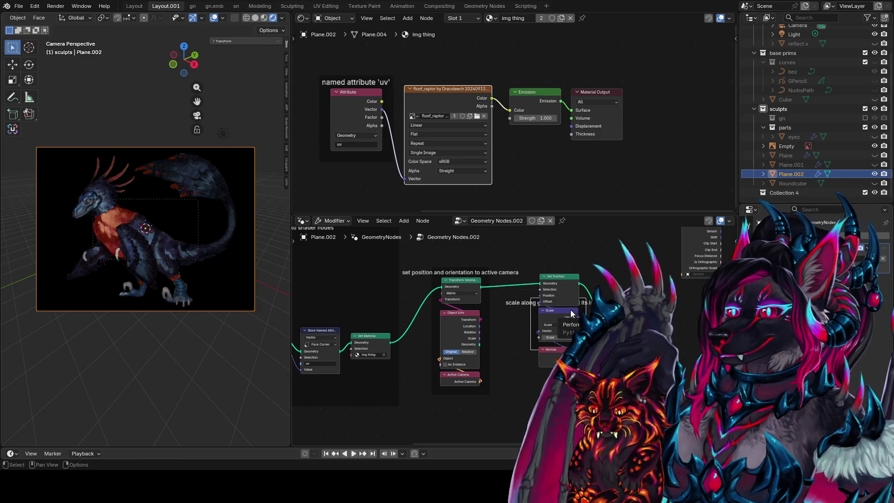
pyautogui.press('g')
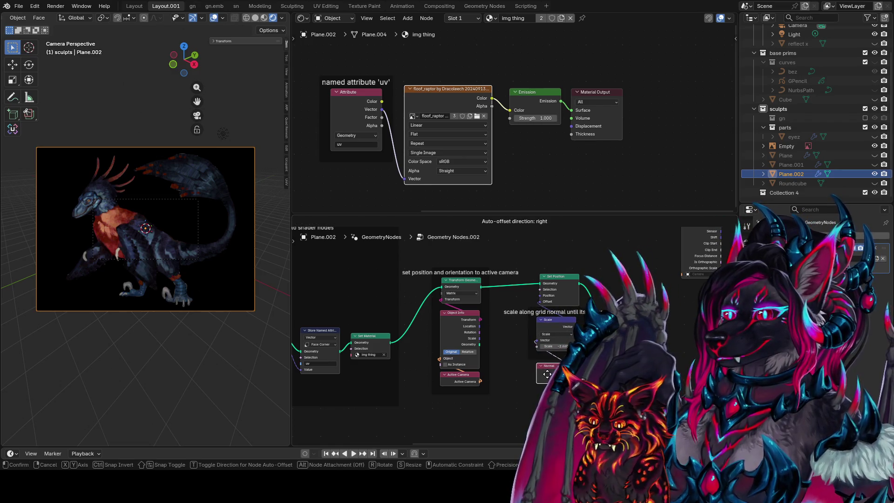
pyautogui.click(547, 374)
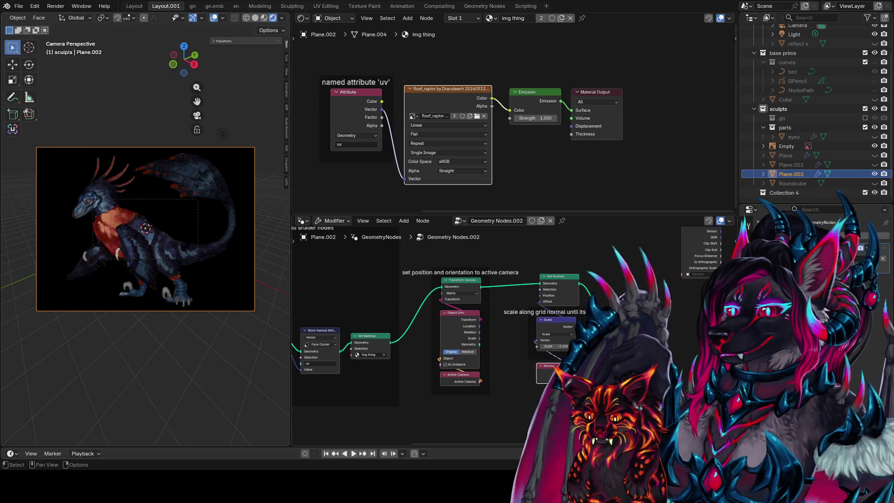
pyautogui.press('g')
pyautogui.click(545, 372)
pyautogui.press('g')
pyautogui.click(545, 371)
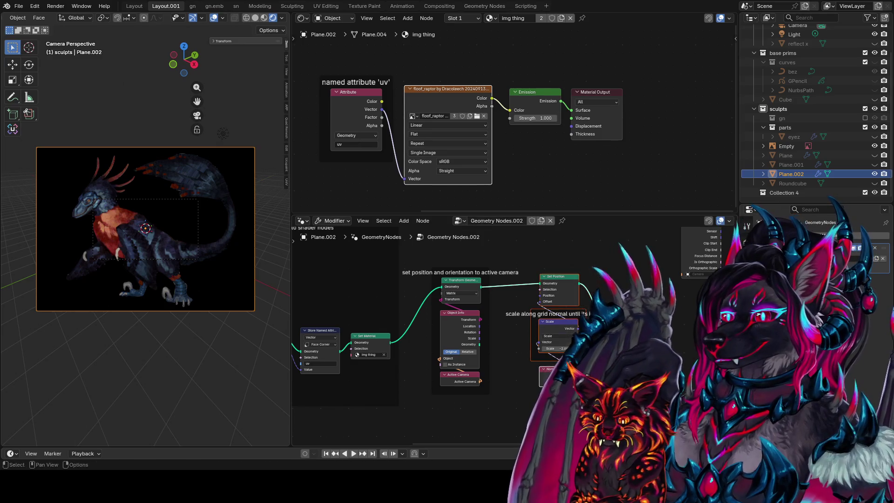
# Frame the Set Position node with the label 'offset until in frame'
pyautogui.press('F2')
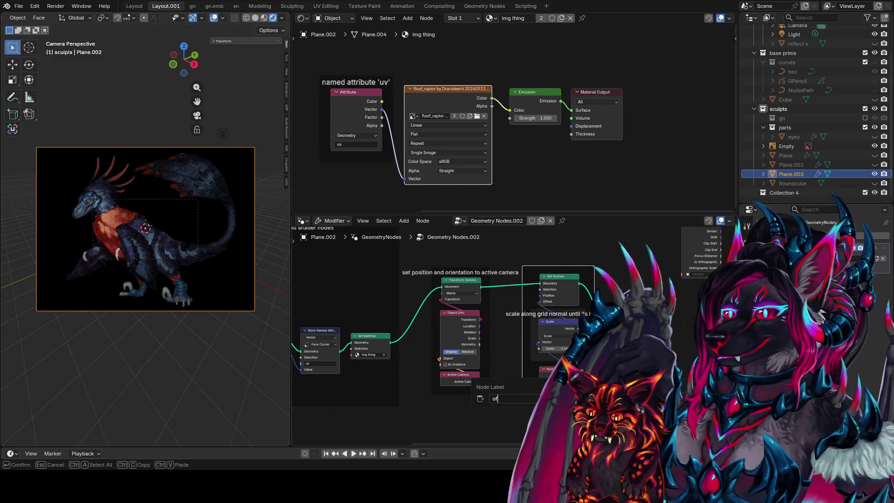
pyautogui.write('offset until in fr')
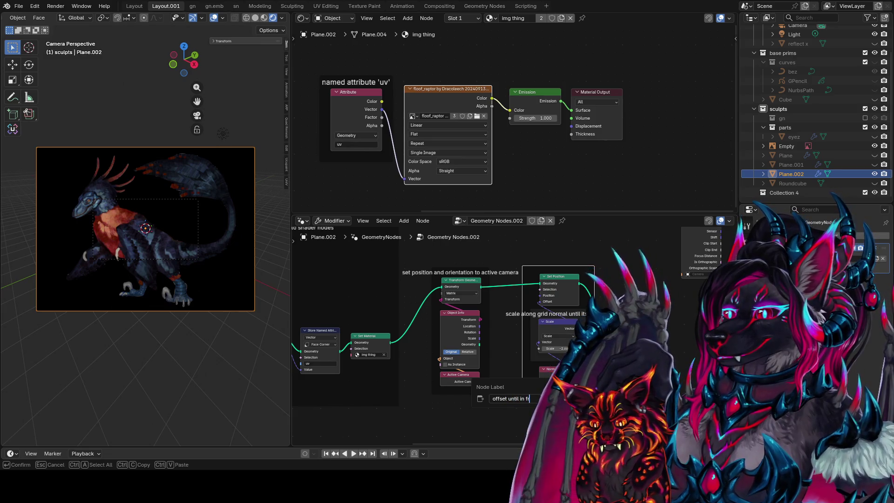
pyautogui.write('ame')
pyautogui.press('Return')
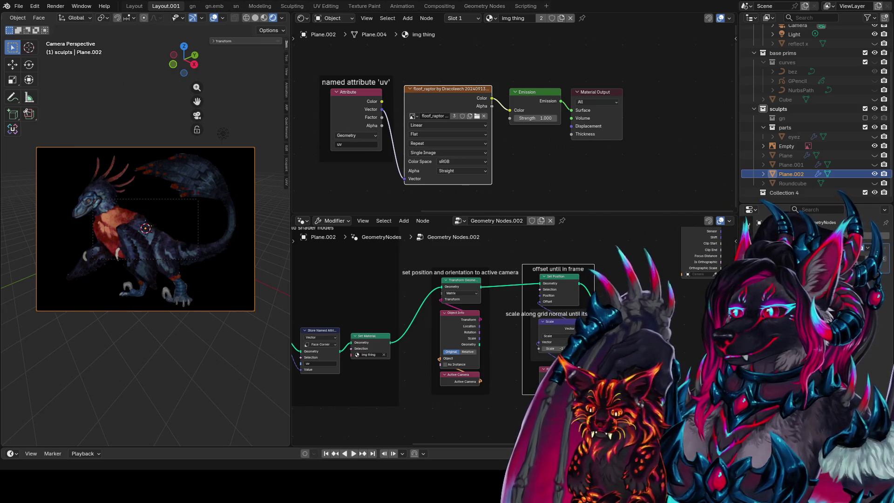
# Save roartest.blend
pyautogui.moveTo(678, 340); pyautogui.dragTo(654, 338, button='middle')
pyautogui.scroll(1, 678, 340)
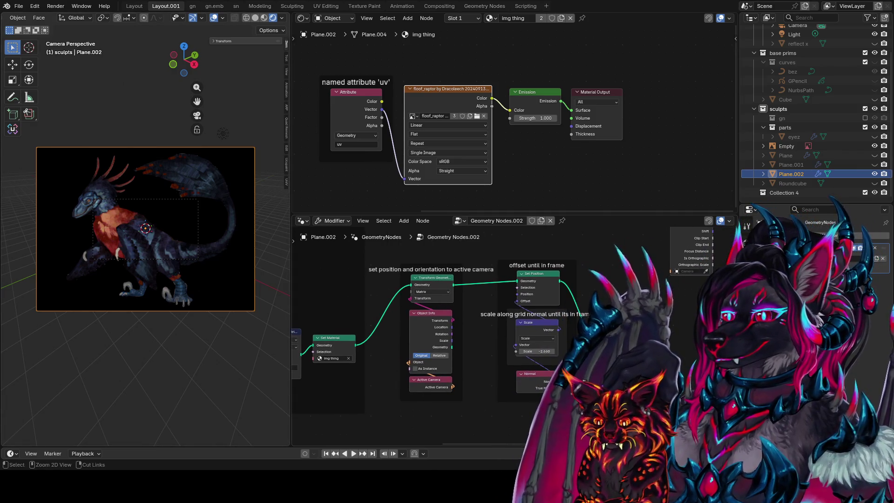
pyautogui.hotkey('ctrl', 's')
# Tune the Scale factor through -4.170, -5.610 and -5.900 to -7.100 so the image fills the camera
pyautogui.moveTo(535, 351); pyautogui.dragTo(495, 351)
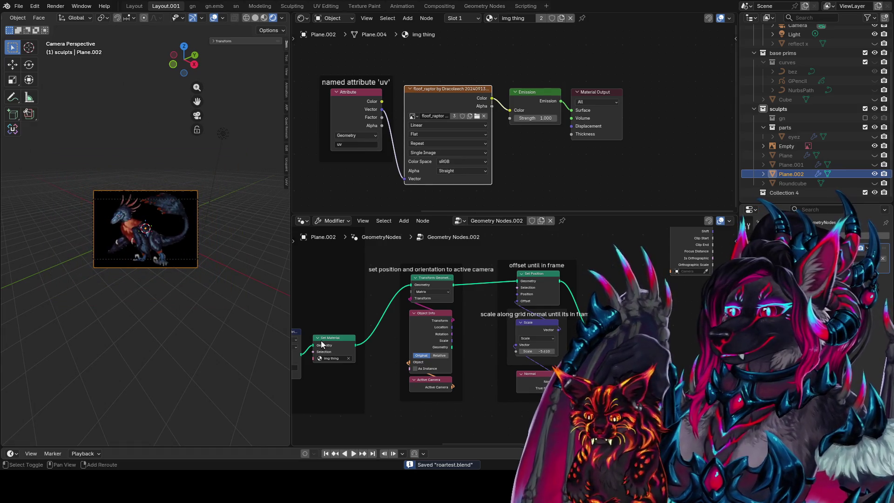
pyautogui.scroll(1, 200, 314)
pyautogui.scroll(1, 171, 307)
pyautogui.keyDown('shift'); pyautogui.moveTo(186, 316); pyautogui.dragTo(188, 335, button='middle'); pyautogui.keyUp('shift')
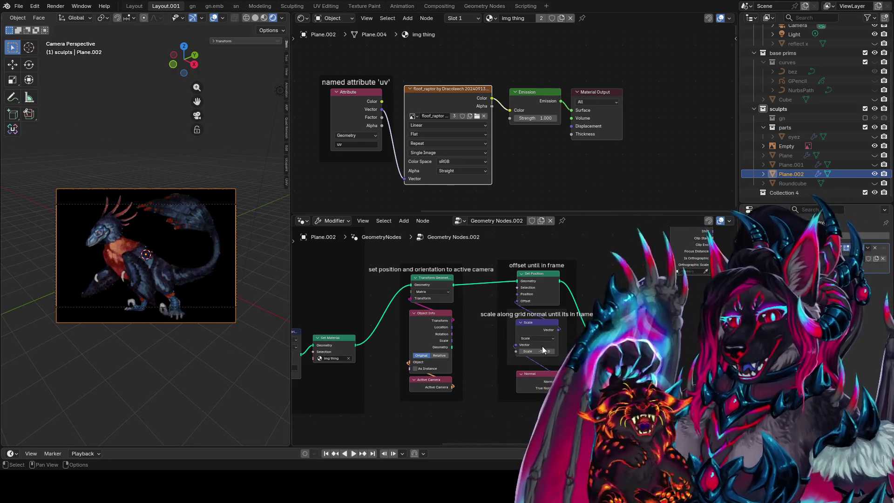
pyautogui.click(544, 350)
pyautogui.press('Return')
pyautogui.moveTo(544, 351)
pyautogui.mouseDown()
pyautogui.moveTo(489, 351)
pyautogui.moveTo(505, 351)
pyautogui.mouseUp()
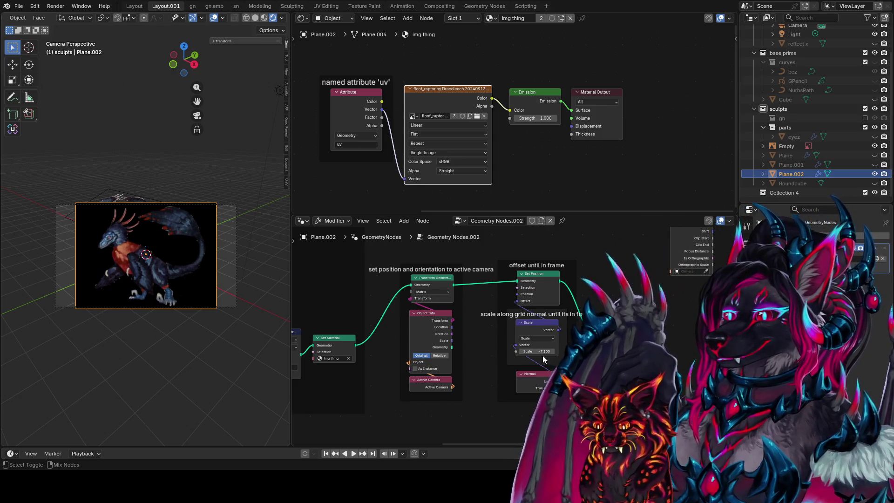
pyautogui.moveTo(505, 352); pyautogui.dragTo(502, 362, button='middle')
# Save roartest.blend again and pan to show more of the node tree
pyautogui.press('ctrl')
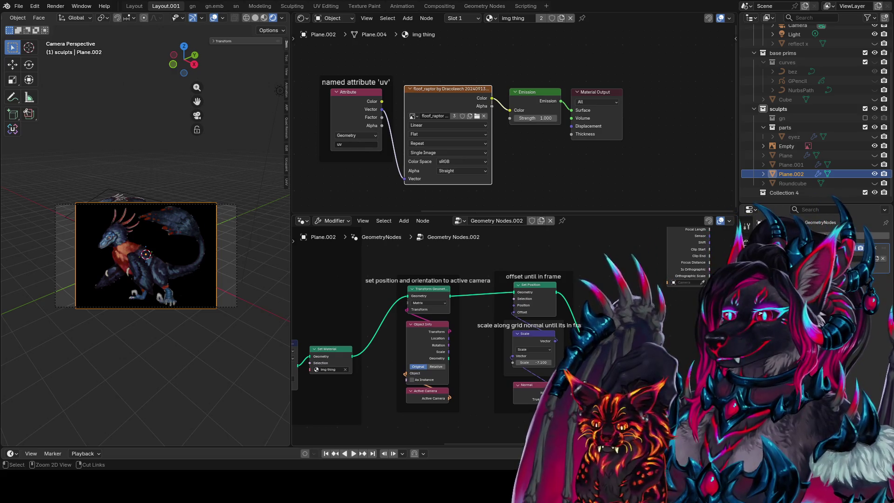
pyautogui.hotkey('ctrl', 's')
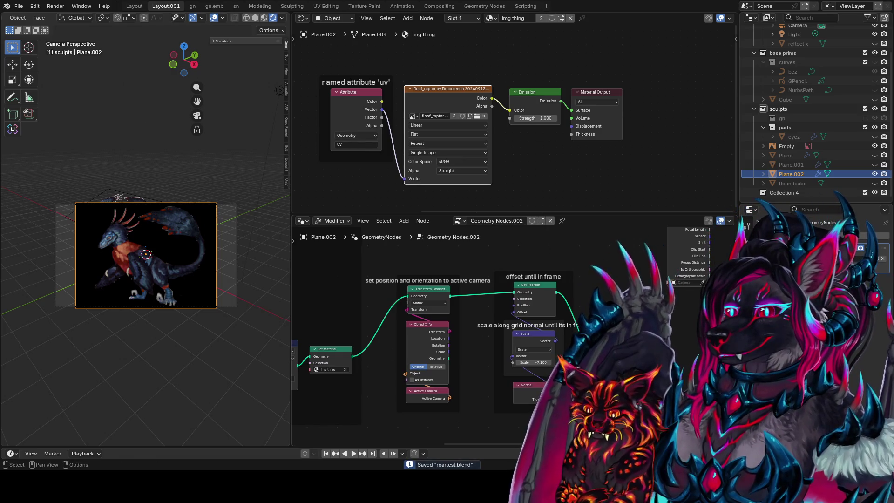
pyautogui.moveTo(419, 335); pyautogui.dragTo(423, 360, button='middle')
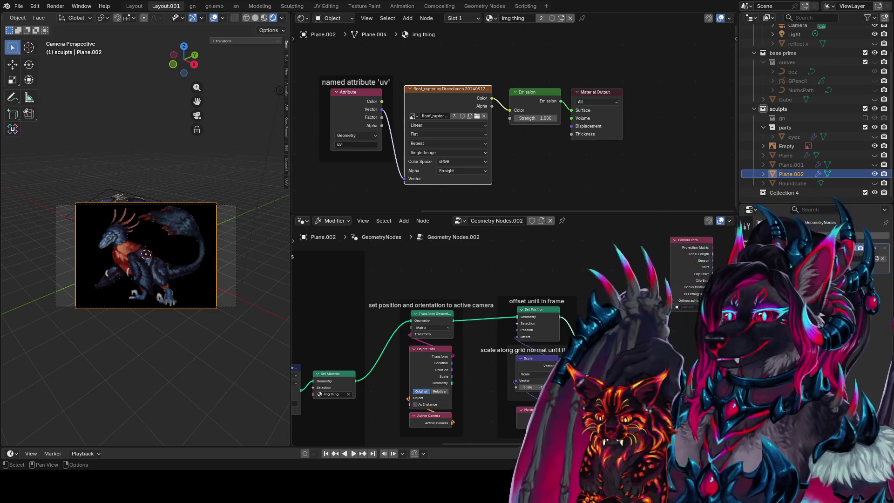
# Move the 'offset until in frame' group beside the camera-alignment frame
pyautogui.moveTo(564, 321)
pyautogui.mouseDown(button='middle')
pyautogui.moveTo(564, 294)
pyautogui.moveTo(583, 294)
pyautogui.mouseUp(button='middle')
pyautogui.click(442, 278)
pyautogui.moveTo(578, 274); pyautogui.dragTo(554, 293)
pyautogui.moveTo(554, 293); pyautogui.dragTo(654, 296, button='middle')
pyautogui.moveTo(560, 302); pyautogui.dragTo(571, 301, button='middle')
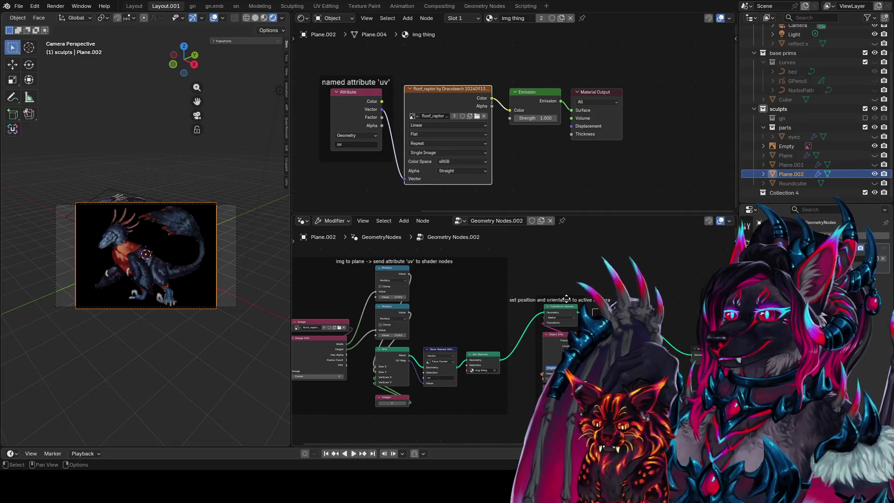
pyautogui.moveTo(536, 268); pyautogui.dragTo(525, 258, button='middle')
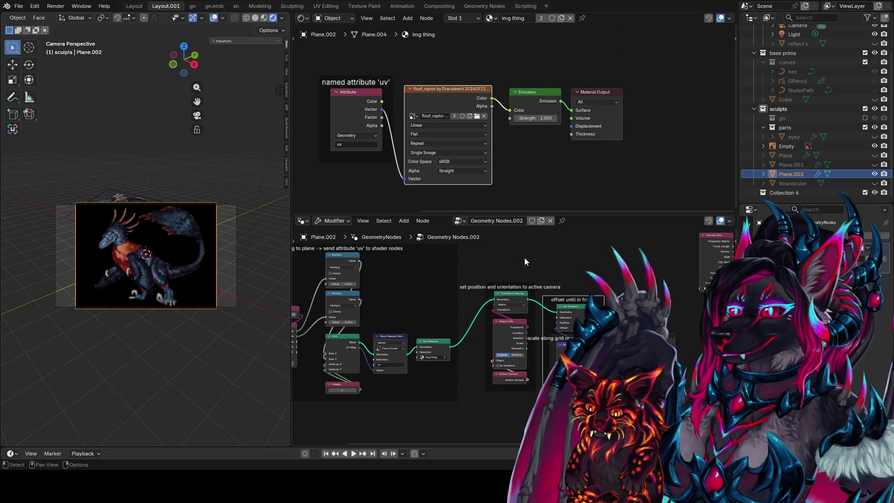
pyautogui.scroll(2, 222, 283)
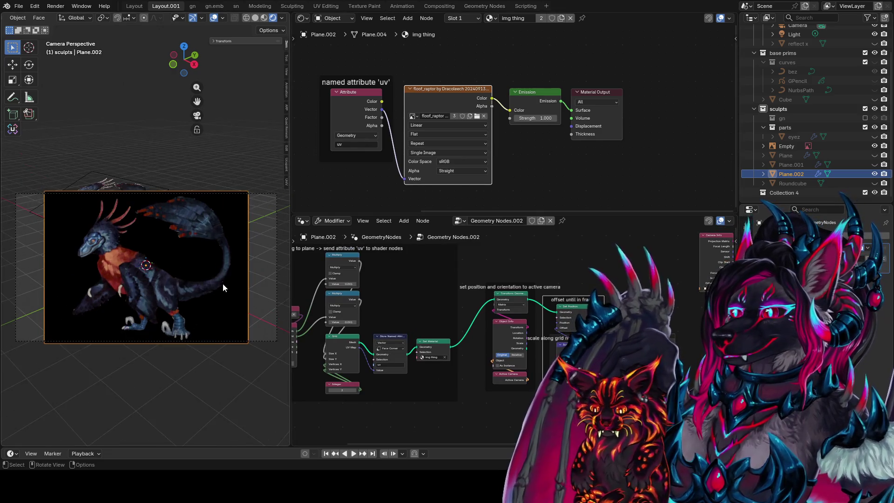
# Orbit out of the camera view and select the camera object
pyautogui.moveTo(258, 269)
pyautogui.mouseDown(button='middle')
pyautogui.moveTo(238, 240)
pyautogui.moveTo(149, 254)
pyautogui.moveTo(179, 224)
pyautogui.moveTo(224, 204)
pyautogui.moveTo(71, 252)
pyautogui.mouseUp(button='middle')
pyautogui.click(259, 195)
pyautogui.click(71, 252)
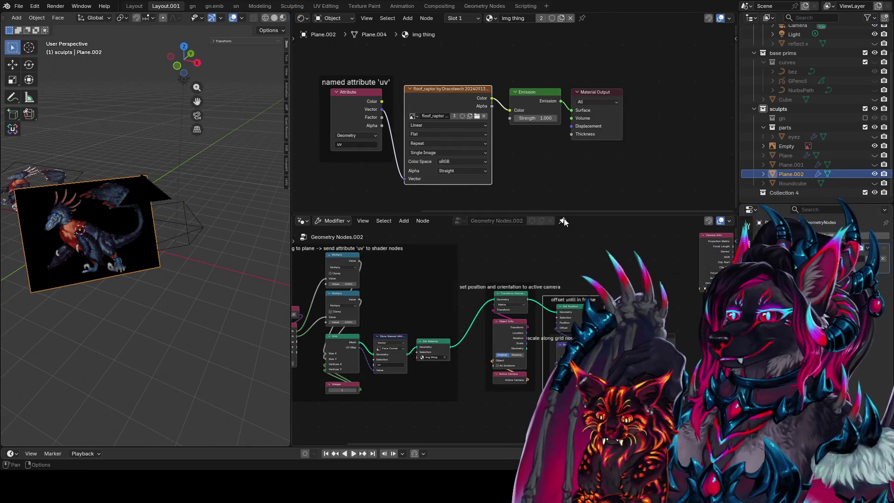
pyautogui.click(202, 228)
# Move and rotate the camera, confirming the image plane follows it
pyautogui.moveTo(217, 236); pyautogui.dragTo(200, 219, button='middle')
pyautogui.press('g')
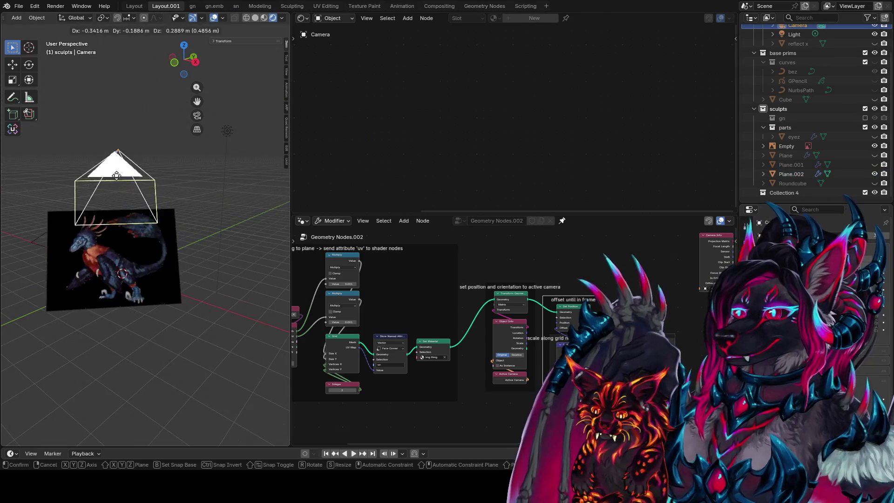
pyautogui.click(181, 232)
pyautogui.press('r')
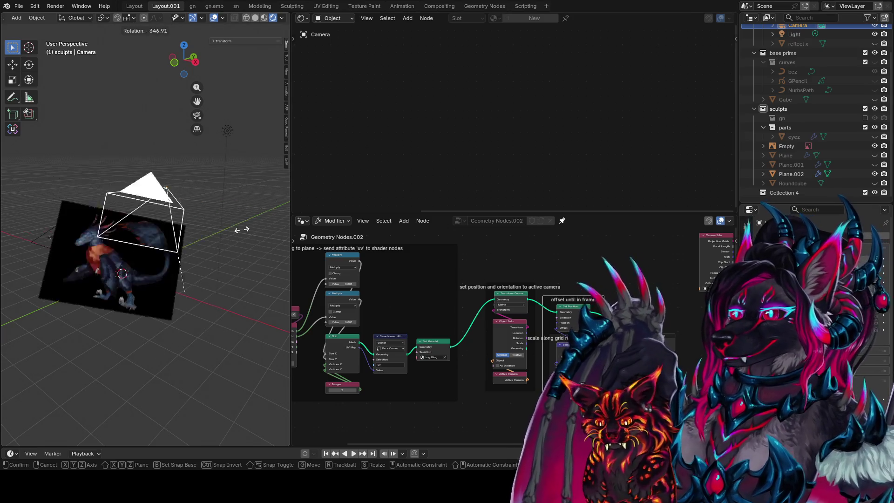
pyautogui.click(190, 241)
pyautogui.moveTo(186, 244)
pyautogui.mouseDown(button='middle')
pyautogui.moveTo(322, 253)
pyautogui.moveTo(46, 255)
pyautogui.moveTo(183, 253)
pyautogui.mouseUp(button='middle')
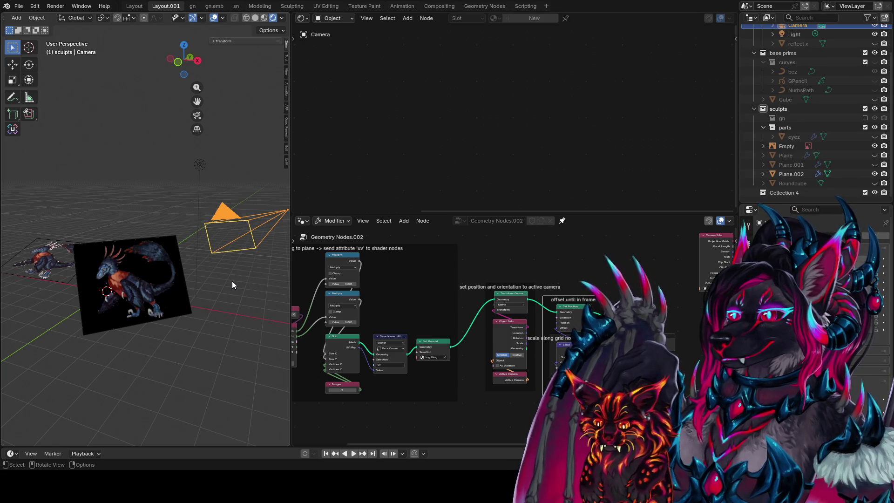
pyautogui.moveTo(226, 281)
pyautogui.mouseDown(button='middle')
pyautogui.moveTo(205, 286)
pyautogui.moveTo(230, 312)
pyautogui.mouseUp(button='middle')
# Check the framing from the camera, front and top views, then save roartest.blend
pyautogui.press('KP_0')
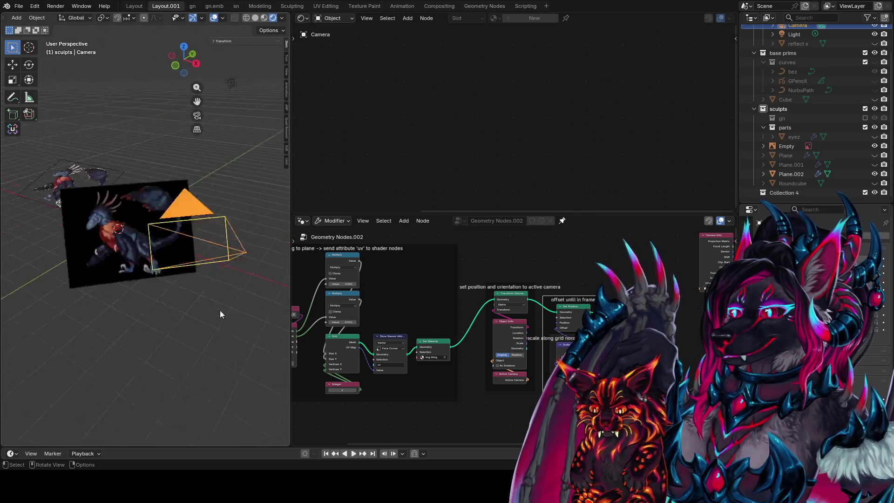
pyautogui.press('KP_1')
pyautogui.press('KP_Decimal')
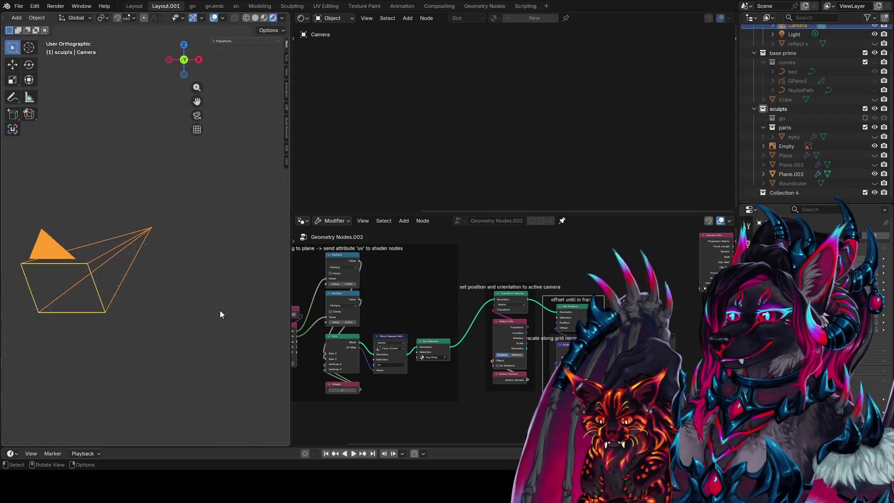
pyautogui.press('KP_7')
pyautogui.press('KP_0')
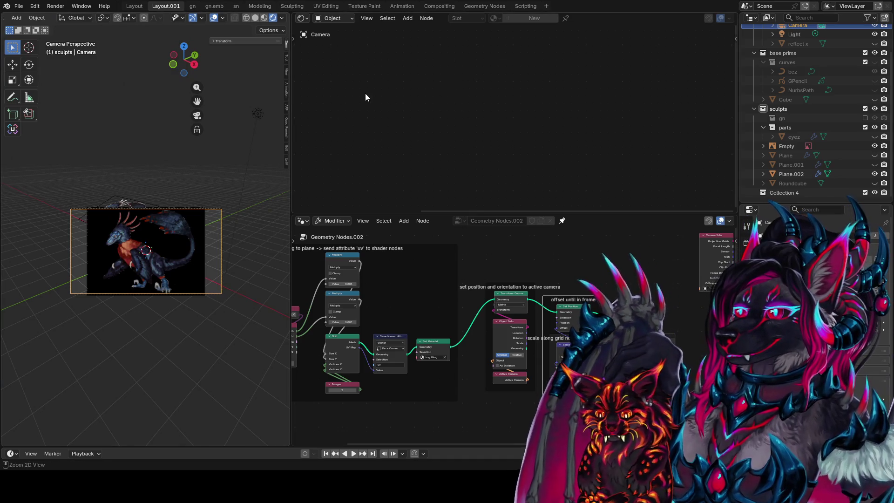
pyautogui.hotkey('ctrl', 's')
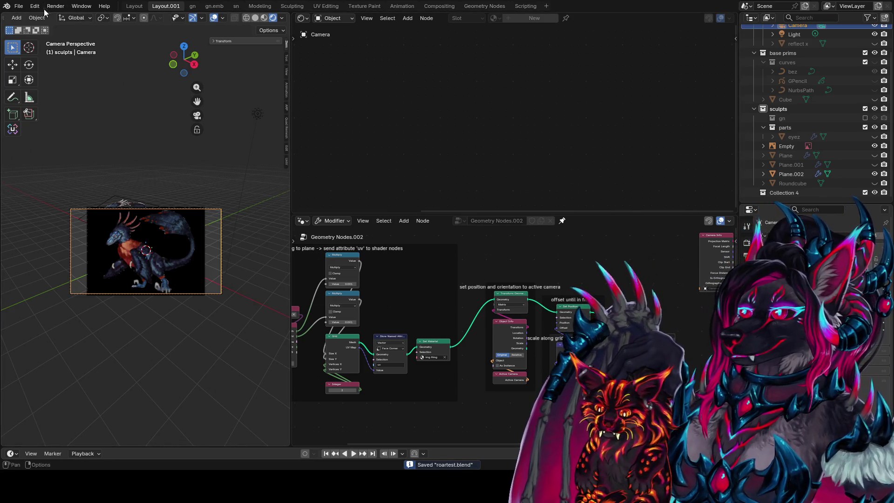
pyautogui.click(18, 6)
# Browse the File menu options and close it without creating a new file
pyautogui.click(34, 6)
pyautogui.moveTo(17, 8)
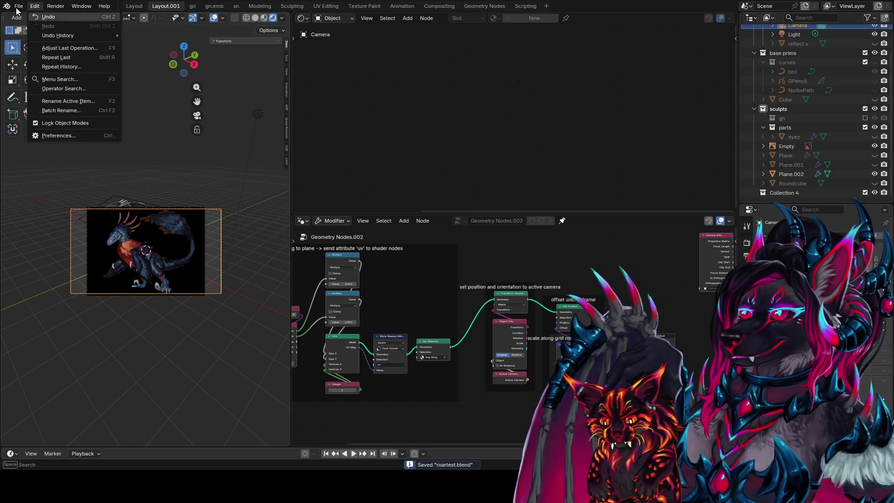
pyautogui.click(2, 10)
pyautogui.click(18, 6)
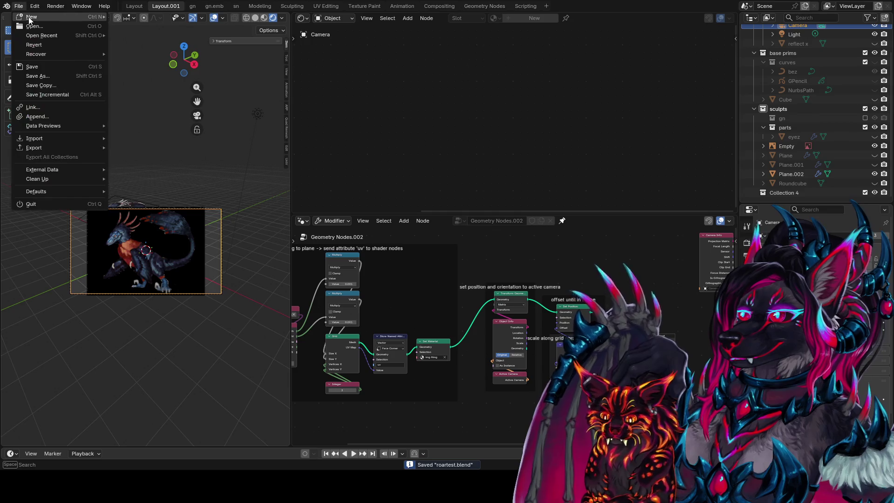
pyautogui.moveTo(70, 17)
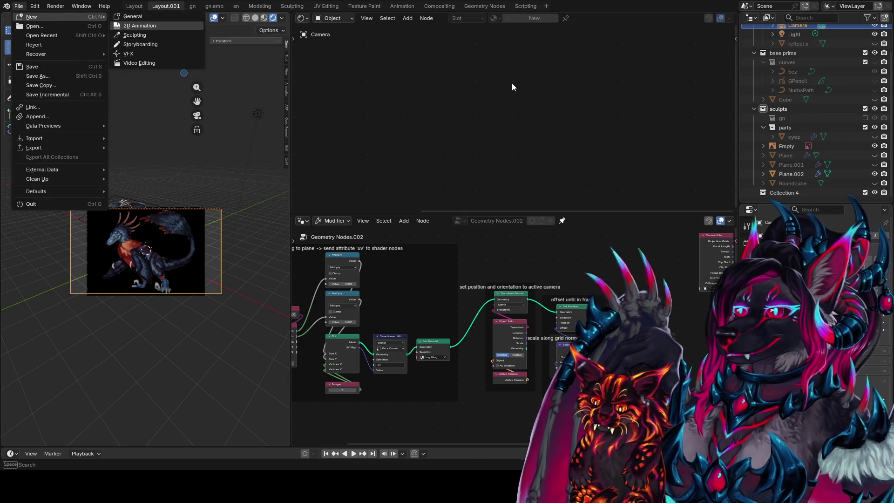
pyautogui.click(260, 223)
pyautogui.moveTo(354, 326); pyautogui.dragTo(320, 357, button='middle')
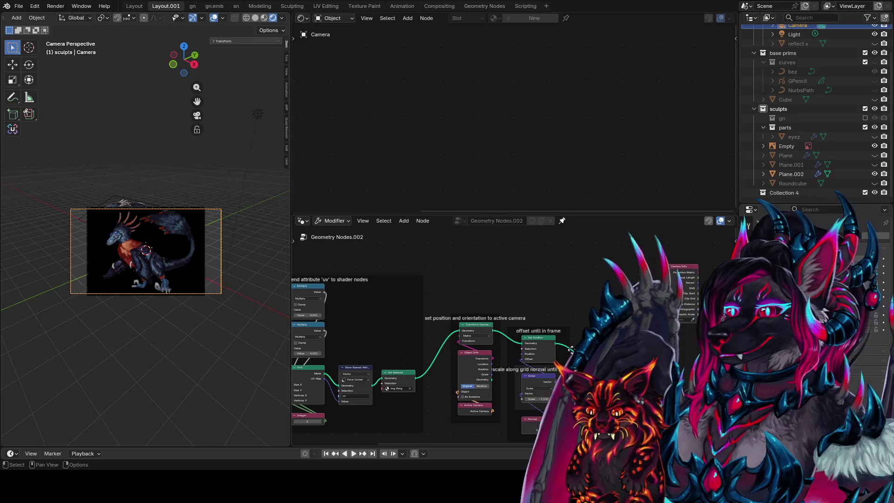
pyautogui.click(216, 257)
pyautogui.click(216, 256)
# Load the recent file idea farm1.blend and orbit around the sculpted figure
pyautogui.click(19, 6)
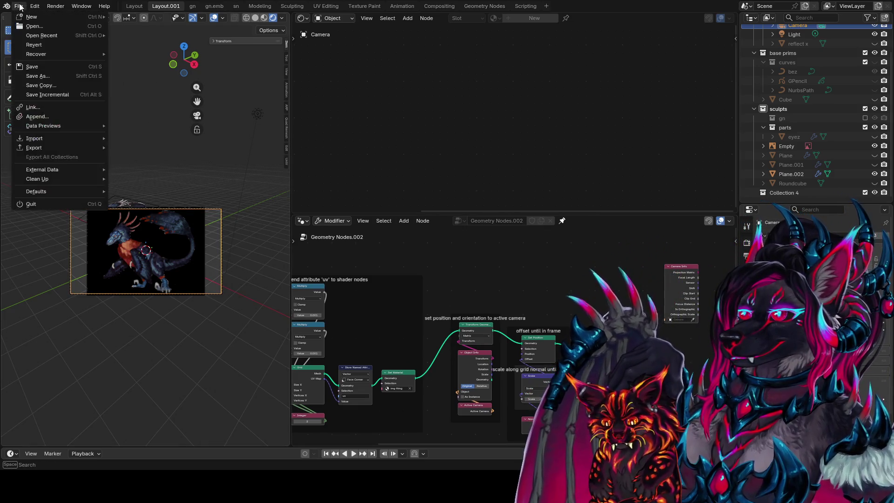
pyautogui.moveTo(33, 16)
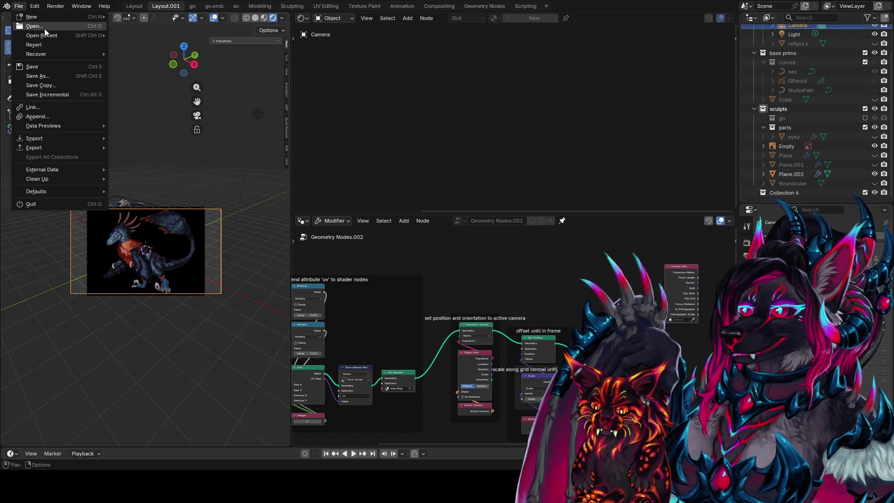
pyautogui.moveTo(43, 37)
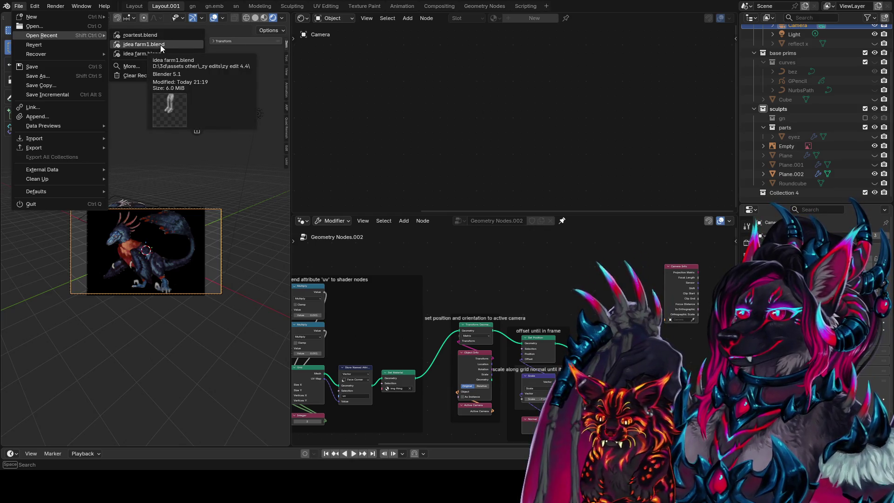
pyautogui.click(162, 46)
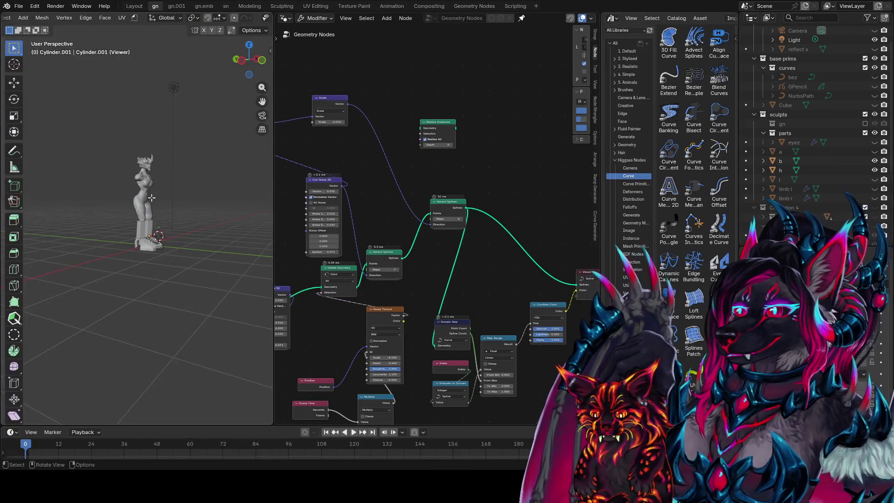
pyautogui.scroll(5, 176, 140)
pyautogui.moveTo(176, 201); pyautogui.dragTo(175, 231, button='middle')
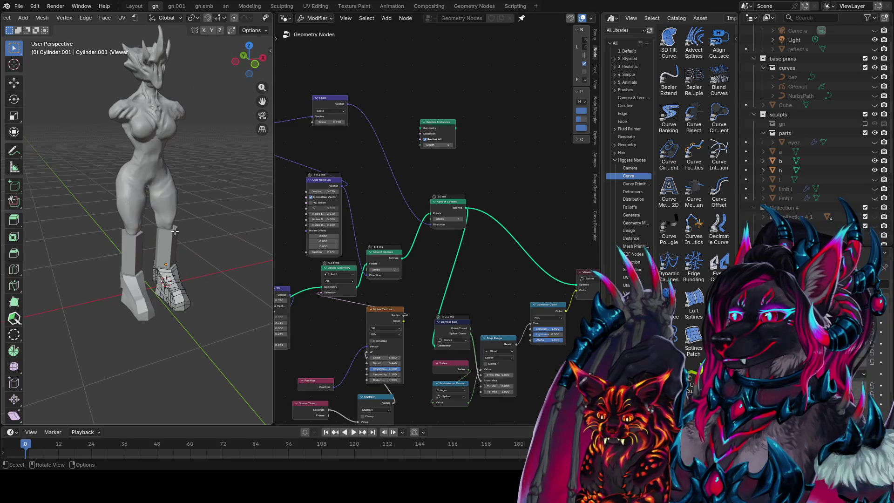
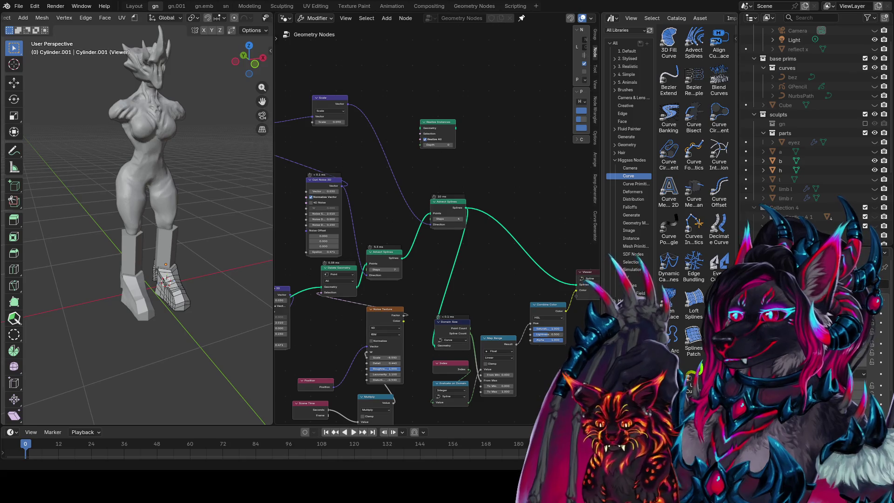
# Switch to the Layout workspace and inspect the figure's legs and boots from front and side
pyautogui.click(134, 6)
pyautogui.scroll(3, 377, 171)
pyautogui.moveTo(378, 172)
pyautogui.mouseDown(button='middle')
pyautogui.moveTo(521, 160)
pyautogui.moveTo(512, 187)
pyautogui.mouseUp(button='middle')
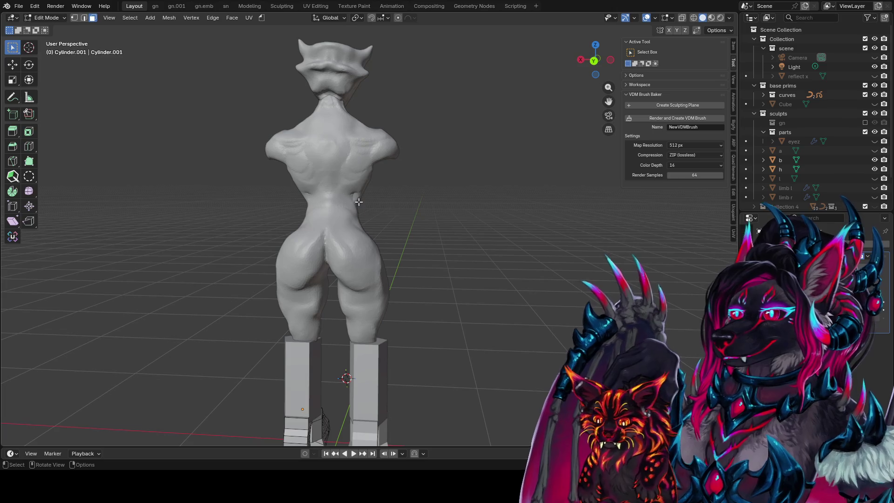
pyautogui.moveTo(359, 203); pyautogui.dragTo(485, 240, button='middle')
pyautogui.press('KP_1')
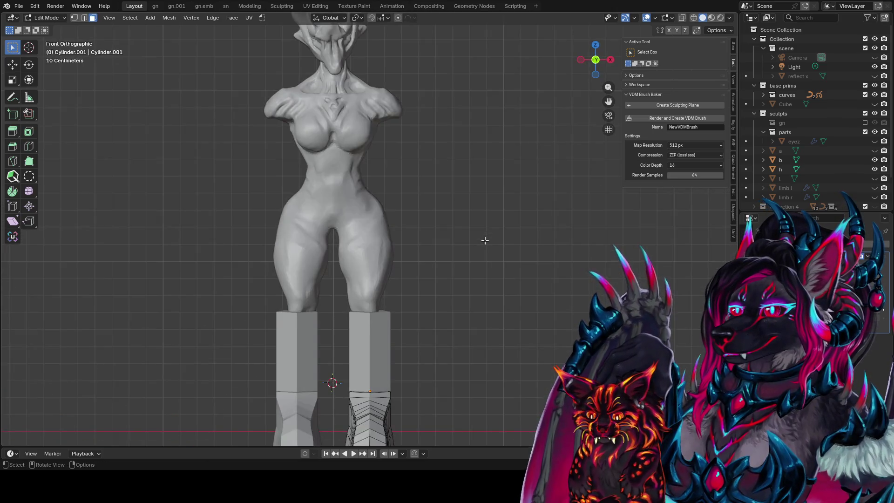
pyautogui.moveTo(474, 140)
pyautogui.mouseDown(button='middle')
pyautogui.moveTo(481, 230)
pyautogui.moveTo(298, 271)
pyautogui.mouseUp(button='middle')
# Save idea farm1.blend and begin renaming the Cylinder.001 boot object
pyautogui.hotkey('ctrl', 's')
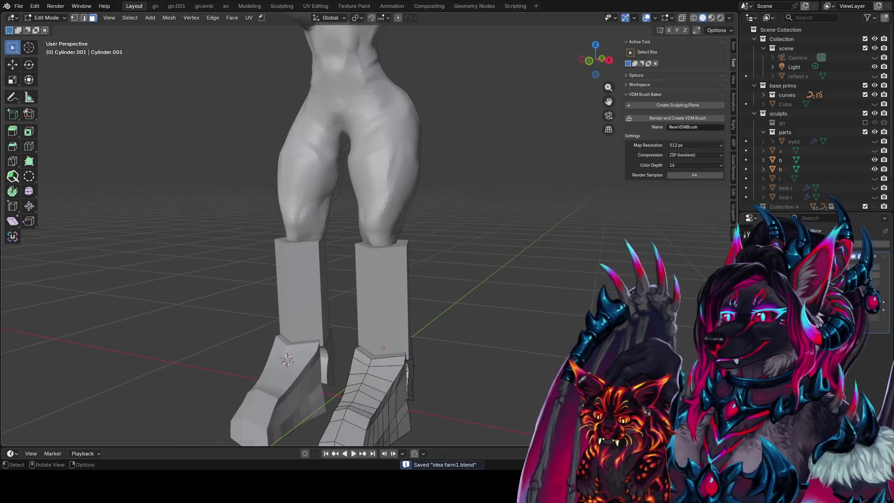
pyautogui.scroll(-3, 843, 168)
pyautogui.doubleClick(788, 200)
# Name the boot object shoez
pyautogui.write('sho')
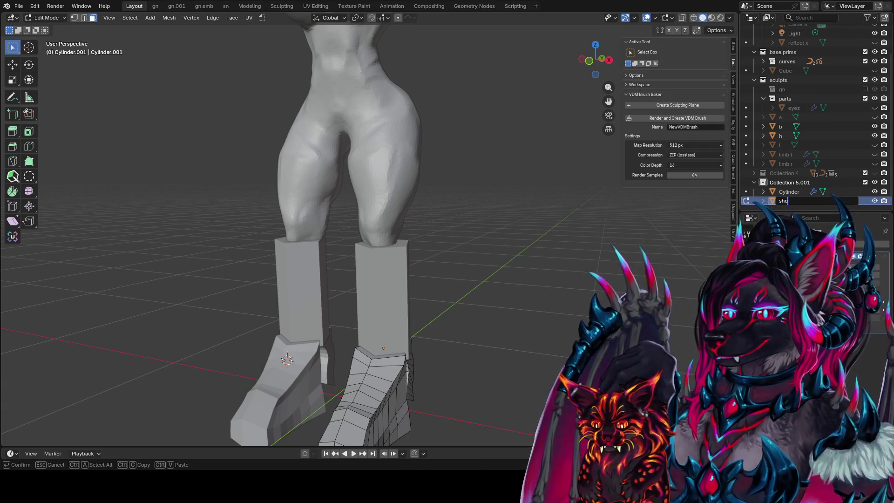
pyautogui.write('ez')
pyautogui.press('Return')
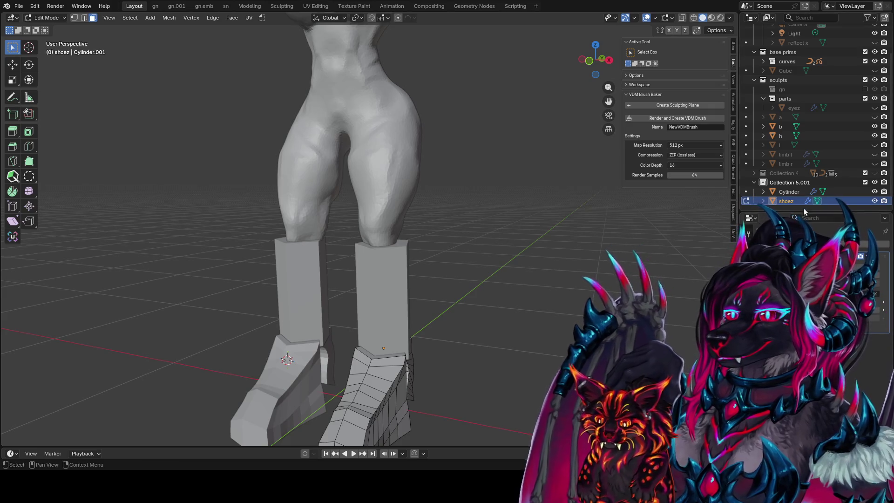
# Rename the lower-leg Cylinder object to lowerleggi
pyautogui.click(789, 192)
pyautogui.doubleClick(789, 192)
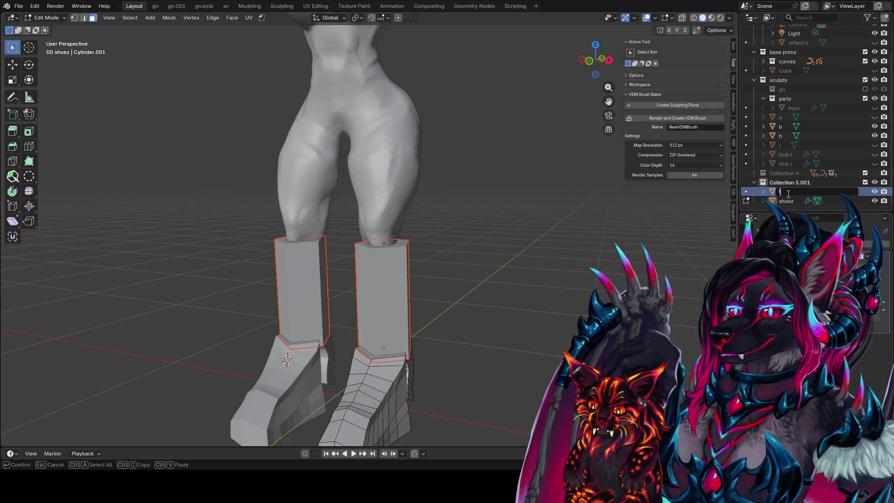
pyautogui.write('lowerleg')
pyautogui.press('Return')
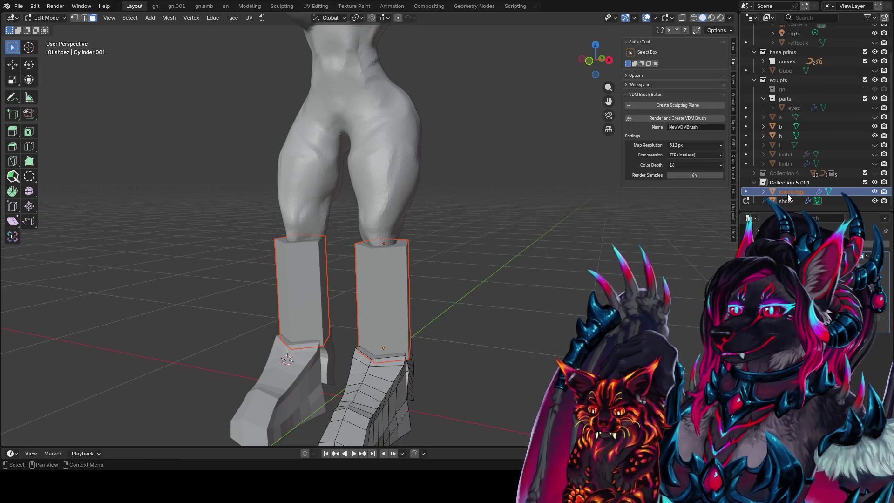
pyautogui.press('Tab')
# Select the shoez boots and give them one subdivision level
pyautogui.moveTo(410, 393)
pyautogui.mouseDown(button='middle')
pyautogui.moveTo(423, 378)
pyautogui.moveTo(395, 342)
pyautogui.mouseUp(button='middle')
pyautogui.click(395, 342)
pyautogui.hotkey('ctrl', '1')
pyautogui.moveTo(456, 365)
pyautogui.mouseDown(button='middle')
pyautogui.moveTo(321, 327)
pyautogui.moveTo(391, 295)
pyautogui.moveTo(332, 317)
pyautogui.moveTo(415, 351)
pyautogui.moveTo(352, 355)
pyautogui.mouseUp(button='middle')
# In edge mode, add horizontal loop cuts around the boots (two, then three loops)
pyautogui.press('Tab')
pyautogui.press('2')
pyautogui.hotkey('ctrl', 'r')
pyautogui.scroll(1, 338, 319)
pyautogui.click(338, 319)
pyautogui.click(339, 321)
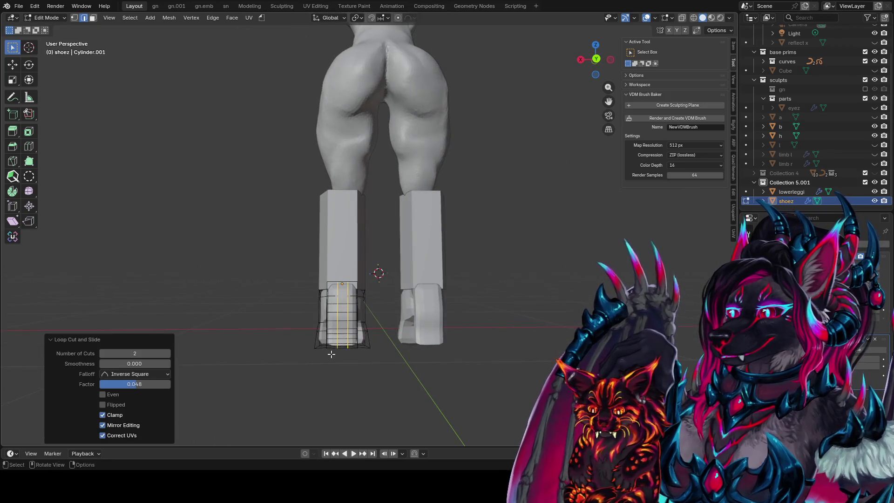
pyautogui.hotkey('ctrl', 'r')
pyautogui.scroll(1, 346, 322)
pyautogui.click(347, 322)
pyautogui.click(347, 322)
# Add two single vertical edge loops running along the boots
pyautogui.moveTo(346, 322)
pyautogui.mouseDown(button='middle')
pyautogui.moveTo(513, 327)
pyautogui.moveTo(540, 274)
pyautogui.mouseUp(button='middle')
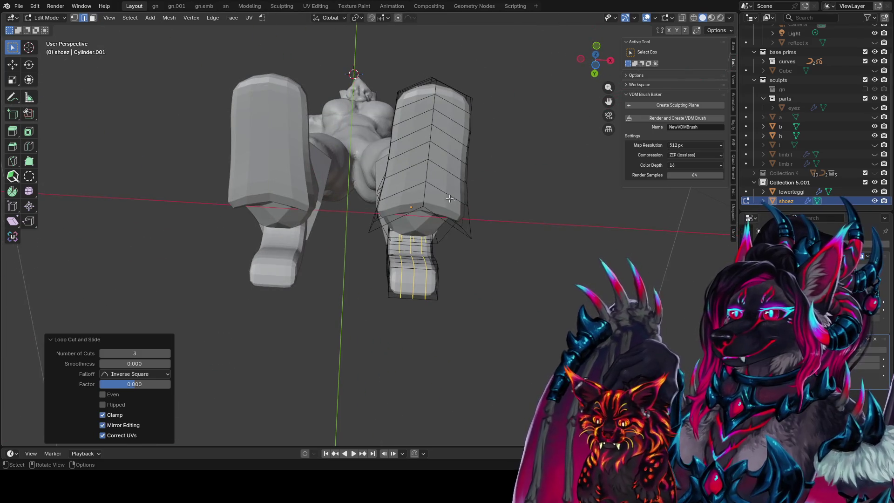
pyautogui.hotkey('ctrl', 'r')
pyautogui.click(405, 176)
pyautogui.click(405, 176)
pyautogui.moveTo(405, 176)
pyautogui.mouseDown(button='middle')
pyautogui.moveTo(529, 315)
pyautogui.moveTo(499, 339)
pyautogui.moveTo(399, 350)
pyautogui.moveTo(318, 311)
pyautogui.mouseUp(button='middle')
pyautogui.hotkey('ctrl', 'r')
pyautogui.click(312, 290)
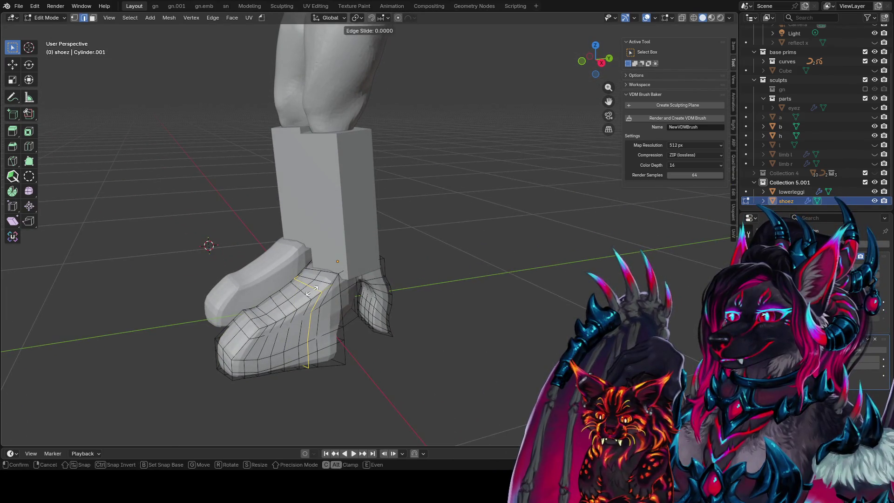
pyautogui.click(312, 290)
# Squash two boot loops vertically with proportional-editing Z scaling
pyautogui.press('s')
pyautogui.press('z')
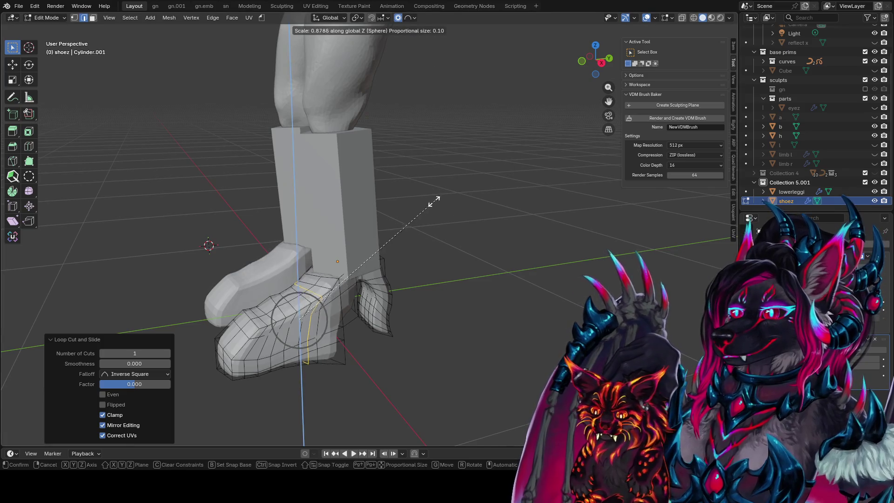
pyautogui.click(406, 207)
pyautogui.moveTo(317, 294)
pyautogui.mouseDown(button='middle')
pyautogui.moveTo(318, 215)
pyautogui.moveTo(445, 252)
pyautogui.mouseUp(button='middle')
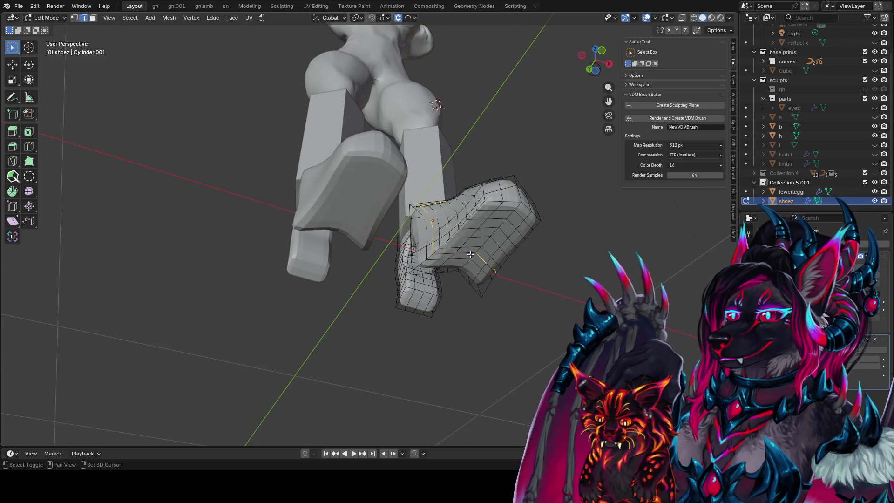
pyautogui.moveTo(481, 259)
pyautogui.mouseDown(button='middle')
pyautogui.moveTo(527, 292)
pyautogui.moveTo(382, 302)
pyautogui.mouseUp(button='middle')
pyautogui.press('s')
pyautogui.click(533, 297)
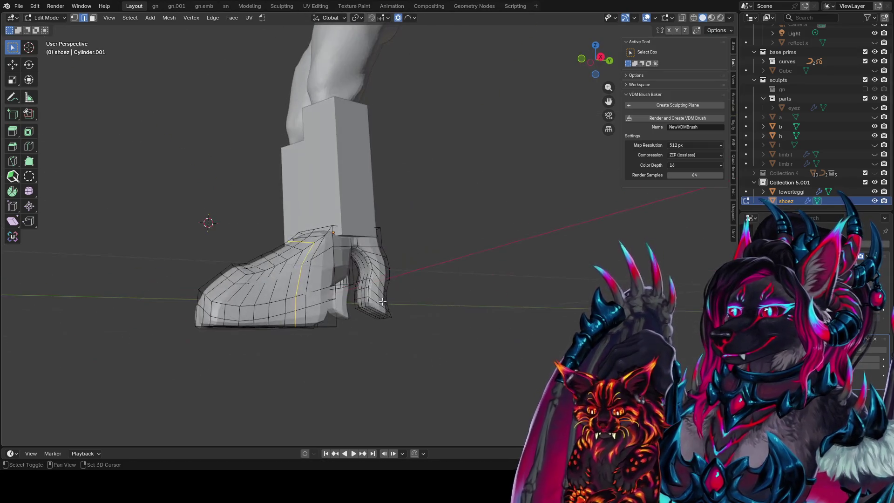
pyautogui.moveTo(308, 305)
pyautogui.mouseDown(button='middle')
pyautogui.moveTo(418, 313)
pyautogui.moveTo(503, 305)
pyautogui.mouseUp(button='middle')
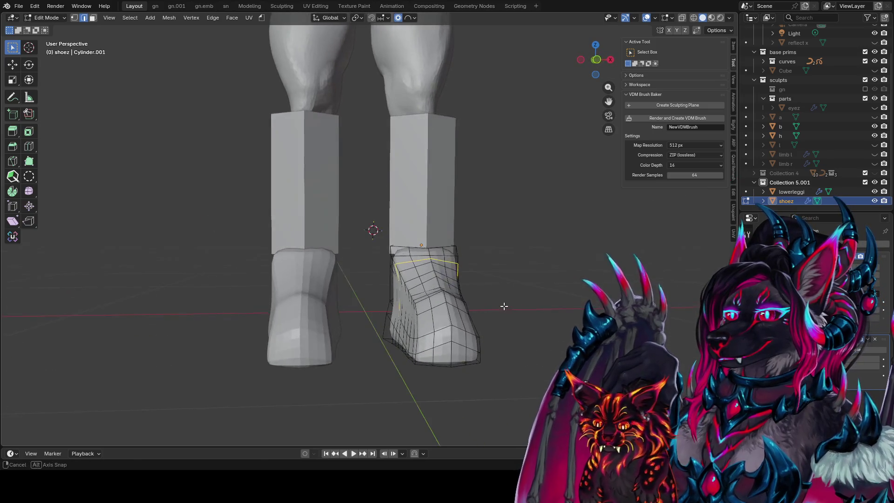
pyautogui.press('s')
pyautogui.press('z')
pyautogui.click(471, 295)
# Raise a boot section on Z and scale it to 0.642 to taper the ankle, then exit edit mode
pyautogui.moveTo(471, 295); pyautogui.dragTo(355, 283, button='middle')
pyautogui.press('g')
pyautogui.press('z')
pyautogui.scroll(4, 352, 284)
pyautogui.click(350, 284)
pyautogui.press('s')
pyautogui.press('z')
pyautogui.click(396, 266)
pyautogui.press('g')
pyautogui.press('z')
pyautogui.scroll(-5, 401, 273)
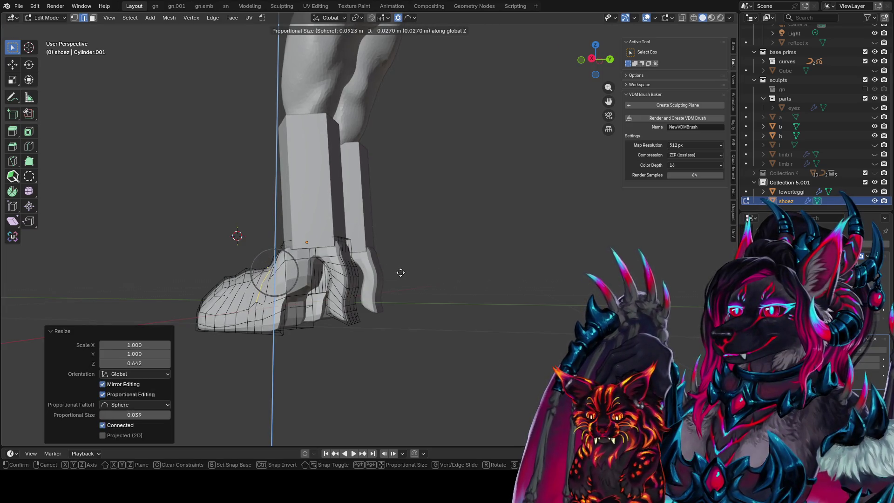
pyautogui.rightClick(412, 279)
pyautogui.moveTo(413, 279); pyautogui.dragTo(447, 302, button='middle')
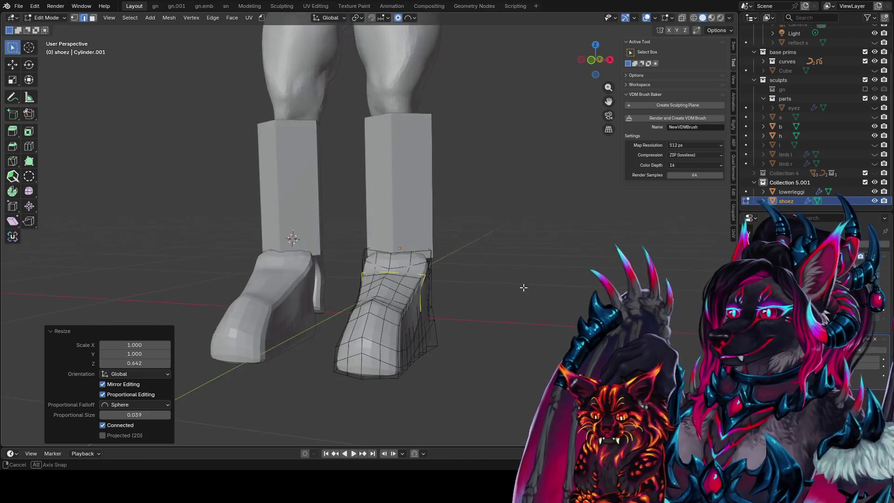
pyautogui.scroll(-6, 447, 303)
pyautogui.press('Tab')
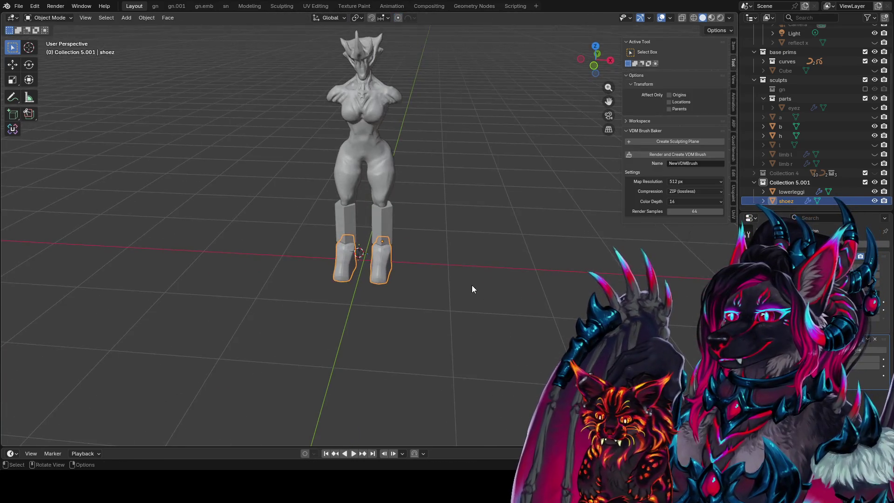
# Rotate the boots together with lowerleggi 10° about Z, replacing an undone 15° try
pyautogui.write('rz15')
pyautogui.press('Return')
pyautogui.moveTo(488, 264)
pyautogui.mouseDown(button='middle')
pyautogui.moveTo(186, 238)
pyautogui.moveTo(303, 237)
pyautogui.moveTo(433, 257)
pyautogui.moveTo(419, 275)
pyautogui.mouseUp(button='middle')
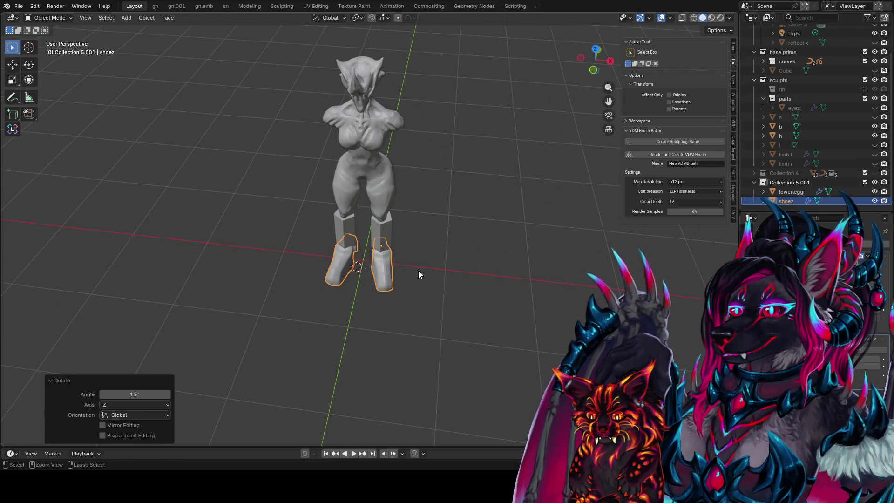
pyautogui.hotkey('ctrl', 'z')
pyautogui.keyDown('shift'); pyautogui.click(384, 245); pyautogui.keyUp('shift')
pyautogui.keyDown('shift'); pyautogui.click(381, 256); pyautogui.keyUp('shift')
pyautogui.write('rz')
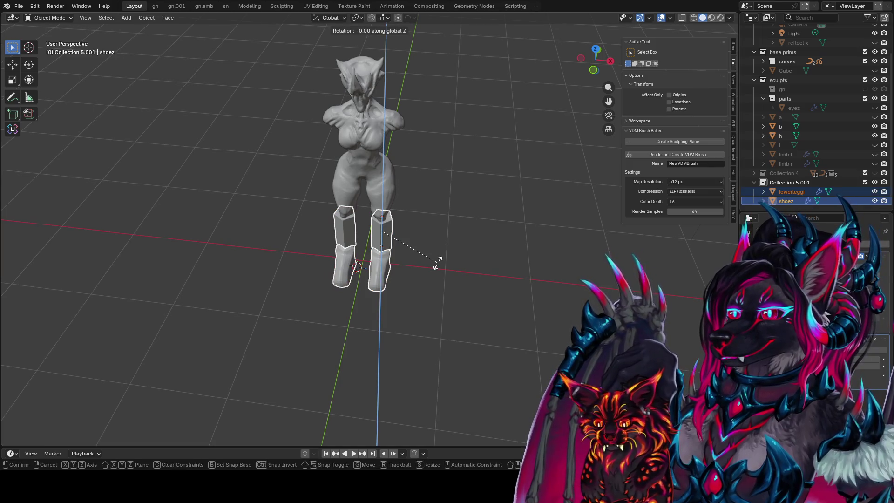
pyautogui.write('10')
pyautogui.press('Return')
# Save the file and put lowerleggi alone into Sculpt Mode
pyautogui.moveTo(438, 261)
pyautogui.mouseDown(button='middle')
pyautogui.moveTo(456, 228)
pyautogui.moveTo(397, 205)
pyautogui.moveTo(345, 203)
pyautogui.moveTo(399, 226)
pyautogui.mouseUp(button='middle')
pyautogui.click(348, 198)
pyautogui.moveTo(349, 198)
pyautogui.mouseDown(button='middle')
pyautogui.moveTo(385, 223)
pyautogui.moveTo(443, 230)
pyautogui.moveTo(387, 226)
pyautogui.mouseUp(button='middle')
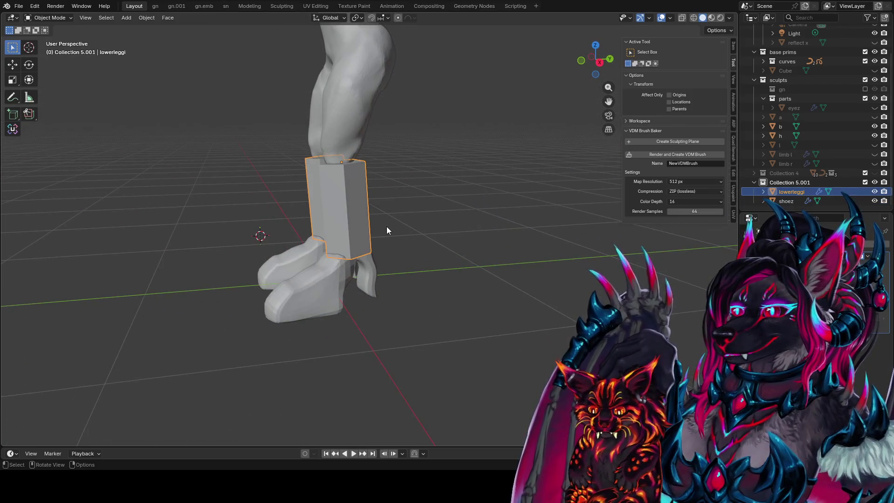
pyautogui.hotkey('ctrl', 's')
pyautogui.hotkey('ctrl', 'Tab')
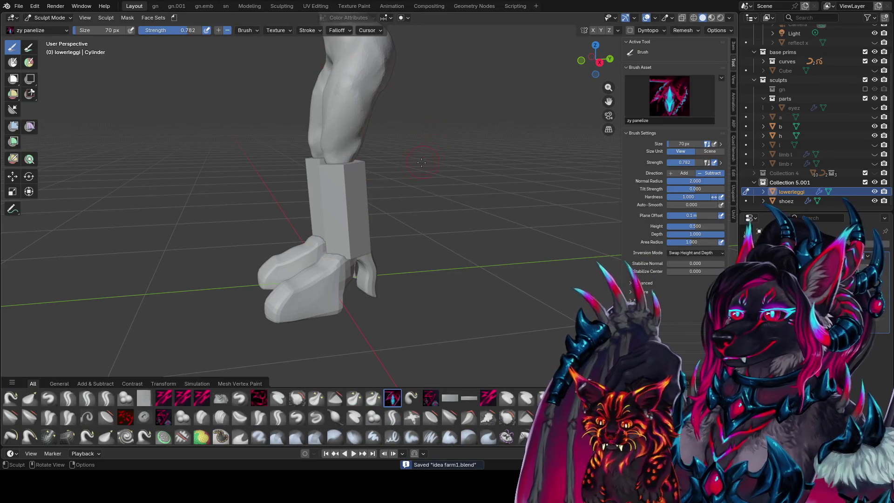
# Enable dynamic topology, pick the zy cleave brush and turn on X mirroring
pyautogui.moveTo(370, 195); pyautogui.dragTo(673, 33, button='middle')
pyautogui.click(630, 30)
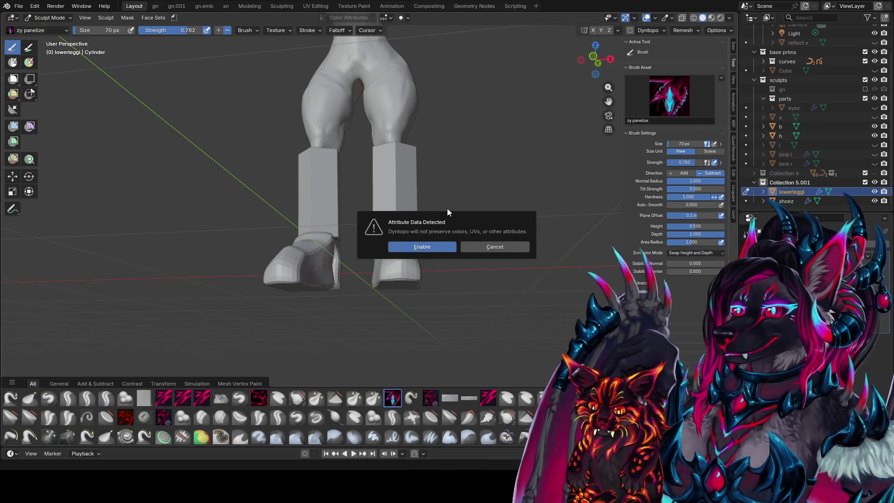
pyautogui.click(422, 258)
pyautogui.moveTo(422, 258)
pyautogui.mouseDown(button='middle')
pyautogui.moveTo(402, 199)
pyautogui.moveTo(372, 164)
pyautogui.moveTo(434, 148)
pyautogui.moveTo(489, 117)
pyautogui.mouseUp(button='middle')
pyautogui.press('1')
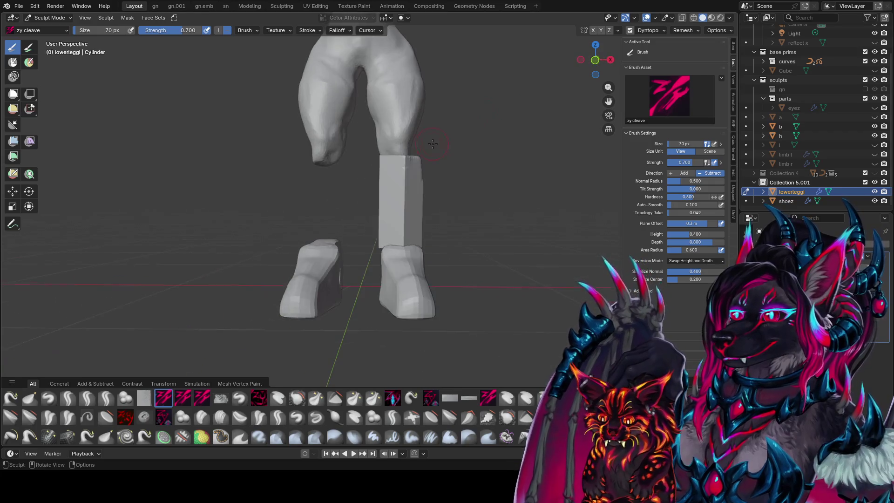
pyautogui.click(593, 31)
# Carve the shins and lower-leg contours, shrinking the brush to 44 px
pyautogui.moveTo(387, 168); pyautogui.dragTo(385, 236)
pyautogui.moveTo(385, 235); pyautogui.dragTo(345, 233, button='middle')
pyautogui.moveTo(345, 233)
pyautogui.mouseDown()
pyautogui.moveTo(344, 200)
pyautogui.moveTo(349, 243)
pyautogui.mouseUp()
pyautogui.moveTo(349, 243); pyautogui.dragTo(396, 242, button='middle')
pyautogui.moveTo(396, 242); pyautogui.dragTo(396, 205)
pyautogui.press('f')
pyautogui.click(379, 168)
pyautogui.moveTo(401, 157)
pyautogui.mouseDown(button='middle')
pyautogui.moveTo(365, 176)
pyautogui.moveTo(330, 171)
pyautogui.mouseUp(button='middle')
pyautogui.press('f')
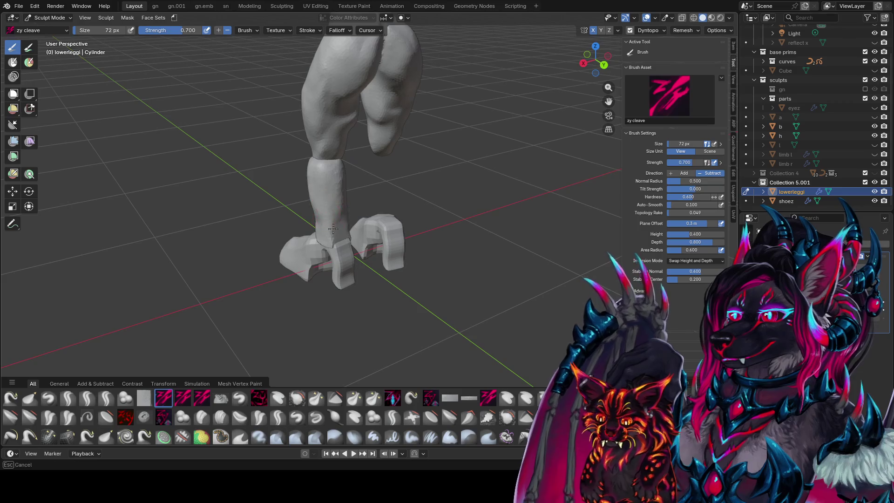
pyautogui.moveTo(328, 225)
pyautogui.mouseDown(button='middle')
pyautogui.moveTo(377, 217)
pyautogui.moveTo(402, 231)
pyautogui.mouseUp(button='middle')
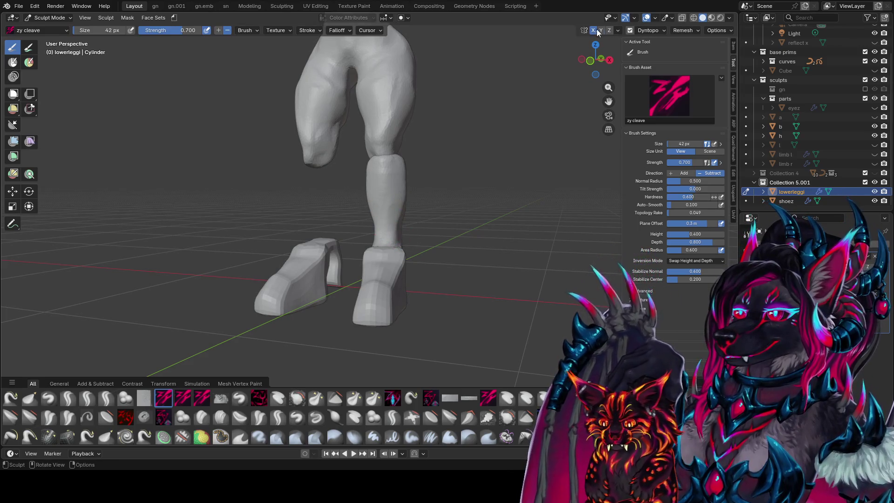
pyautogui.press(']')
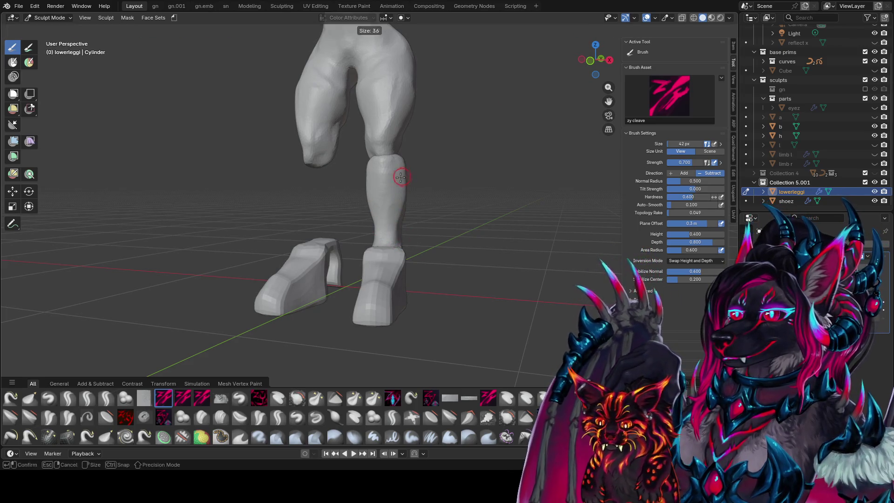
pyautogui.moveTo(401, 212)
pyautogui.mouseDown(button='middle')
pyautogui.moveTo(369, 185)
pyautogui.moveTo(376, 181)
pyautogui.moveTo(359, 225)
pyautogui.moveTo(426, 166)
pyautogui.moveTo(465, 160)
pyautogui.mouseUp(button='middle')
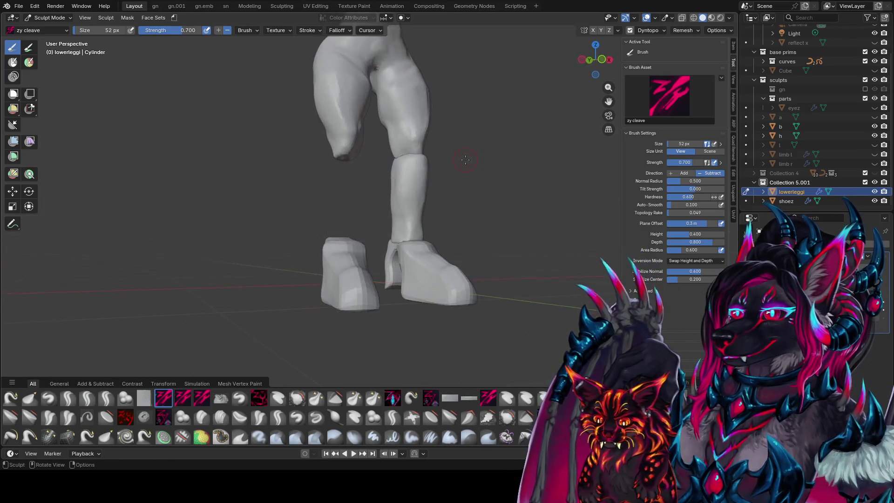
# Resize the brush to 78 px, then 58 px, while checking the legs and boots
pyautogui.moveTo(398, 186)
pyautogui.mouseDown(button='middle')
pyautogui.moveTo(433, 197)
pyautogui.moveTo(401, 231)
pyautogui.moveTo(374, 206)
pyautogui.moveTo(395, 188)
pyautogui.mouseUp(button='middle')
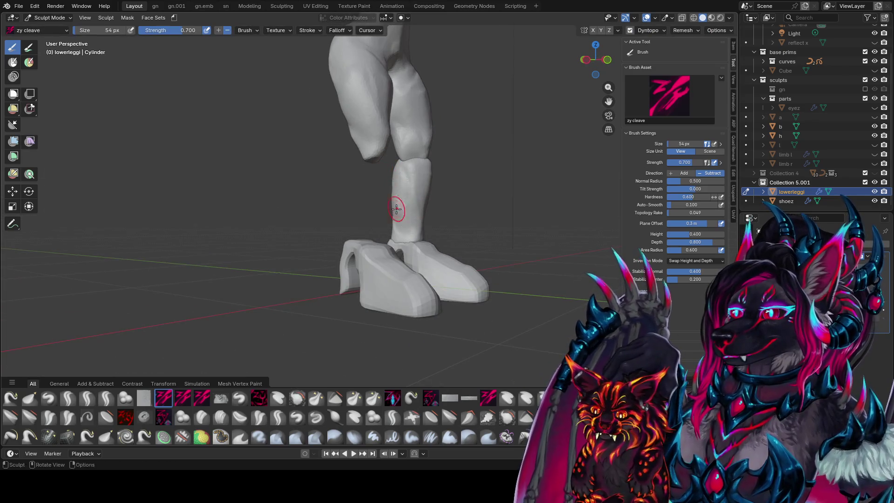
pyautogui.moveTo(401, 230)
pyautogui.mouseDown(button='middle')
pyautogui.moveTo(398, 198)
pyautogui.moveTo(404, 206)
pyautogui.moveTo(384, 173)
pyautogui.moveTo(360, 194)
pyautogui.moveTo(380, 196)
pyautogui.moveTo(353, 161)
pyautogui.moveTo(359, 171)
pyautogui.moveTo(326, 160)
pyautogui.mouseUp(button='middle')
pyautogui.click(326, 165)
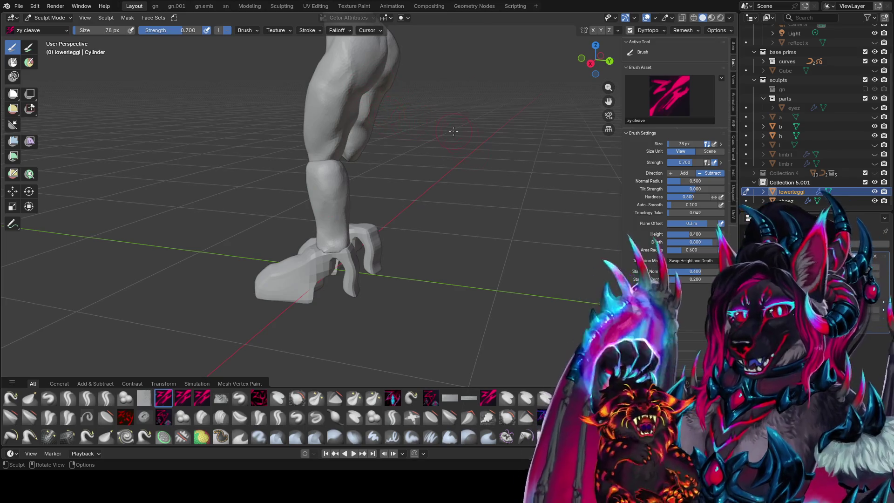
pyautogui.moveTo(476, 158)
pyautogui.mouseDown(button='middle')
pyautogui.moveTo(335, 169)
pyautogui.moveTo(340, 192)
pyautogui.moveTo(481, 180)
pyautogui.mouseUp(button='middle')
pyautogui.press('f')
pyautogui.click(336, 177)
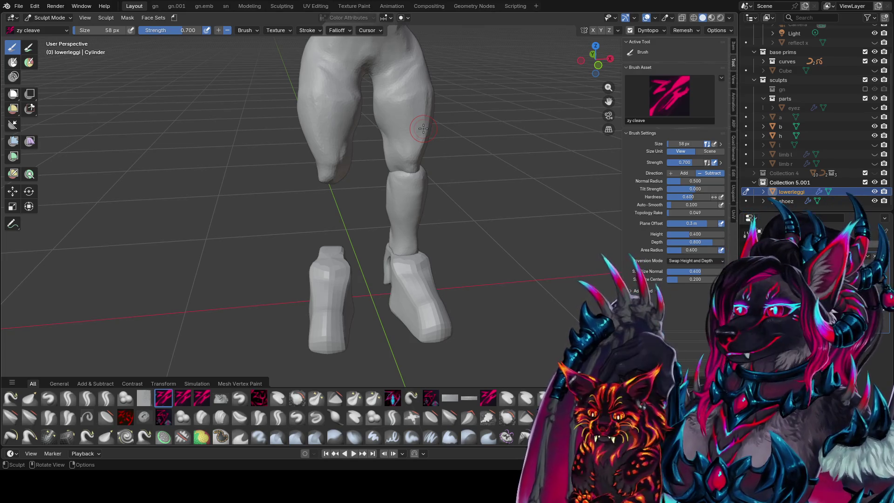
pyautogui.moveTo(423, 208)
pyautogui.mouseDown(button='middle')
pyautogui.moveTo(401, 209)
pyautogui.moveTo(405, 227)
pyautogui.moveTo(346, 232)
pyautogui.moveTo(365, 225)
pyautogui.moveTo(338, 220)
pyautogui.moveTo(400, 183)
pyautogui.moveTo(368, 183)
pyautogui.moveTo(454, 198)
pyautogui.moveTo(392, 223)
pyautogui.moveTo(414, 210)
pyautogui.moveTo(417, 177)
pyautogui.mouseUp(button='middle')
pyautogui.moveTo(407, 212)
pyautogui.mouseDown(button='middle')
pyautogui.moveTo(394, 181)
pyautogui.moveTo(373, 169)
pyautogui.moveTo(365, 205)
pyautogui.moveTo(356, 185)
pyautogui.moveTo(387, 181)
pyautogui.mouseUp(button='middle')
# Crease the calves and shins with the zy fin brush
pyautogui.hotkey('shift', 'c')
pyautogui.moveTo(376, 160); pyautogui.dragTo(378, 222)
pyautogui.moveTo(378, 221); pyautogui.dragTo(388, 212, button='middle')
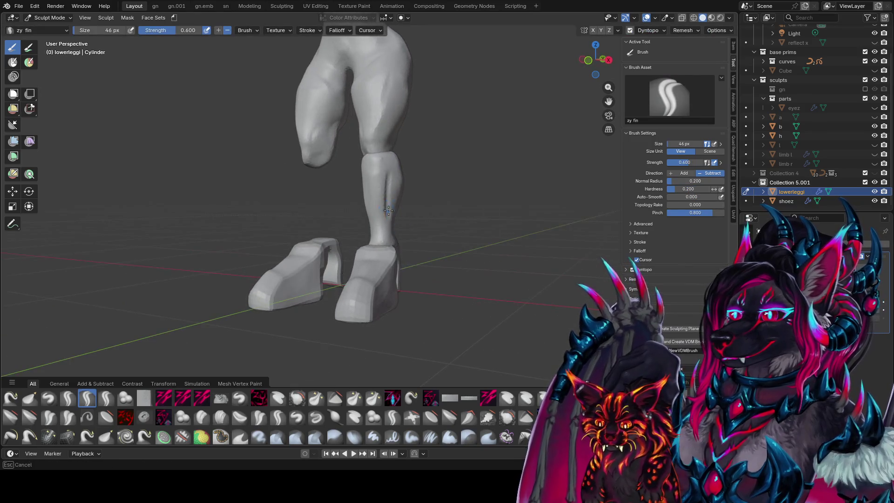
pyautogui.moveTo(393, 166); pyautogui.dragTo(425, 156, button='middle')
pyautogui.moveTo(391, 218)
pyautogui.mouseDown(button='middle')
pyautogui.moveTo(355, 189)
pyautogui.moveTo(365, 205)
pyautogui.moveTo(414, 224)
pyautogui.moveTo(343, 229)
pyautogui.moveTo(353, 167)
pyautogui.moveTo(403, 167)
pyautogui.moveTo(396, 187)
pyautogui.moveTo(379, 167)
pyautogui.moveTo(391, 205)
pyautogui.moveTo(404, 202)
pyautogui.moveTo(392, 183)
pyautogui.moveTo(405, 187)
pyautogui.mouseUp(button='middle')
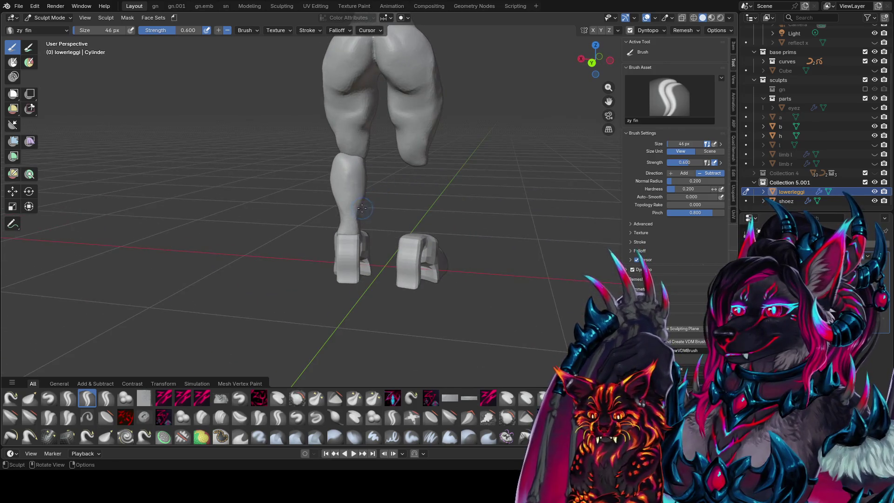
pyautogui.moveTo(360, 222); pyautogui.dragTo(309, 212, button='middle')
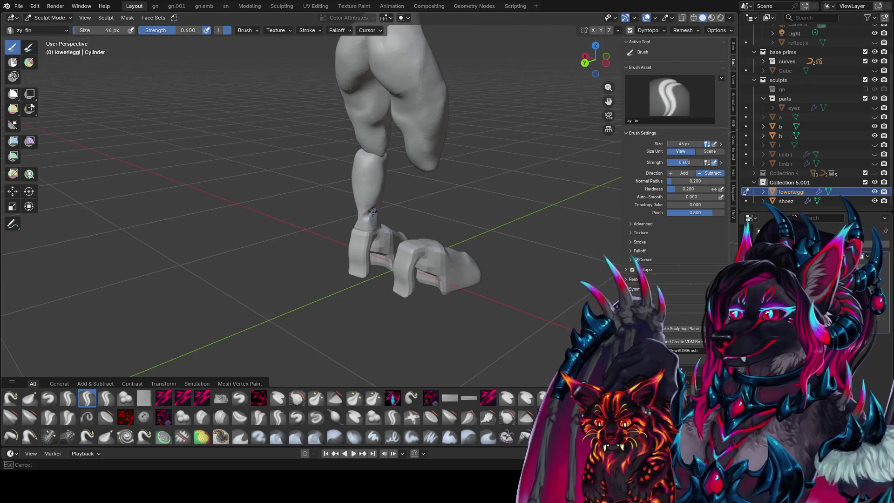
pyautogui.moveTo(376, 202); pyautogui.dragTo(448, 190, button='middle')
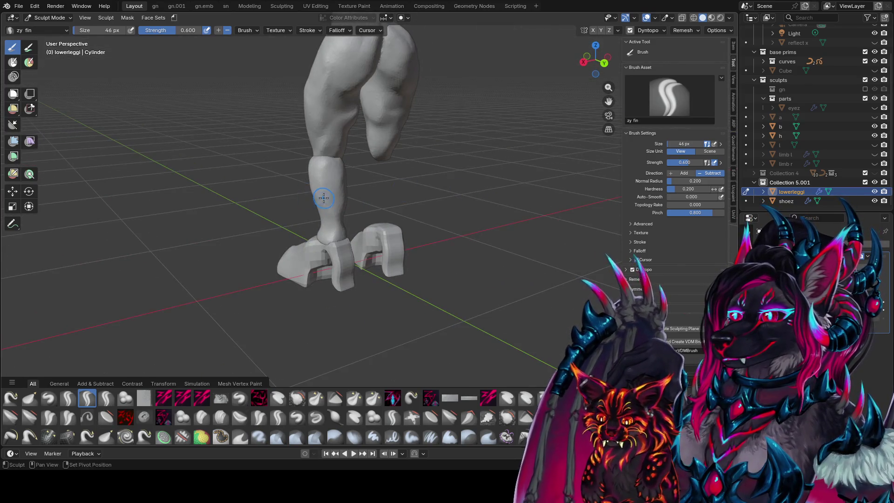
pyautogui.moveTo(317, 196); pyautogui.dragTo(427, 169, button='middle')
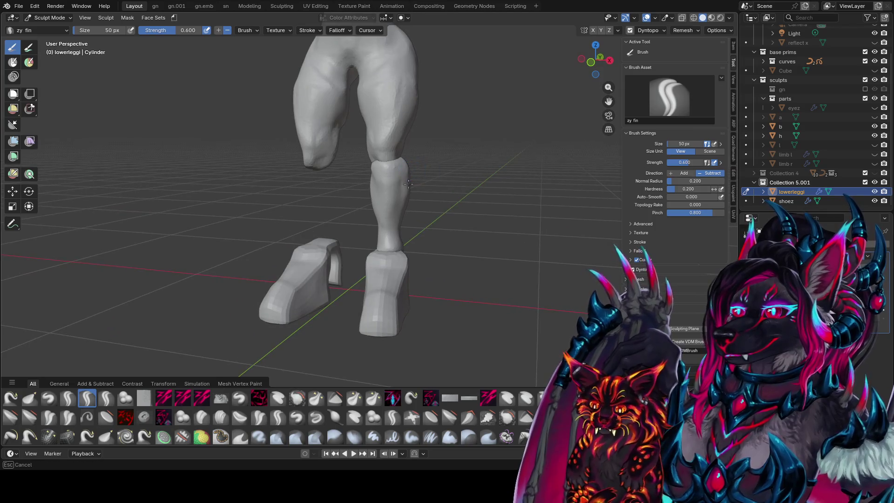
pyautogui.moveTo(376, 157)
pyautogui.mouseDown(button='middle')
pyautogui.moveTo(398, 173)
pyautogui.moveTo(381, 175)
pyautogui.moveTo(379, 165)
pyautogui.moveTo(384, 208)
pyautogui.mouseUp(button='middle')
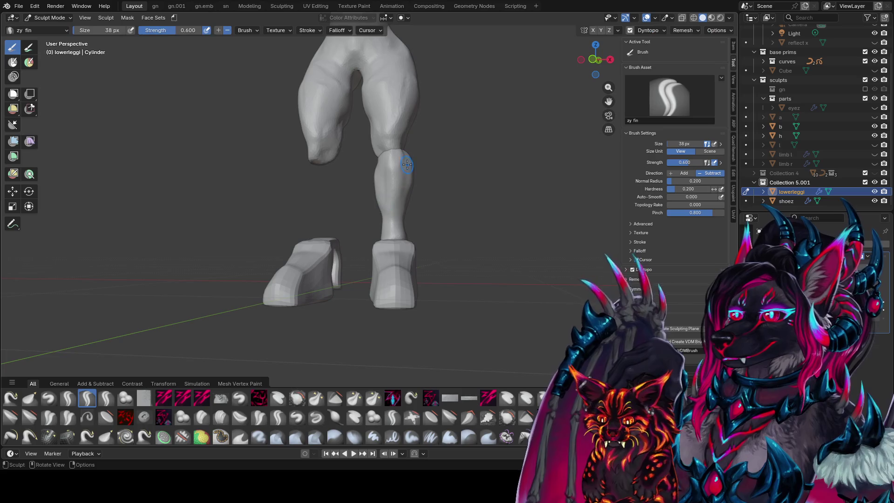
pyautogui.moveTo(371, 224); pyautogui.dragTo(335, 212, button='middle')
pyautogui.moveTo(336, 212); pyautogui.dragTo(332, 208)
pyautogui.moveTo(333, 207)
pyautogui.mouseDown(button='middle')
pyautogui.moveTo(408, 209)
pyautogui.moveTo(419, 191)
pyautogui.moveTo(393, 190)
pyautogui.moveTo(357, 233)
pyautogui.moveTo(399, 167)
pyautogui.moveTo(365, 156)
pyautogui.moveTo(348, 164)
pyautogui.moveTo(389, 183)
pyautogui.moveTo(434, 161)
pyautogui.moveTo(370, 170)
pyautogui.moveTo(378, 195)
pyautogui.moveTo(368, 205)
pyautogui.moveTo(429, 150)
pyautogui.moveTo(357, 157)
pyautogui.moveTo(366, 176)
pyautogui.moveTo(400, 151)
pyautogui.moveTo(348, 157)
pyautogui.moveTo(378, 155)
pyautogui.moveTo(394, 173)
pyautogui.mouseUp(button='middle')
# Return to zy cleave at 30 then 48 px, save, and switch sculpting to shoez
pyautogui.press('c')
pyautogui.press('[')
pyautogui.press('[')
pyautogui.press(']')
pyautogui.press(']')
pyautogui.press(']')
pyautogui.hotkey('ctrl', 's')
pyautogui.hotkey('alt', 'q')
pyautogui.moveTo(405, 261)
pyautogui.mouseDown(button='middle')
pyautogui.moveTo(316, 266)
pyautogui.moveTo(375, 286)
pyautogui.mouseUp(button='middle')
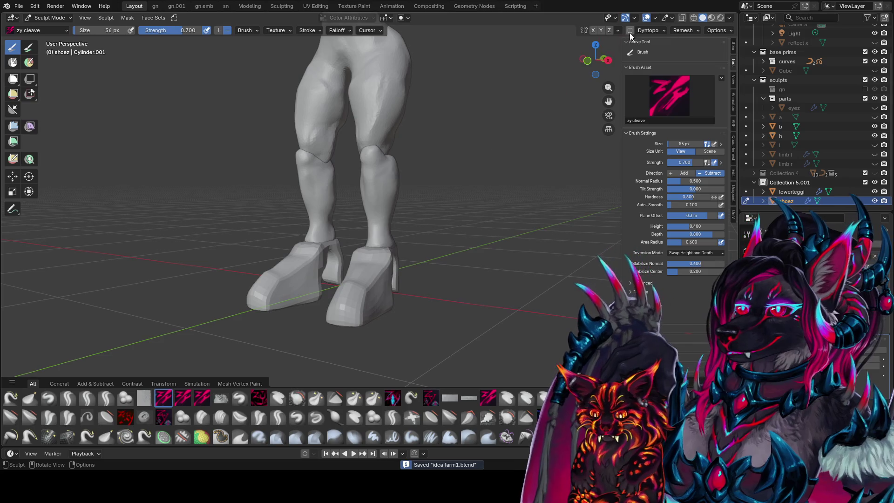
# Enable Dyntopo and X symmetry, carving a front crease and reshaping the shoe top and ankle
pyautogui.click(630, 30)
pyautogui.click(422, 247)
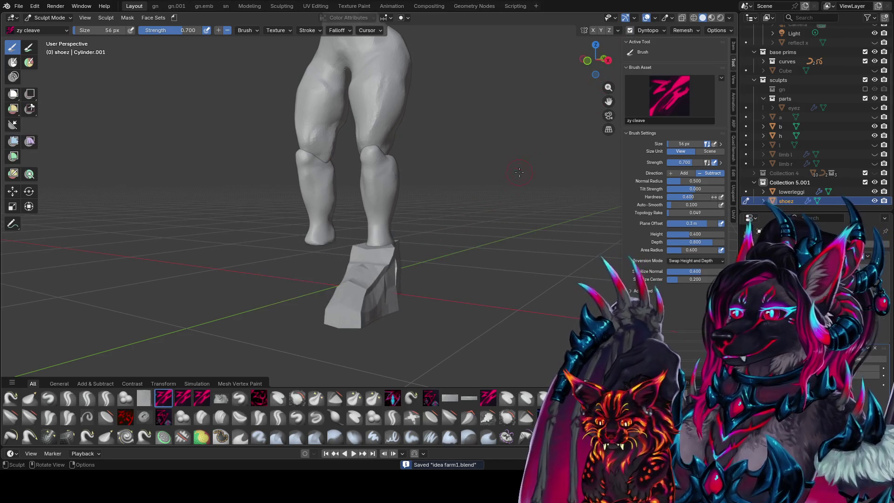
pyautogui.moveTo(420, 254); pyautogui.dragTo(399, 278, button='middle')
pyautogui.moveTo(399, 277)
pyautogui.mouseDown()
pyautogui.moveTo(390, 281)
pyautogui.moveTo(389, 326)
pyautogui.moveTo(408, 290)
pyautogui.mouseUp()
pyautogui.click(593, 30)
pyautogui.moveTo(395, 255); pyautogui.dragTo(379, 316)
# Switch to the zy panelize brush and set its size to 50 px
pyautogui.press('p')
pyautogui.moveTo(382, 322)
pyautogui.mouseDown(button='middle')
pyautogui.moveTo(394, 272)
pyautogui.moveTo(382, 266)
pyautogui.moveTo(404, 294)
pyautogui.moveTo(373, 280)
pyautogui.moveTo(296, 276)
pyautogui.moveTo(343, 271)
pyautogui.moveTo(396, 293)
pyautogui.moveTo(396, 257)
pyautogui.mouseUp(button='middle')
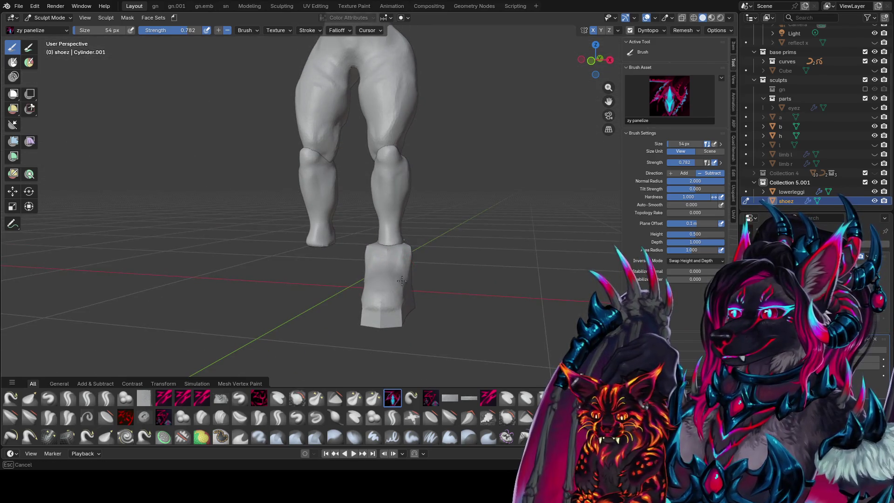
pyautogui.moveTo(397, 269)
pyautogui.mouseDown(button='middle')
pyautogui.moveTo(345, 255)
pyautogui.moveTo(380, 255)
pyautogui.moveTo(309, 261)
pyautogui.moveTo(420, 249)
pyautogui.mouseUp(button='middle')
pyautogui.press('f')
pyautogui.click(367, 264)
pyautogui.press(']')
pyautogui.press(']')
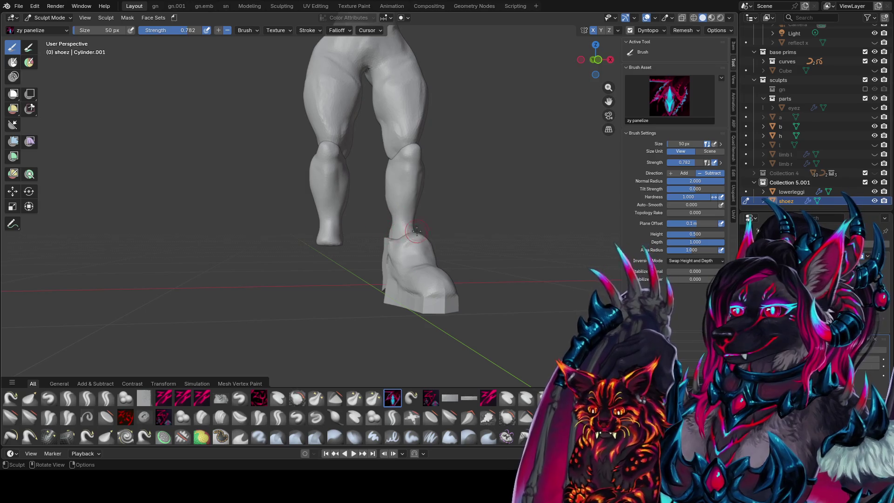
pyautogui.moveTo(408, 215)
pyautogui.mouseDown(button='middle')
pyautogui.moveTo(344, 245)
pyautogui.moveTo(429, 191)
pyautogui.moveTo(358, 260)
pyautogui.mouseUp(button='middle')
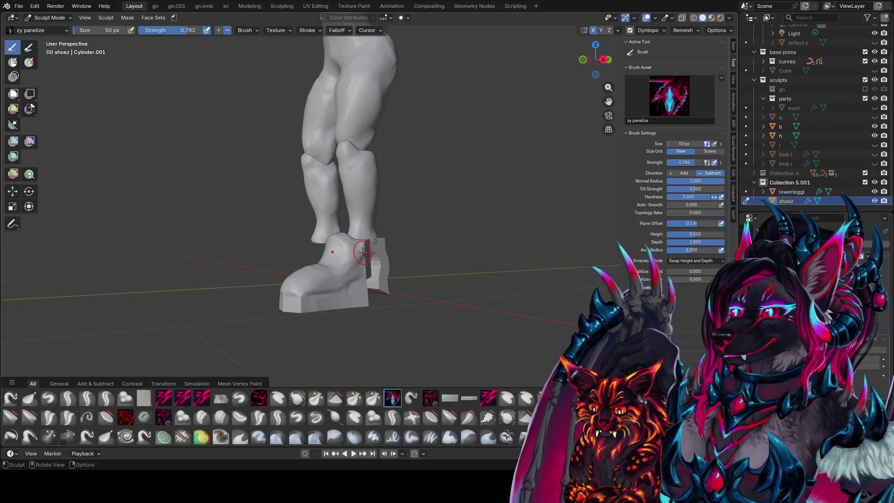
# Switch back to the zy cleave brush and set its size to 48 px
pyautogui.press('1')
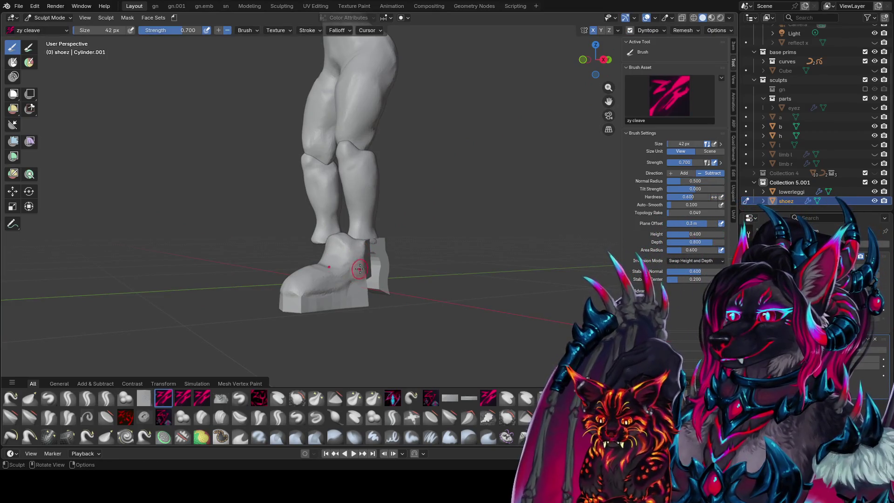
pyautogui.moveTo(360, 269)
pyautogui.mouseDown(button='middle')
pyautogui.moveTo(390, 300)
pyautogui.moveTo(392, 315)
pyautogui.mouseUp(button='middle')
pyautogui.moveTo(370, 349)
pyautogui.mouseDown(button='middle')
pyautogui.moveTo(393, 275)
pyautogui.moveTo(359, 280)
pyautogui.mouseUp(button='middle')
pyautogui.press(']')
pyautogui.press(']')
pyautogui.press(']')
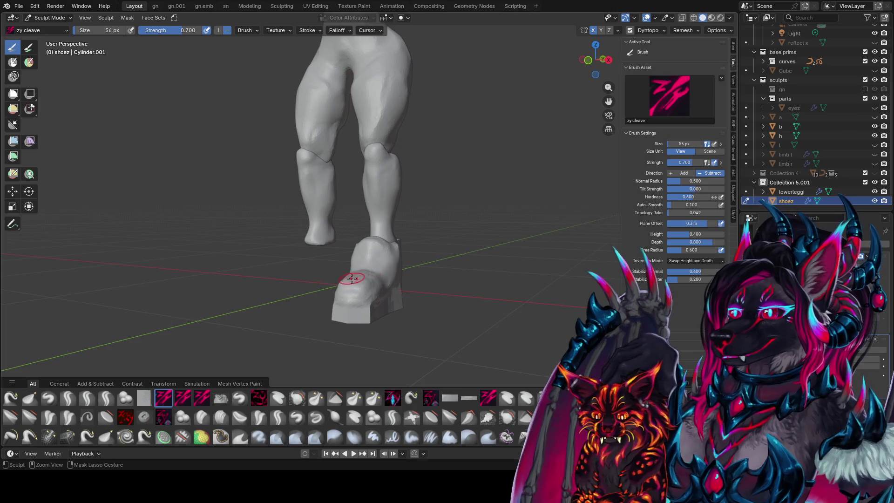
pyautogui.press('[')
pyautogui.press('[')
pyautogui.moveTo(371, 260)
pyautogui.mouseDown(button='middle')
pyautogui.moveTo(362, 277)
pyautogui.moveTo(310, 284)
pyautogui.moveTo(391, 251)
pyautogui.mouseUp(button='middle')
# Use zy panelize to panel the shoe's front and sides and roughen the toe
pyautogui.press('2')
pyautogui.moveTo(391, 251); pyautogui.dragTo(385, 260)
pyautogui.moveTo(360, 263); pyautogui.dragTo(310, 268, button='middle')
pyautogui.moveTo(344, 262)
pyautogui.mouseDown()
pyautogui.moveTo(313, 269)
pyautogui.moveTo(339, 256)
pyautogui.moveTo(326, 257)
pyautogui.mouseUp()
pyautogui.moveTo(326, 257)
pyautogui.mouseDown(button='middle')
pyautogui.moveTo(415, 267)
pyautogui.moveTo(342, 250)
pyautogui.mouseUp(button='middle')
pyautogui.moveTo(342, 249); pyautogui.dragTo(302, 259)
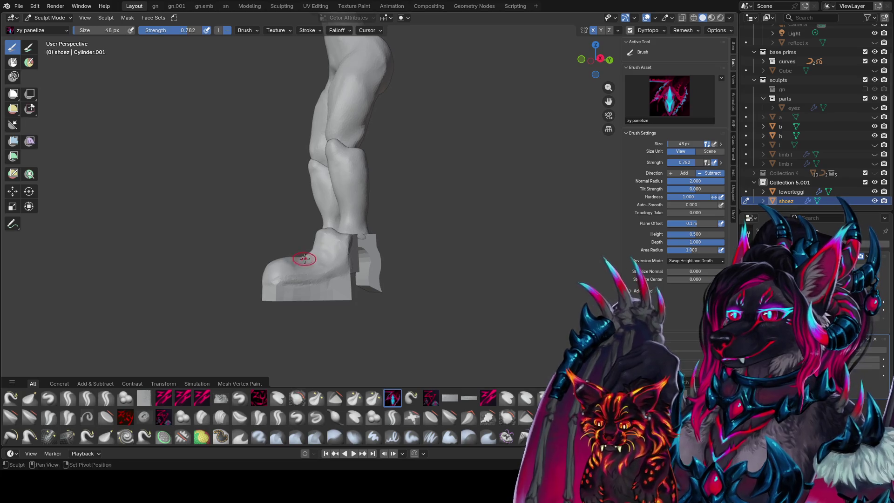
pyautogui.moveTo(334, 255); pyautogui.dragTo(408, 293, button='middle')
# Carve blob grooves into the boot heel with zy blobcarve, then save the file
pyautogui.press('q')
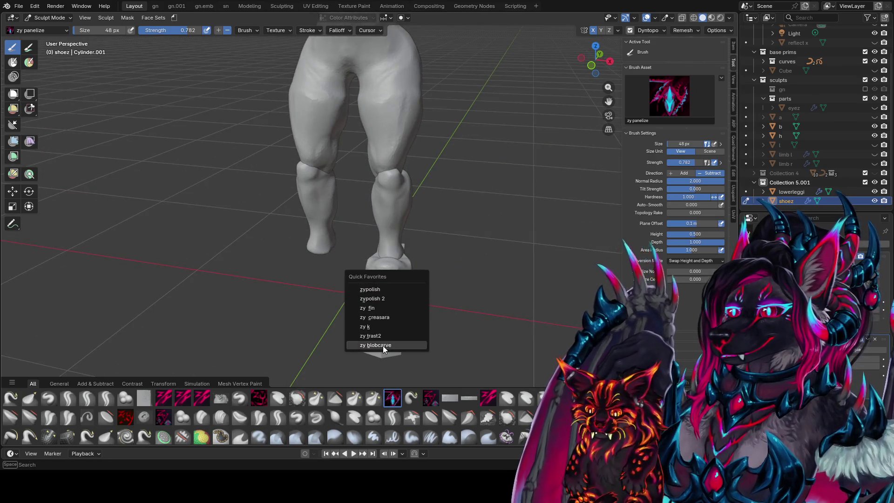
pyautogui.click(383, 345)
pyautogui.moveTo(399, 278)
pyautogui.mouseDown()
pyautogui.moveTo(393, 313)
pyautogui.moveTo(386, 306)
pyautogui.moveTo(403, 312)
pyautogui.mouseUp()
pyautogui.moveTo(403, 311)
pyautogui.mouseDown(button='middle')
pyautogui.moveTo(488, 262)
pyautogui.moveTo(390, 253)
pyautogui.moveTo(336, 268)
pyautogui.mouseUp(button='middle')
pyautogui.moveTo(281, 281)
pyautogui.mouseDown(button='middle')
pyautogui.moveTo(306, 275)
pyautogui.moveTo(385, 347)
pyautogui.moveTo(394, 294)
pyautogui.moveTo(492, 256)
pyautogui.moveTo(458, 186)
pyautogui.mouseUp(button='middle')
pyautogui.hotkey('ctrl', 's')
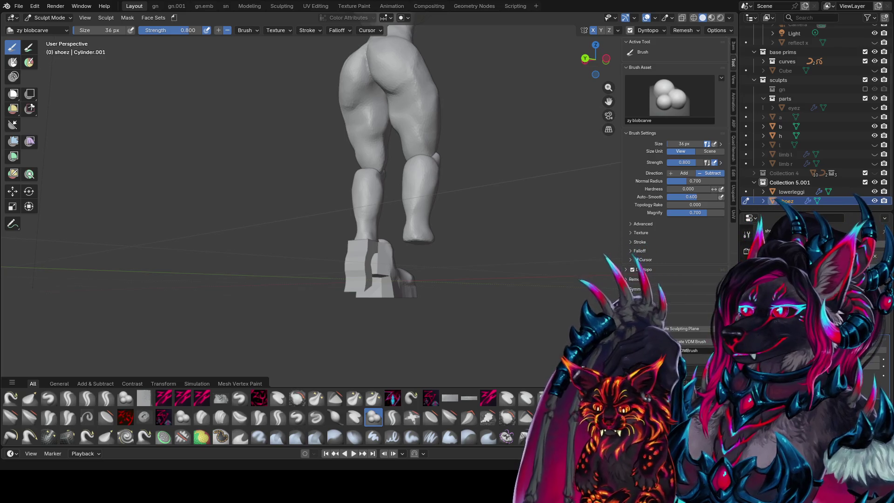
# Cycle through front, camera, perspective and orthographic views, ending orthographic on the whole figure
pyautogui.moveTo(446, 163); pyautogui.dragTo(498, 156, button='middle')
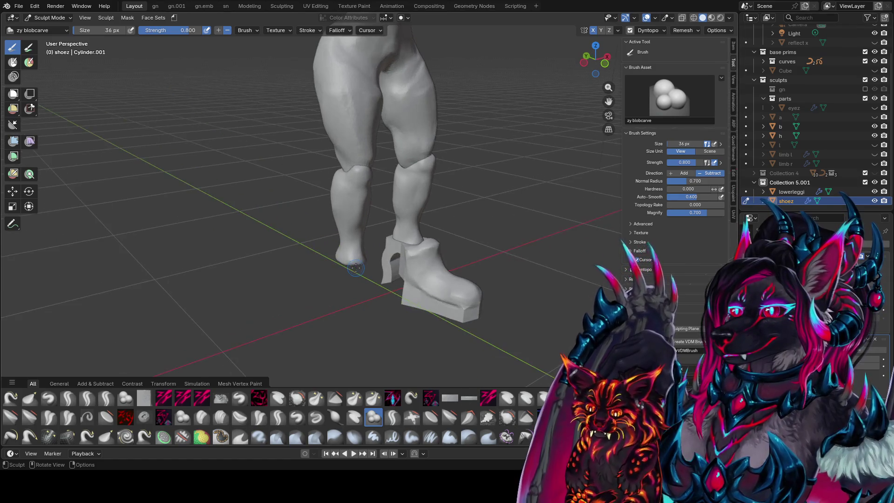
pyautogui.press('KP_1')
pyautogui.press('KP_5')
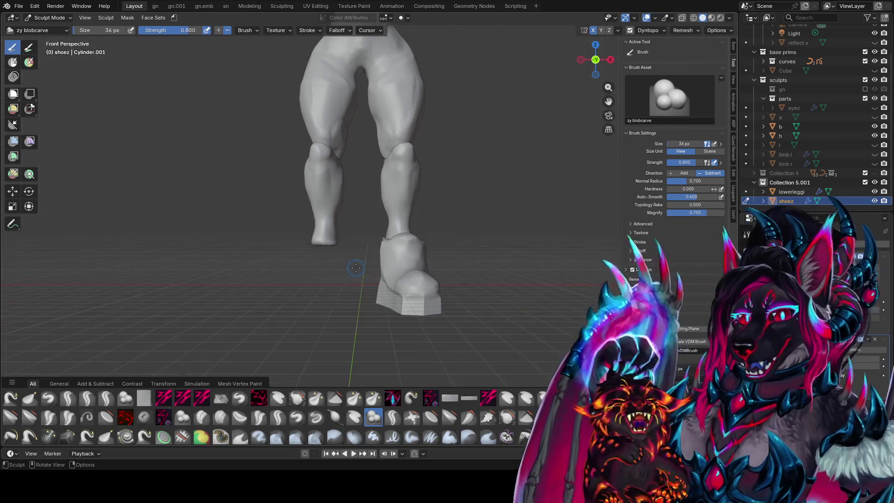
pyautogui.moveTo(596, 59); pyautogui.dragTo(580, 64)
pyautogui.scroll(-3, 605, 93)
pyautogui.moveTo(428, 138); pyautogui.dragTo(429, 138, button='middle')
pyautogui.press('KP_0')
pyautogui.press('KP_0')
pyautogui.press('KP_5')
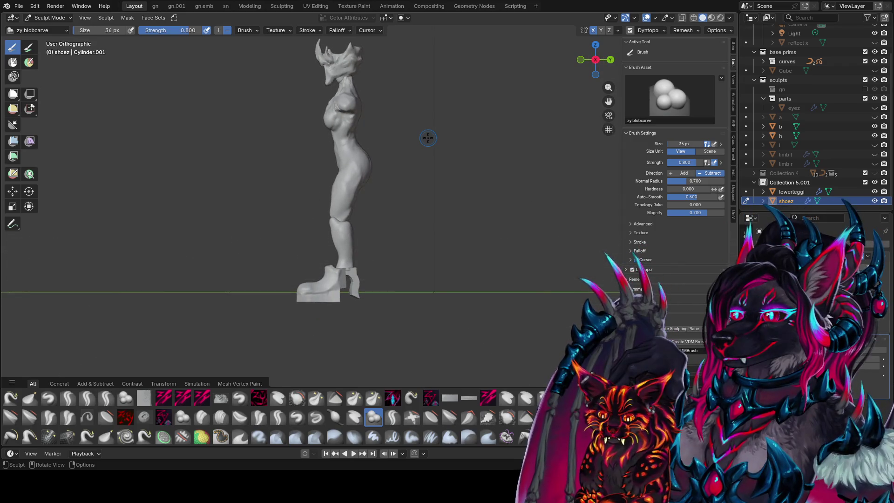
pyautogui.press('KP_5')
pyautogui.moveTo(428, 138); pyautogui.dragTo(428, 138, button='middle')
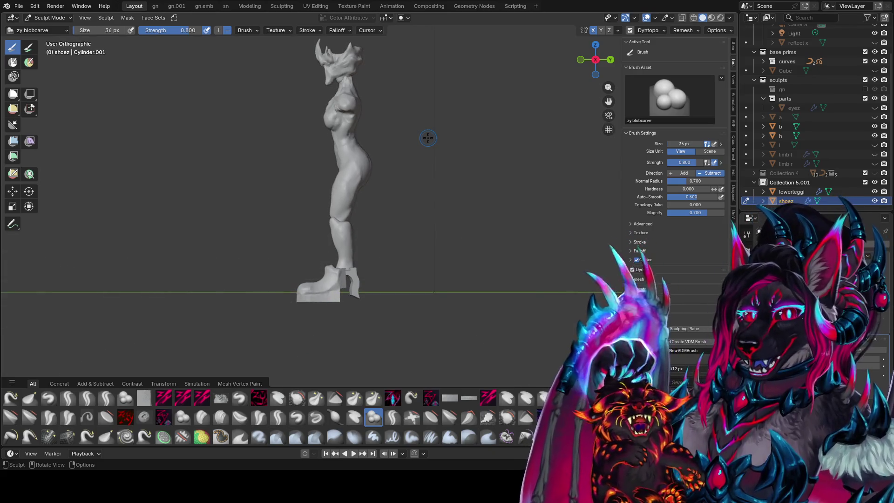
pyautogui.press('KP_5')
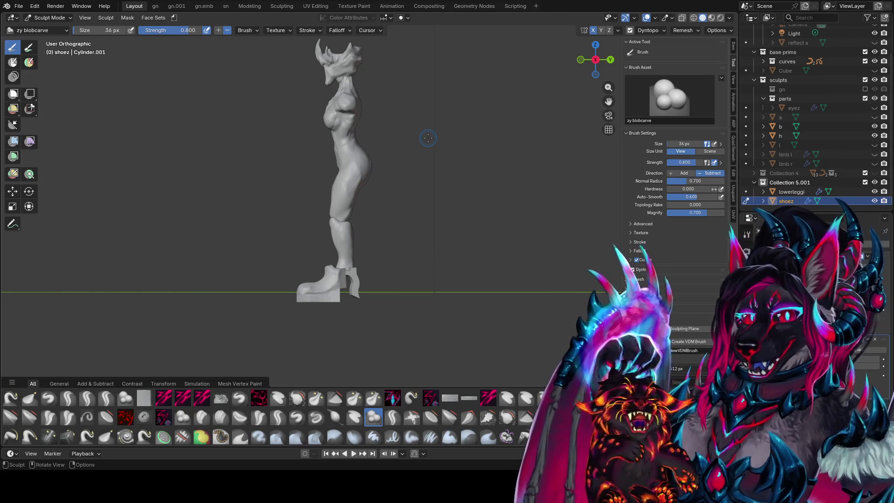
# Switch to a perspective view around the legs and save the file
pyautogui.moveTo(229, 264); pyautogui.dragTo(535, 254, button='middle')
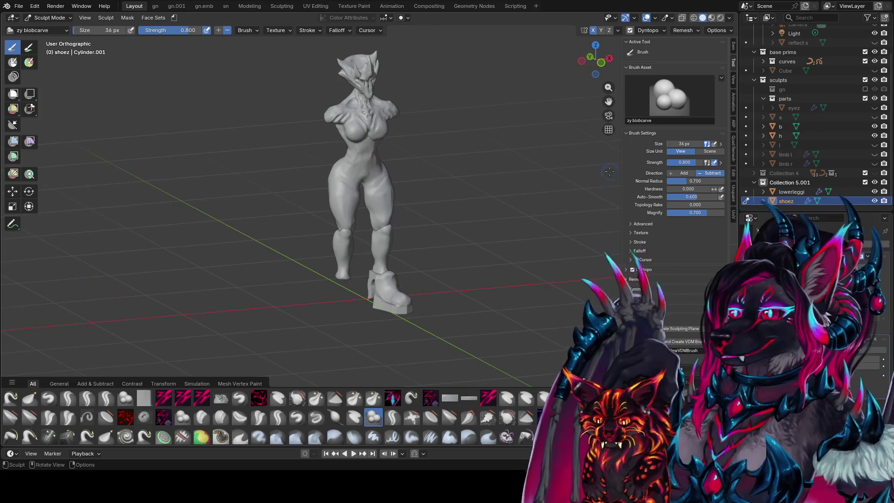
pyautogui.click(603, 130)
pyautogui.scroll(6, 389, 312)
pyautogui.moveTo(396, 298)
pyautogui.mouseDown(button='middle')
pyautogui.moveTo(386, 335)
pyautogui.moveTo(345, 239)
pyautogui.mouseUp(button='middle')
pyautogui.hotkey('ctrl', 's')
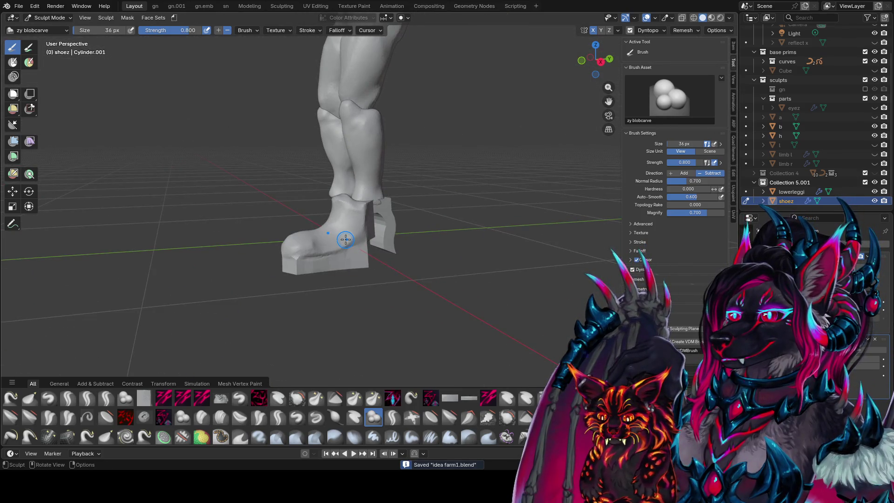
# Pick zy blobcarve at 50 px and carve grooves into the boot's underside
pyautogui.moveTo(346, 239)
pyautogui.mouseDown(button='middle')
pyautogui.moveTo(417, 208)
pyautogui.moveTo(409, 172)
pyautogui.moveTo(315, 158)
pyautogui.moveTo(399, 155)
pyautogui.moveTo(354, 49)
pyautogui.moveTo(317, 6)
pyautogui.moveTo(420, 140)
pyautogui.mouseUp(button='middle')
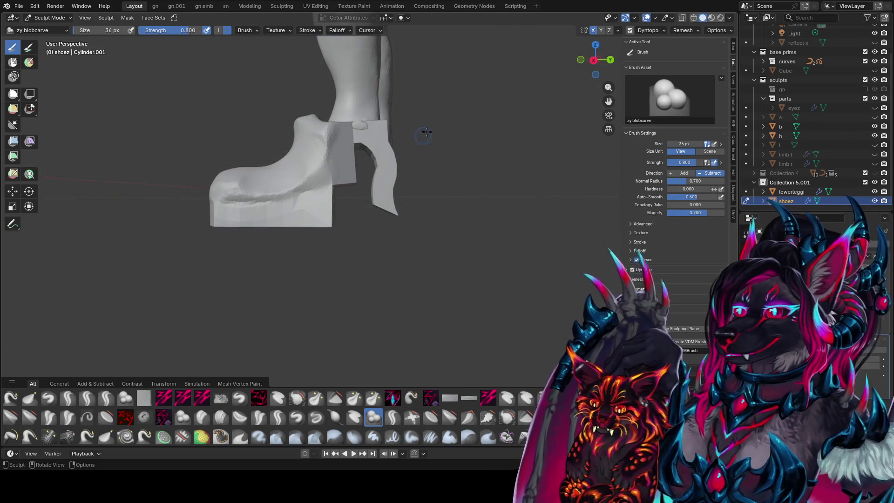
pyautogui.moveTo(368, 185)
pyautogui.mouseDown(button='middle')
pyautogui.moveTo(334, 157)
pyautogui.moveTo(328, 191)
pyautogui.moveTo(347, 214)
pyautogui.mouseUp(button='middle')
pyautogui.hotkey('shift', 'space')
pyautogui.click(321, 193)
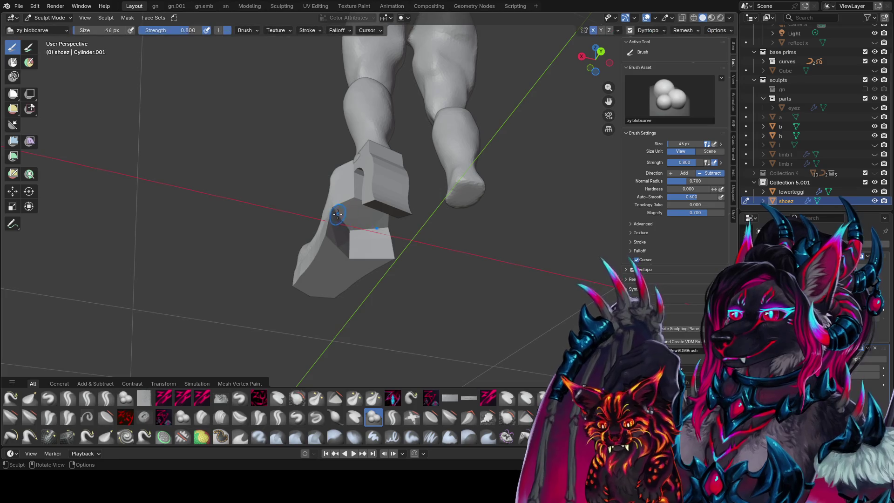
pyautogui.moveTo(338, 218); pyautogui.dragTo(356, 222)
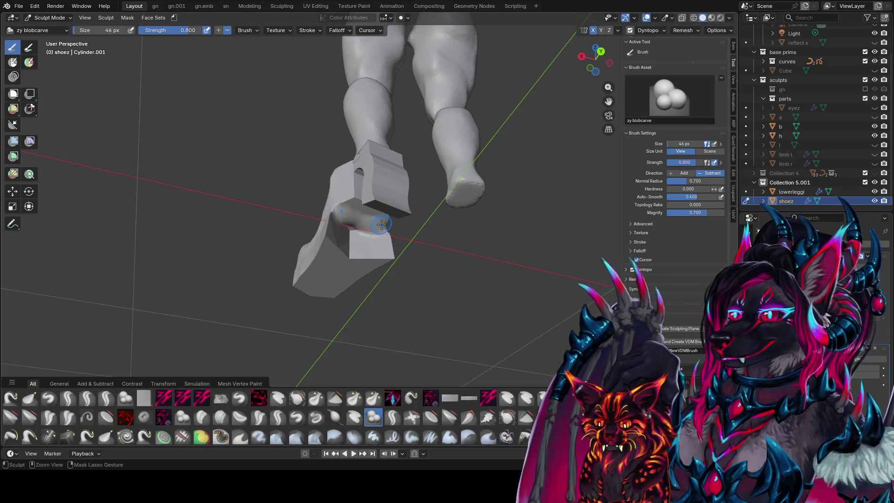
pyautogui.moveTo(356, 222); pyautogui.dragTo(373, 239, button='middle')
pyautogui.press('f')
pyautogui.click(376, 242)
pyautogui.moveTo(374, 239)
pyautogui.mouseDown()
pyautogui.moveTo(363, 239)
pyautogui.moveTo(373, 256)
pyautogui.mouseUp()
# Carve further strokes into the boot from low and front angles
pyautogui.moveTo(373, 256)
pyautogui.mouseDown(button='middle')
pyautogui.moveTo(368, 219)
pyautogui.moveTo(349, 205)
pyautogui.moveTo(361, 202)
pyautogui.moveTo(362, 157)
pyautogui.mouseUp(button='middle')
pyautogui.moveTo(361, 156); pyautogui.dragTo(363, 170)
pyautogui.moveTo(363, 170); pyautogui.dragTo(459, 115, button='middle')
pyautogui.moveTo(366, 213)
pyautogui.mouseDown(button='middle')
pyautogui.moveTo(363, 201)
pyautogui.moveTo(361, 210)
pyautogui.mouseUp(button='middle')
pyautogui.moveTo(361, 210)
pyautogui.mouseDown()
pyautogui.moveTo(368, 216)
pyautogui.moveTo(352, 202)
pyautogui.moveTo(386, 198)
pyautogui.mouseUp()
pyautogui.moveTo(386, 198)
pyautogui.mouseDown(button='middle')
pyautogui.moveTo(419, 130)
pyautogui.moveTo(396, 201)
pyautogui.moveTo(136, 111)
pyautogui.mouseUp(button='middle')
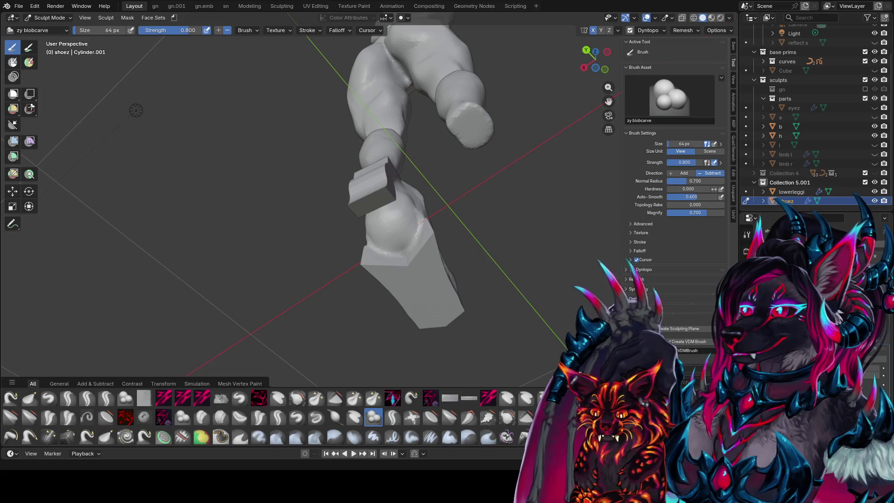
# From below the shoe, switch to zy cleave and set the brush size to 48 px
pyautogui.moveTo(140, 259)
pyautogui.mouseDown(button='middle')
pyautogui.moveTo(420, 200)
pyautogui.moveTo(434, 100)
pyautogui.mouseUp(button='middle')
pyautogui.moveTo(438, 177)
pyautogui.mouseDown(button='middle')
pyautogui.moveTo(435, 232)
pyautogui.moveTo(413, 186)
pyautogui.moveTo(393, 242)
pyautogui.moveTo(409, 184)
pyautogui.moveTo(390, 242)
pyautogui.mouseUp(button='middle')
pyautogui.press('c')
pyautogui.press('f')
pyautogui.click(382, 243)
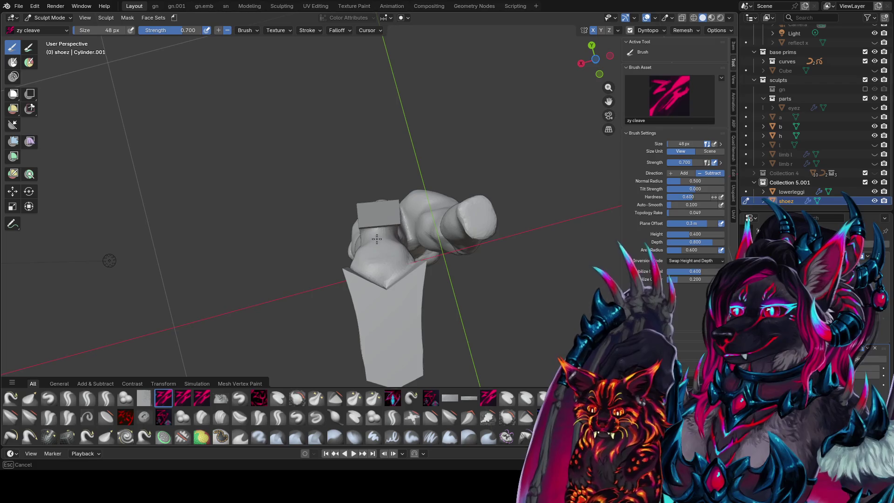
# Set the brush size to 62 px and save the file
pyautogui.moveTo(381, 268)
pyautogui.mouseDown(button='middle')
pyautogui.moveTo(413, 324)
pyautogui.moveTo(413, 255)
pyautogui.moveTo(384, 164)
pyautogui.moveTo(343, 154)
pyautogui.moveTo(361, 168)
pyautogui.moveTo(319, 183)
pyautogui.moveTo(360, 209)
pyautogui.moveTo(255, 233)
pyautogui.moveTo(334, 203)
pyautogui.moveTo(226, 219)
pyautogui.moveTo(276, 213)
pyautogui.moveTo(359, 170)
pyautogui.moveTo(339, 180)
pyautogui.mouseUp(button='middle')
pyautogui.hotkey('ctrl', 's')
pyautogui.press('f')
pyautogui.press('f')
pyautogui.click(300, 215)
pyautogui.press('f')
pyautogui.click(268, 222)
pyautogui.hotkey('ctrl', 's')
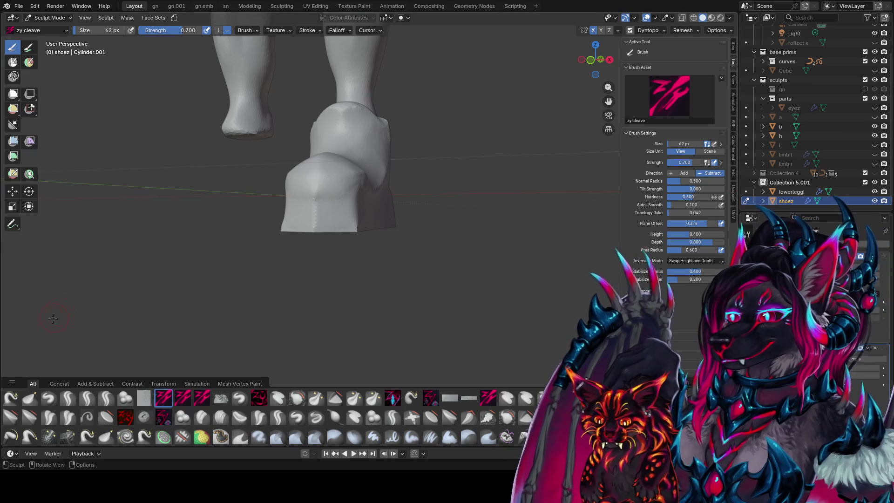
# Save again with both legs in view and return to Object Mode
pyautogui.moveTo(489, 150); pyautogui.dragTo(434, 228, button='middle')
pyautogui.hotkey('ctrl', 's')
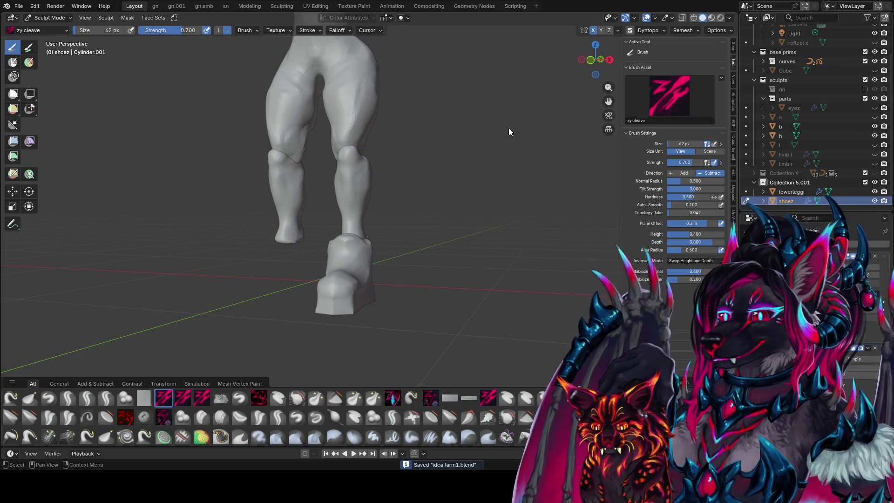
pyautogui.hotkey('ctrl', 'Tab')
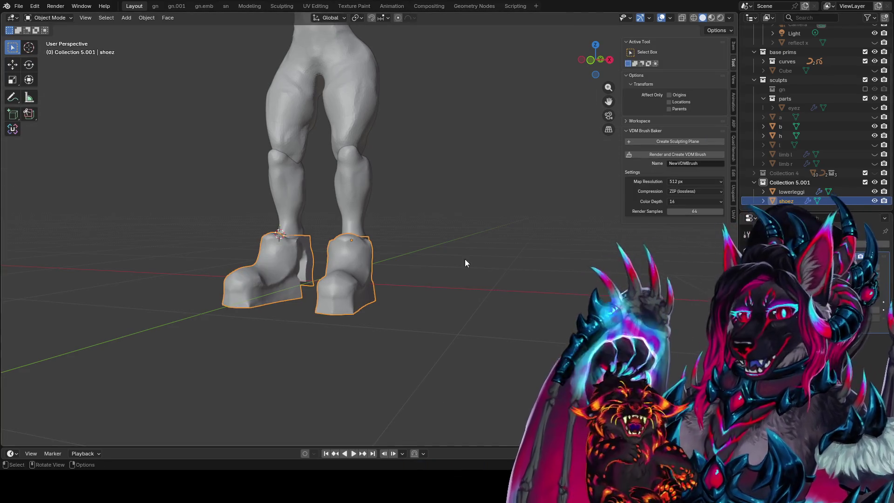
# Save, put the shoes back into Sculpt Mode and enable Dyntopo
pyautogui.scroll(4, 465, 259)
pyautogui.moveTo(429, 312); pyautogui.dragTo(272, 270, button='middle')
pyautogui.hotkey('ctrl', 's')
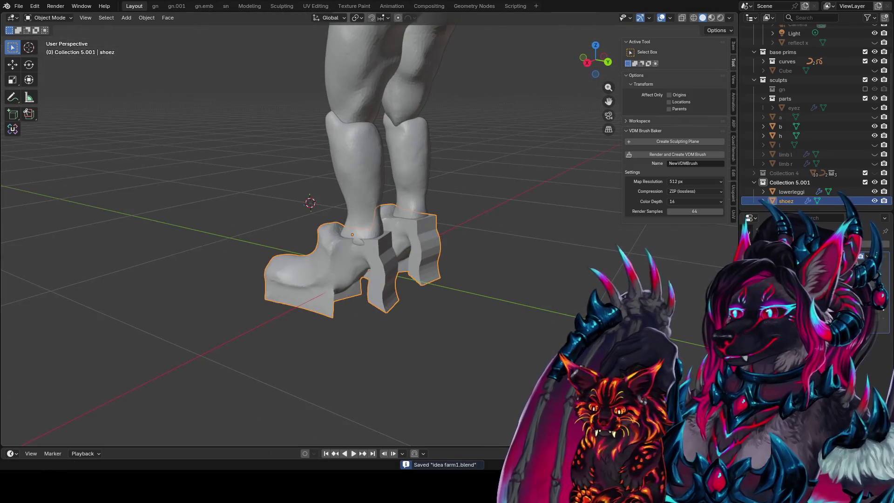
pyautogui.moveTo(335, 266); pyautogui.dragTo(541, 256, button='middle')
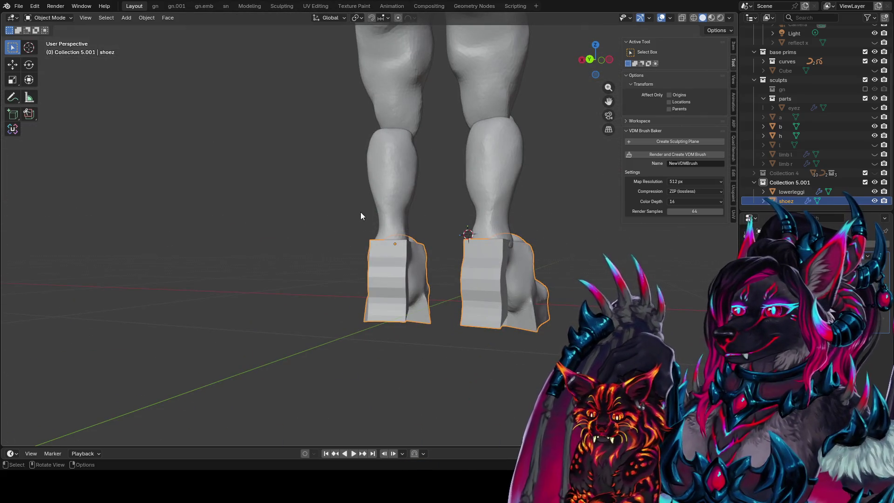
pyautogui.hotkey('ctrl', 'Tab')
pyautogui.click(394, 311)
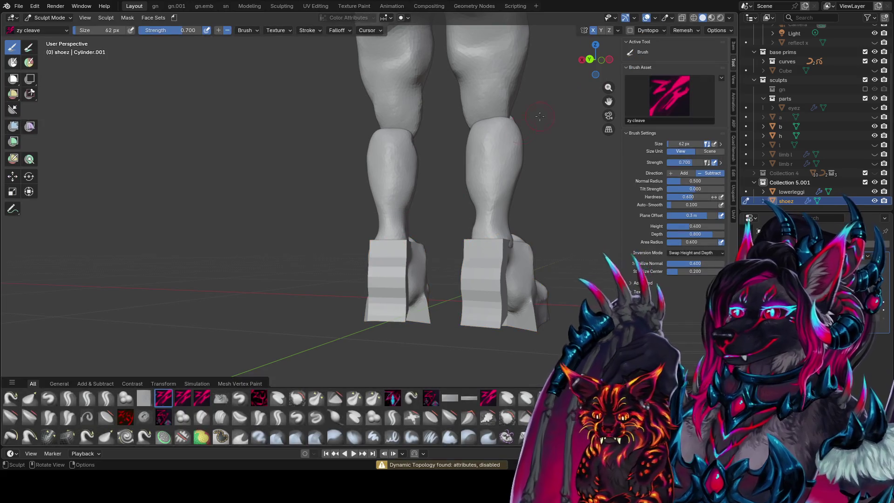
pyautogui.click(630, 31)
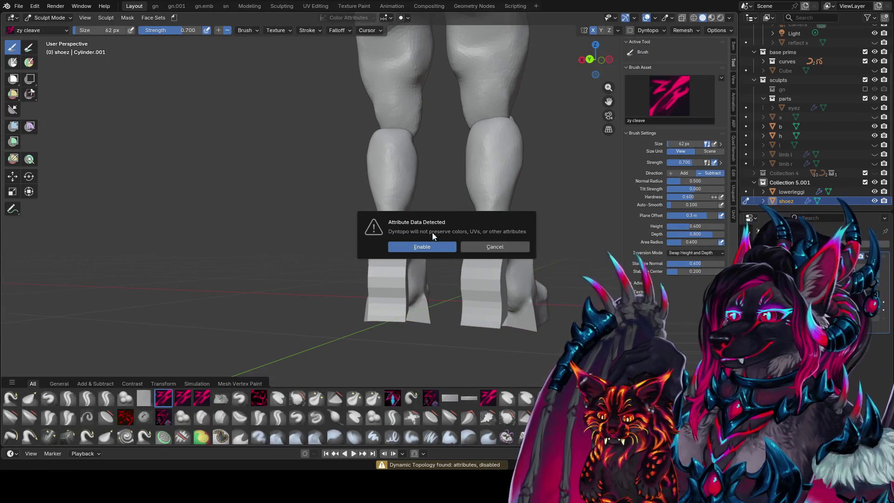
pyautogui.click(419, 245)
# Shrink the brush radius from a side view of the left shoe
pyautogui.moveTo(420, 246)
pyautogui.mouseDown(button='middle')
pyautogui.moveTo(363, 244)
pyautogui.moveTo(401, 252)
pyautogui.moveTo(389, 255)
pyautogui.moveTo(399, 254)
pyautogui.moveTo(393, 293)
pyautogui.moveTo(310, 248)
pyautogui.moveTo(370, 269)
pyautogui.moveTo(367, 263)
pyautogui.moveTo(309, 296)
pyautogui.moveTo(331, 305)
pyautogui.moveTo(322, 268)
pyautogui.moveTo(370, 324)
pyautogui.moveTo(360, 294)
pyautogui.moveTo(373, 270)
pyautogui.moveTo(334, 283)
pyautogui.moveTo(387, 309)
pyautogui.moveTo(341, 278)
pyautogui.moveTo(404, 264)
pyautogui.moveTo(379, 264)
pyautogui.moveTo(399, 252)
pyautogui.moveTo(379, 279)
pyautogui.moveTo(380, 270)
pyautogui.moveTo(366, 280)
pyautogui.moveTo(375, 297)
pyautogui.moveTo(395, 290)
pyautogui.moveTo(375, 299)
pyautogui.moveTo(369, 261)
pyautogui.mouseUp(button='middle')
pyautogui.press('f')
pyautogui.click(356, 244)
# Enlarge the brush to 46 px, then switch to the zy panelize brush
pyautogui.press(']')
pyautogui.press(']')
pyautogui.scroll(4, 310, 248)
pyautogui.press('p')
# Enlarge the zy panelize brush to 68 px
pyautogui.press('f')
pyautogui.click(360, 248)
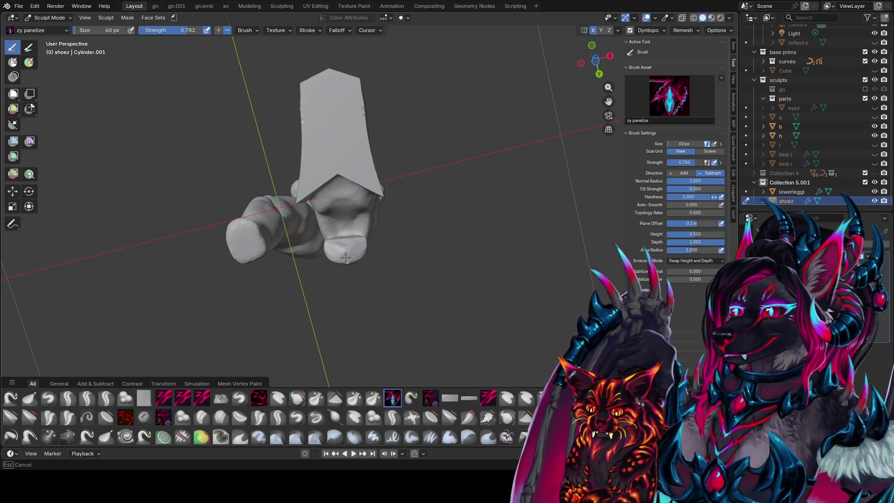
pyautogui.moveTo(356, 250)
pyautogui.mouseDown(button='middle')
pyautogui.moveTo(365, 275)
pyautogui.moveTo(455, 138)
pyautogui.moveTo(389, 300)
pyautogui.moveTo(379, 298)
pyautogui.moveTo(393, 303)
pyautogui.moveTo(362, 296)
pyautogui.moveTo(349, 255)
pyautogui.mouseUp(button='middle')
pyautogui.press('f')
pyautogui.click(351, 253)
# Snap to the right side view and panel the shoe surface
pyautogui.press('KP_3')
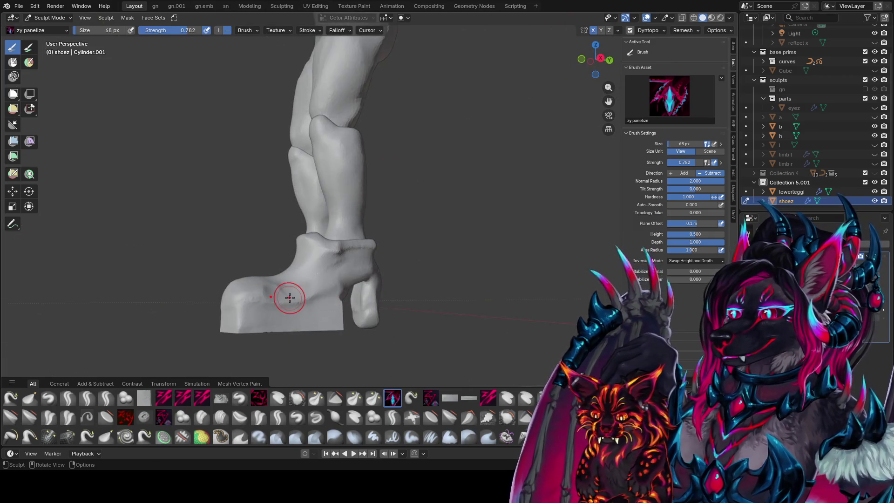
pyautogui.press('KP_1')
pyautogui.press('KP_3')
pyautogui.scroll(2, 387, 301)
pyautogui.moveTo(387, 300)
pyautogui.mouseDown(button='middle')
pyautogui.moveTo(342, 190)
pyautogui.moveTo(410, 239)
pyautogui.mouseUp(button='middle')
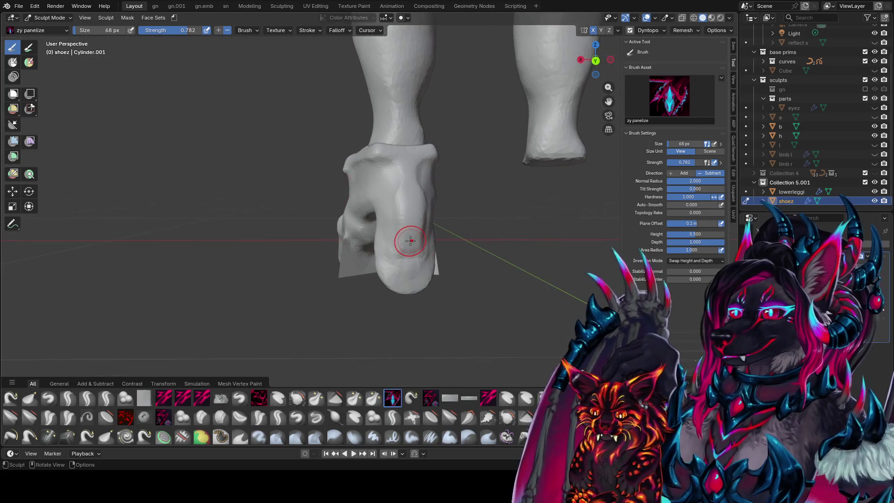
pyautogui.moveTo(418, 270); pyautogui.dragTo(406, 278)
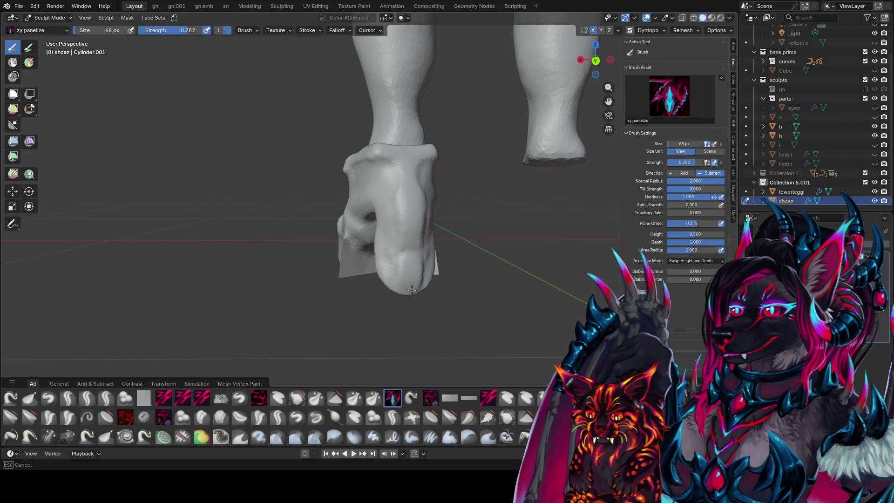
# Switch to zy cleave at 84 px and carve a dent into the toe
pyautogui.moveTo(416, 291); pyautogui.dragTo(407, 242, button='middle')
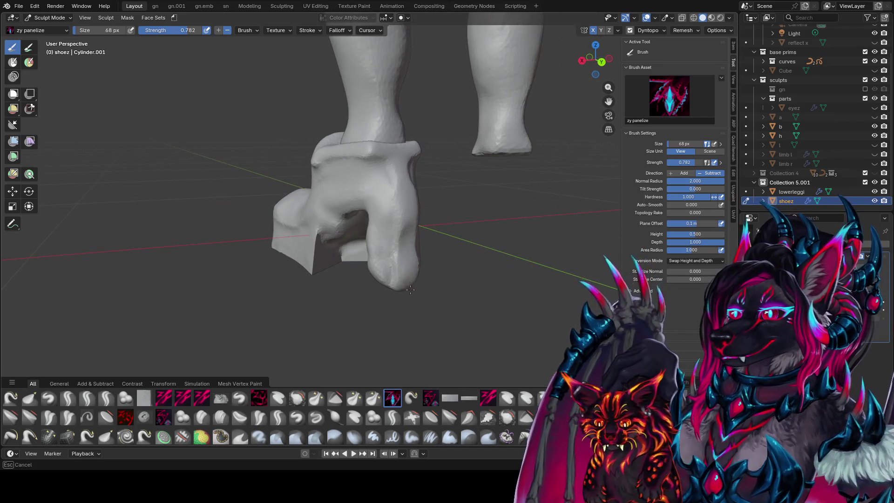
pyautogui.scroll(2, 436, 274)
pyautogui.moveTo(436, 273)
pyautogui.mouseDown(button='middle')
pyautogui.moveTo(394, 280)
pyautogui.moveTo(379, 262)
pyautogui.moveTo(399, 286)
pyautogui.moveTo(376, 238)
pyautogui.moveTo(391, 254)
pyautogui.moveTo(415, 246)
pyautogui.mouseUp(button='middle')
pyautogui.press('c')
pyautogui.moveTo(419, 245); pyautogui.dragTo(417, 266)
pyautogui.moveTo(417, 266)
pyautogui.mouseDown(button='middle')
pyautogui.moveTo(359, 251)
pyautogui.moveTo(359, 183)
pyautogui.moveTo(350, 167)
pyautogui.moveTo(361, 157)
pyautogui.mouseUp(button='middle')
# Carve the shoe with zy cleave at 70 px, shrink the brush to 52 px, and save
pyautogui.press('[')
pyautogui.moveTo(361, 156); pyautogui.dragTo(371, 173)
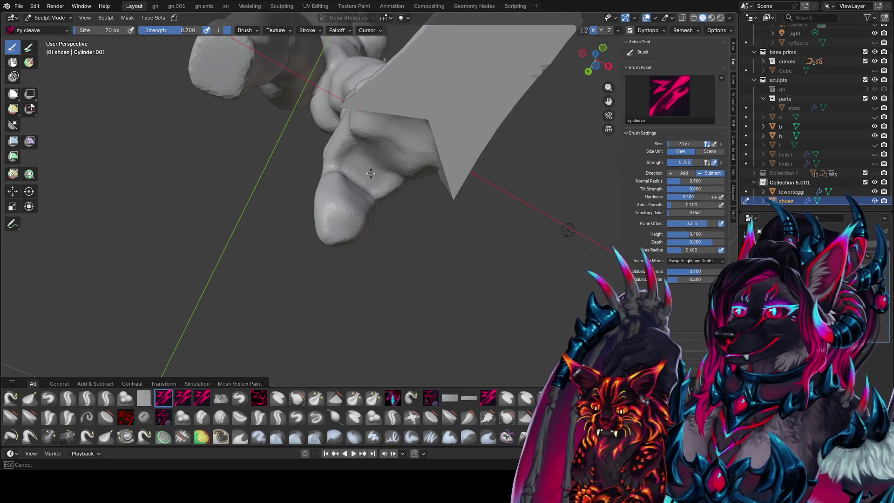
pyautogui.moveTo(370, 183)
pyautogui.mouseDown(button='middle')
pyautogui.moveTo(395, 209)
pyautogui.moveTo(394, 187)
pyautogui.moveTo(422, 212)
pyautogui.mouseUp(button='middle')
pyautogui.press('[')
pyautogui.press('[')
pyautogui.press('[')
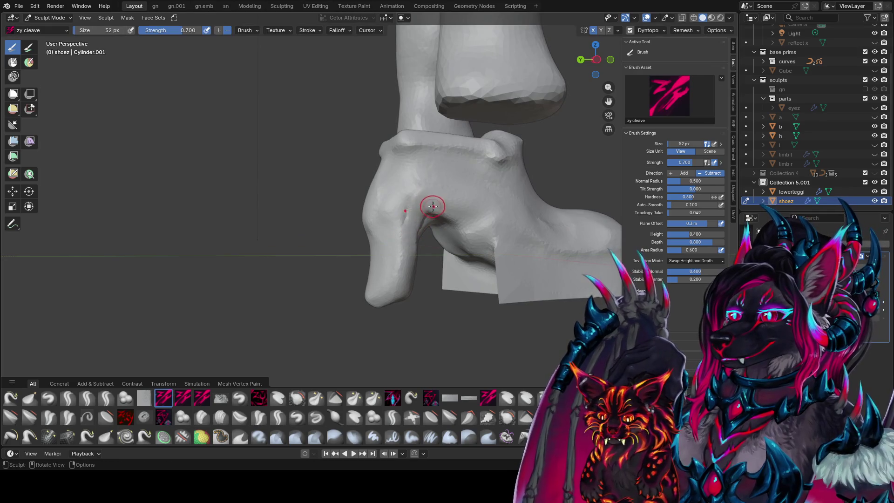
pyautogui.moveTo(406, 241)
pyautogui.mouseDown(button='middle')
pyautogui.moveTo(449, 214)
pyautogui.moveTo(424, 168)
pyautogui.mouseUp(button='middle')
pyautogui.hotkey('ctrl', 's')
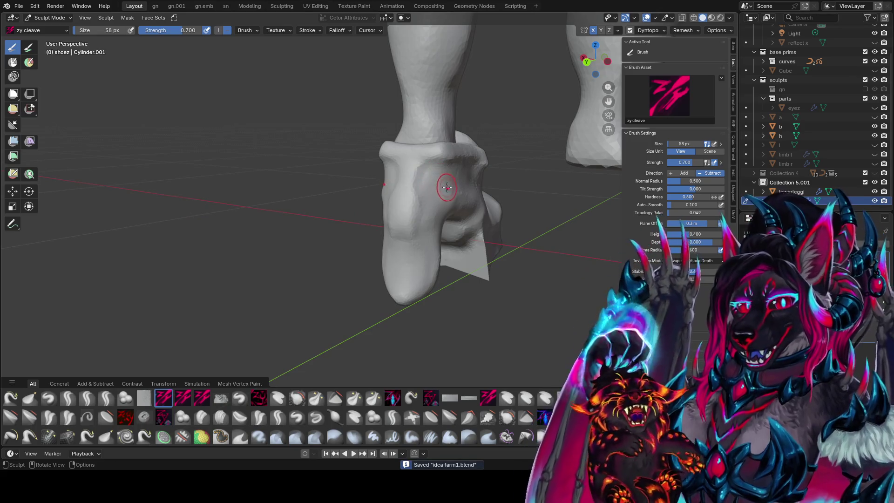
# Try zy fin, then panel a seam along the ankle with zy panelize and save
pyautogui.moveTo(453, 194)
pyautogui.mouseDown(button='middle')
pyautogui.moveTo(410, 160)
pyautogui.moveTo(449, 174)
pyautogui.moveTo(413, 161)
pyautogui.moveTo(437, 149)
pyautogui.moveTo(446, 155)
pyautogui.moveTo(400, 152)
pyautogui.moveTo(483, 151)
pyautogui.mouseUp(button='middle')
pyautogui.press('f')
pyautogui.moveTo(383, 147)
pyautogui.mouseDown(button='middle')
pyautogui.moveTo(436, 162)
pyautogui.moveTo(303, 175)
pyautogui.moveTo(287, 169)
pyautogui.mouseUp(button='middle')
pyautogui.press('2')
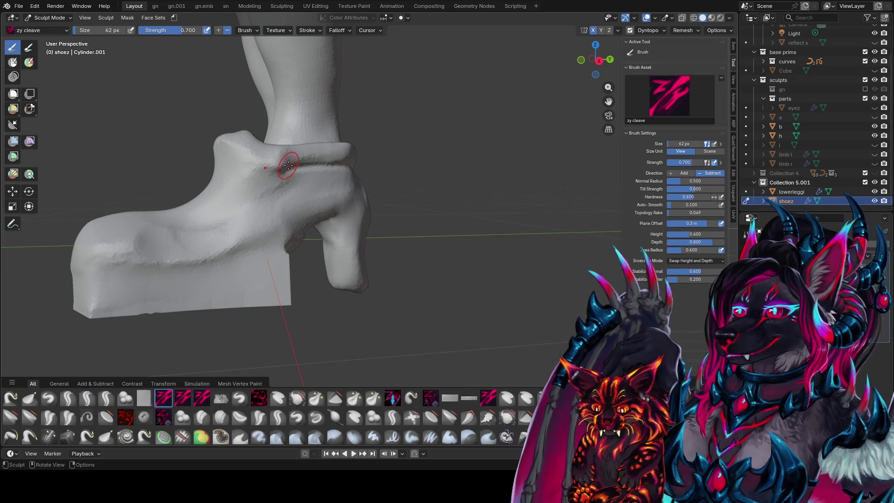
pyautogui.moveTo(287, 164); pyautogui.dragTo(342, 150)
pyautogui.moveTo(342, 150)
pyautogui.mouseDown(button='middle')
pyautogui.moveTo(314, 160)
pyautogui.moveTo(306, 192)
pyautogui.moveTo(347, 148)
pyautogui.moveTo(440, 144)
pyautogui.moveTo(427, 156)
pyautogui.mouseUp(button='middle')
pyautogui.hotkey('ctrl', 's')
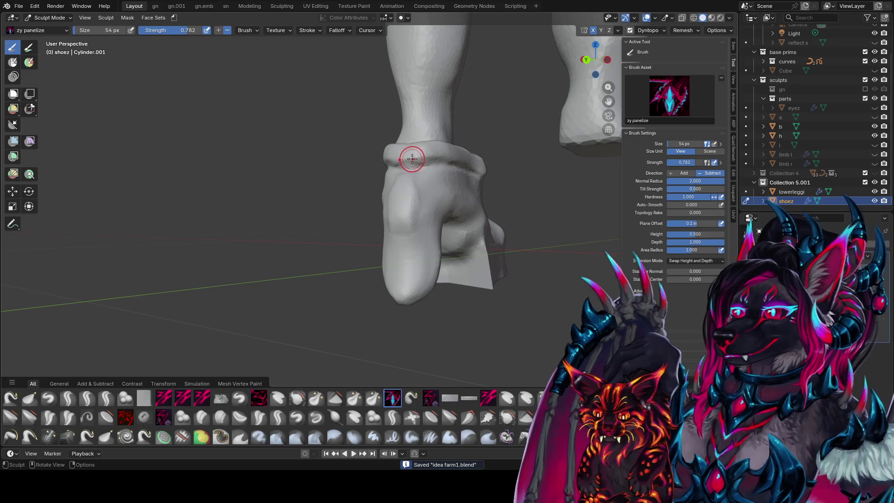
# Shrink the zy panelize brush to about 22–26 px and save the file
pyautogui.press('[')
pyautogui.press('[')
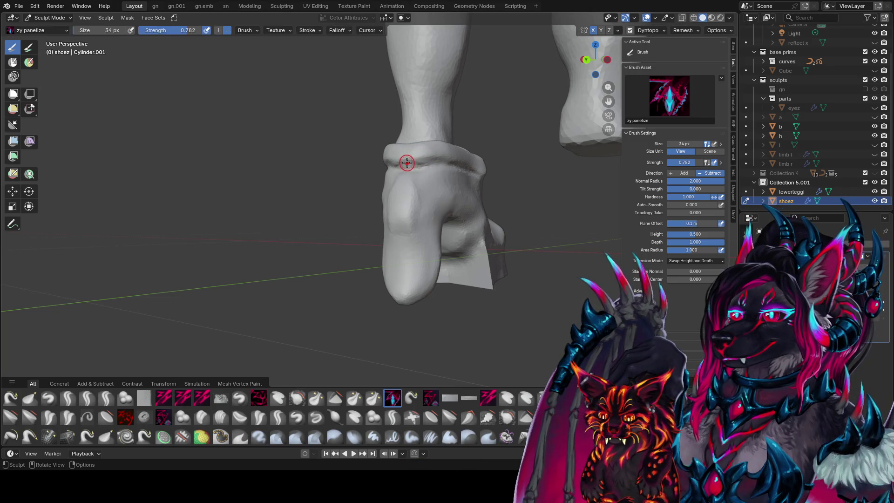
pyautogui.scroll(3, 447, 157)
pyautogui.press('[')
pyautogui.press('[')
pyautogui.press('[')
pyautogui.hotkey('ctrl', 's')
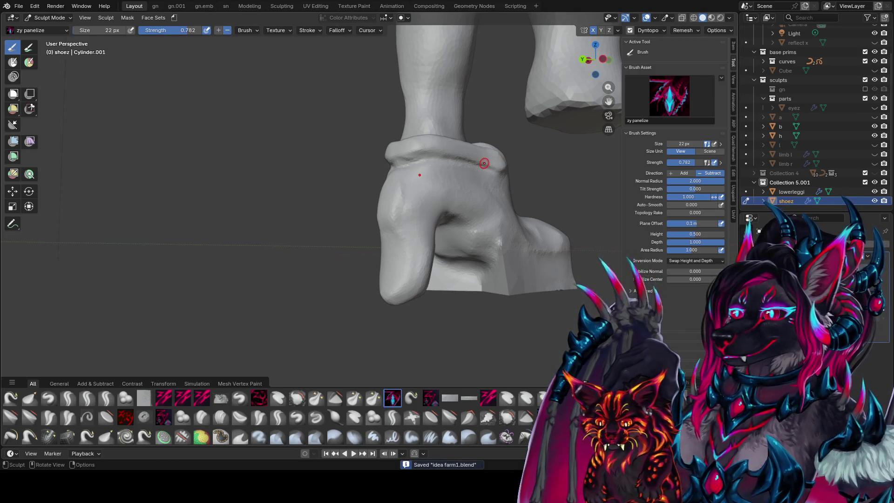
pyautogui.moveTo(493, 167); pyautogui.dragTo(490, 165, button='middle')
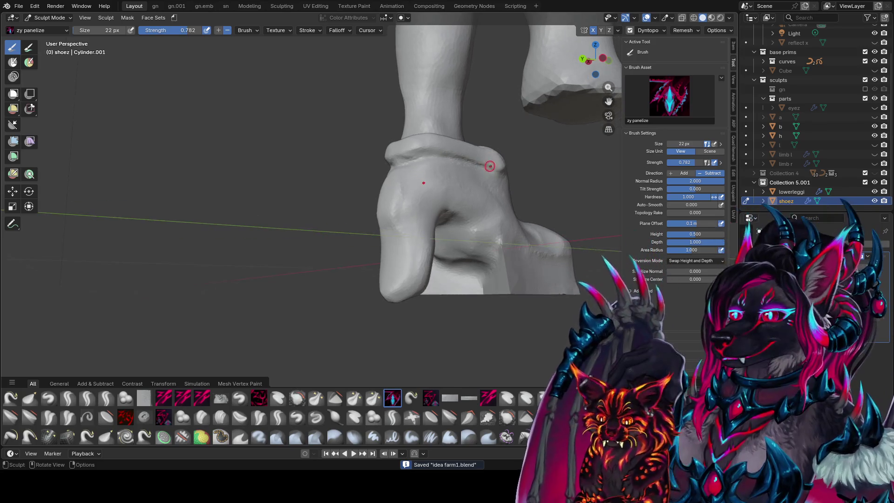
pyautogui.press('[')
pyautogui.press('[')
pyautogui.press(']')
pyautogui.press(']')
pyautogui.press(']')
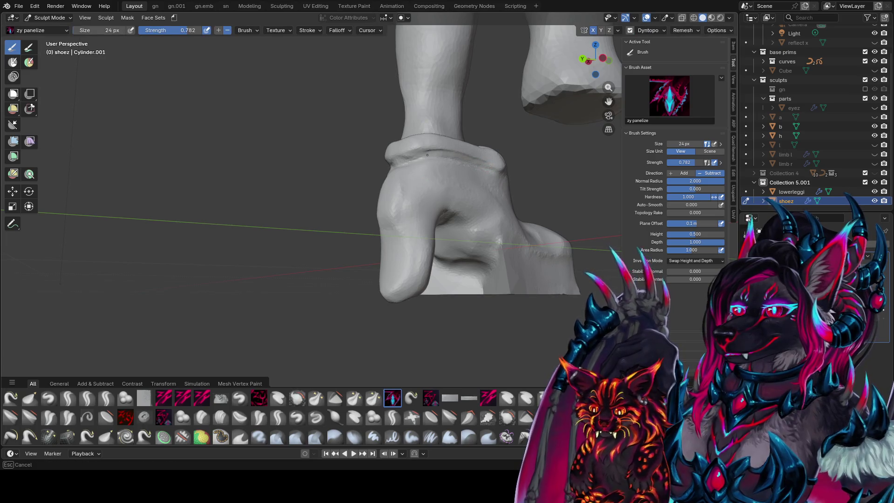
pyautogui.press(']')
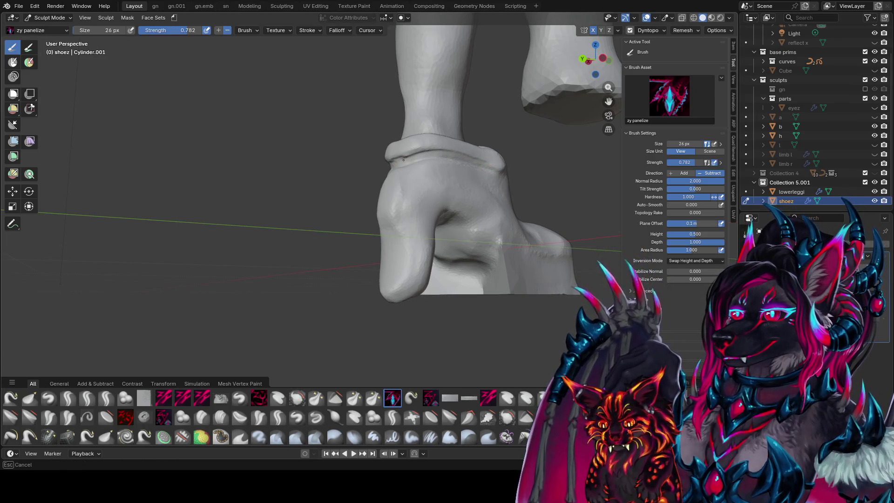
pyautogui.moveTo(490, 169)
pyautogui.mouseDown(button='middle')
pyautogui.moveTo(450, 155)
pyautogui.moveTo(468, 180)
pyautogui.mouseUp(button='middle')
pyautogui.hotkey('ctrl', 's')
# Carve a thin groove along the ankle cuff in several strokes, orbiting between them
pyautogui.moveTo(483, 161); pyautogui.dragTo(484, 159)
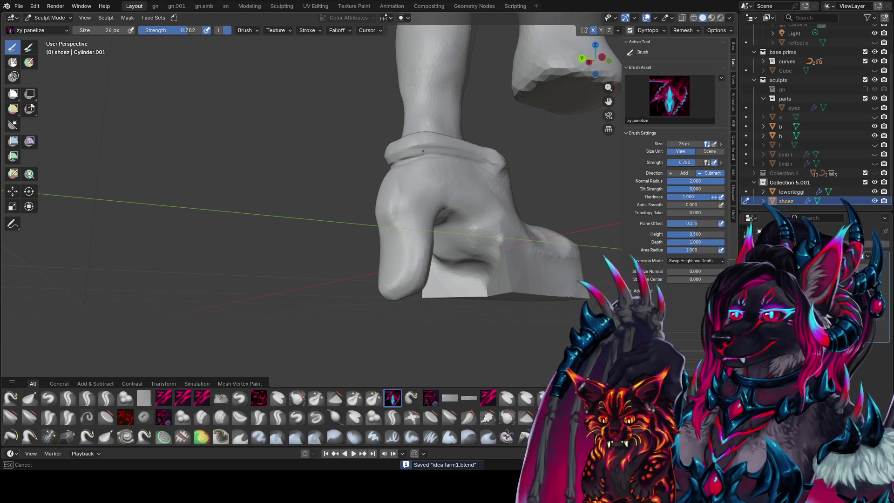
pyautogui.moveTo(423, 150); pyautogui.dragTo(459, 150)
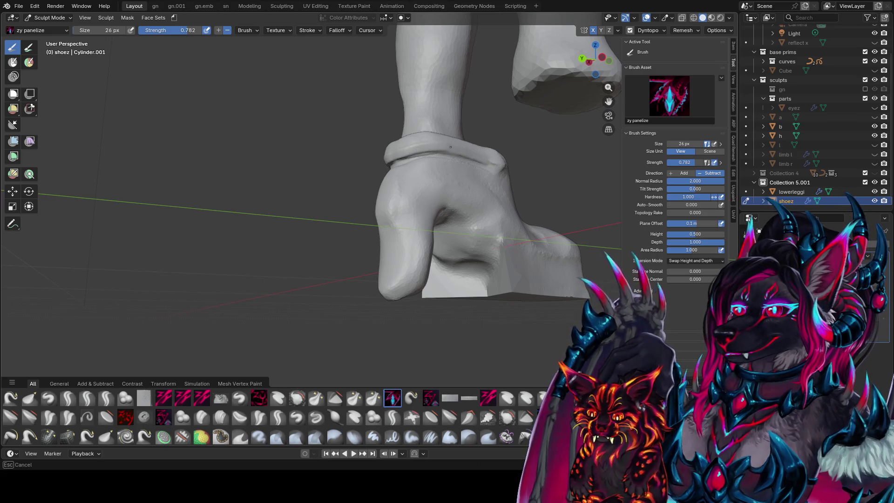
pyautogui.moveTo(476, 157); pyautogui.dragTo(480, 161)
pyautogui.moveTo(480, 160)
pyautogui.mouseDown(button='middle')
pyautogui.moveTo(404, 156)
pyautogui.moveTo(413, 155)
pyautogui.mouseUp(button='middle')
pyautogui.moveTo(431, 160); pyautogui.dragTo(438, 163)
pyautogui.moveTo(437, 162); pyautogui.dragTo(373, 164, button='middle')
pyautogui.moveTo(351, 160); pyautogui.dragTo(350, 162)
pyautogui.moveTo(351, 162)
pyautogui.mouseDown(button='middle')
pyautogui.moveTo(340, 177)
pyautogui.moveTo(274, 169)
pyautogui.moveTo(261, 155)
pyautogui.moveTo(239, 160)
pyautogui.mouseUp(button='middle')
pyautogui.press('f')
pyautogui.click(273, 162)
# With the brush at 36 then 54 px, carve a stroke and a dent into the boot's side
pyautogui.press('f')
pyautogui.click(251, 148)
pyautogui.moveTo(261, 162); pyautogui.dragTo(259, 150)
pyautogui.moveTo(259, 150); pyautogui.dragTo(344, 155, button='middle')
pyautogui.press('f')
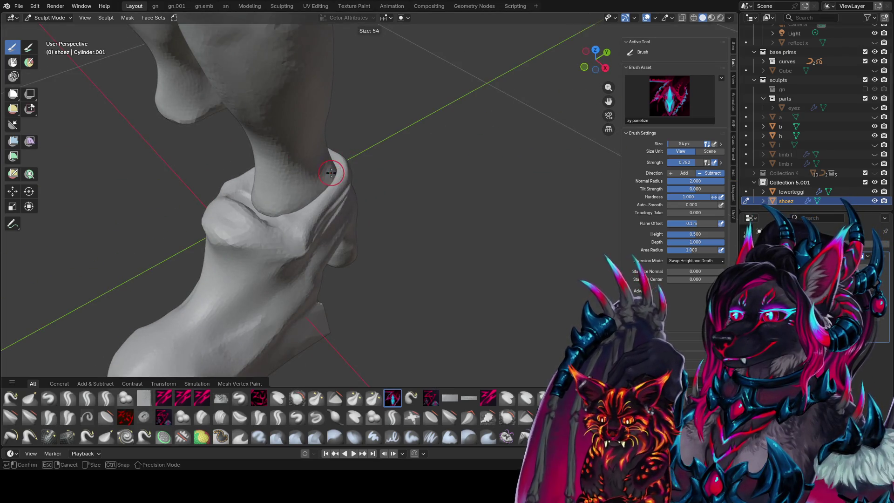
pyautogui.moveTo(298, 207); pyautogui.dragTo(344, 140, button='middle')
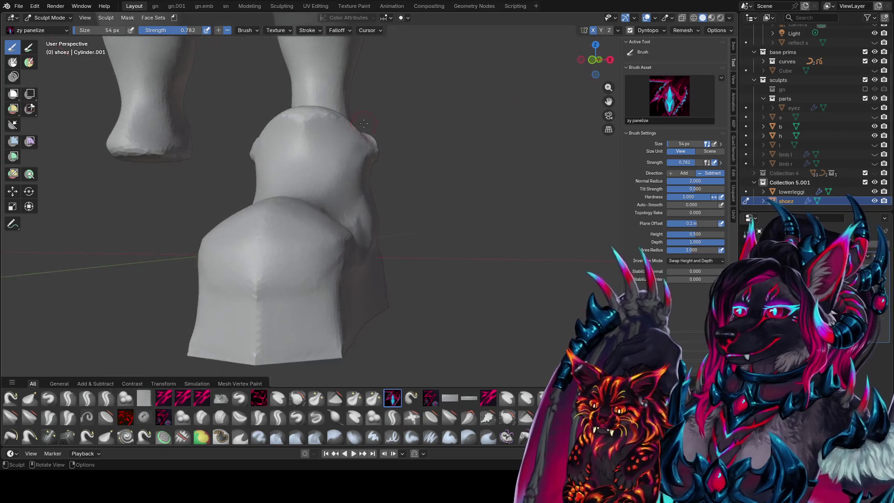
pyautogui.scroll(2, 343, 140)
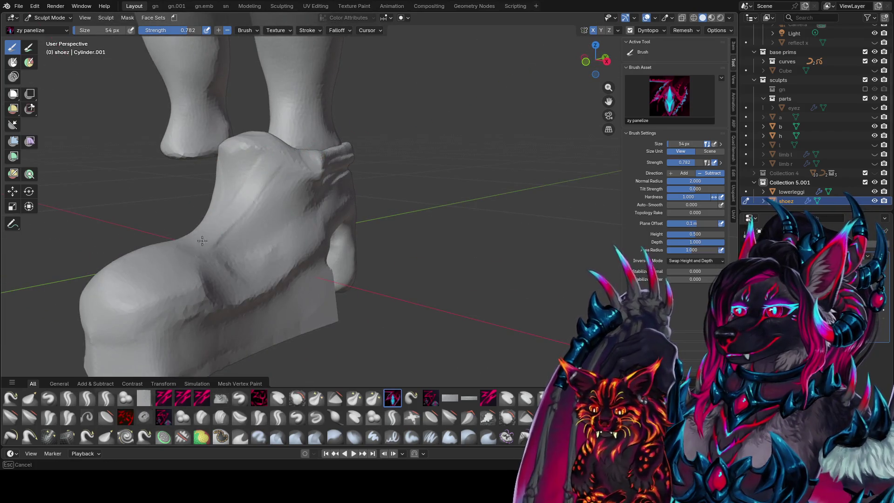
pyautogui.moveTo(208, 231); pyautogui.dragTo(306, 150, button='middle')
pyautogui.moveTo(249, 225)
pyautogui.mouseDown(button='middle')
pyautogui.moveTo(203, 259)
pyautogui.moveTo(329, 176)
pyautogui.moveTo(355, 176)
pyautogui.mouseUp(button='middle')
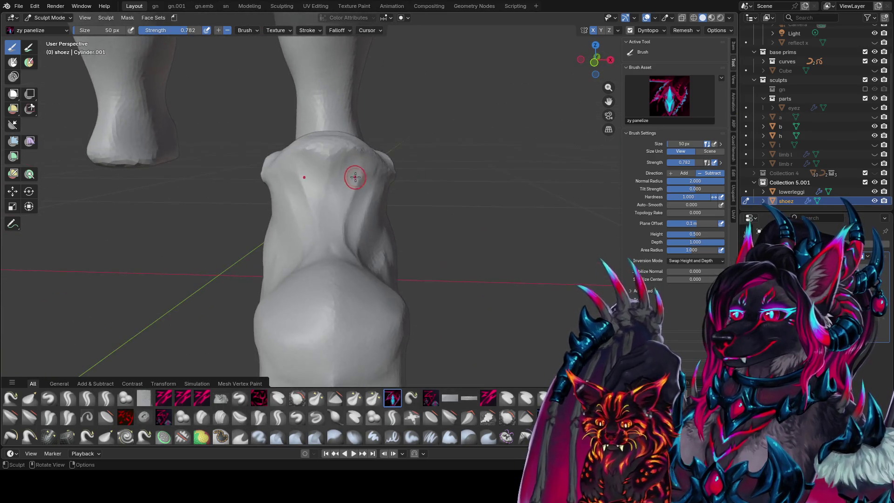
pyautogui.moveTo(342, 250); pyautogui.dragTo(259, 287, button='middle')
pyautogui.moveTo(188, 307)
pyautogui.mouseDown()
pyautogui.moveTo(154, 321)
pyautogui.moveTo(197, 307)
pyautogui.mouseUp()
# Resize the zy panelize brush from 86 px down to 60 px while reviewing the whole shoe
pyautogui.press('f')
pyautogui.click(269, 220)
pyautogui.moveTo(215, 293)
pyautogui.mouseDown(button='middle')
pyautogui.moveTo(200, 249)
pyautogui.moveTo(207, 237)
pyautogui.mouseUp(button='middle')
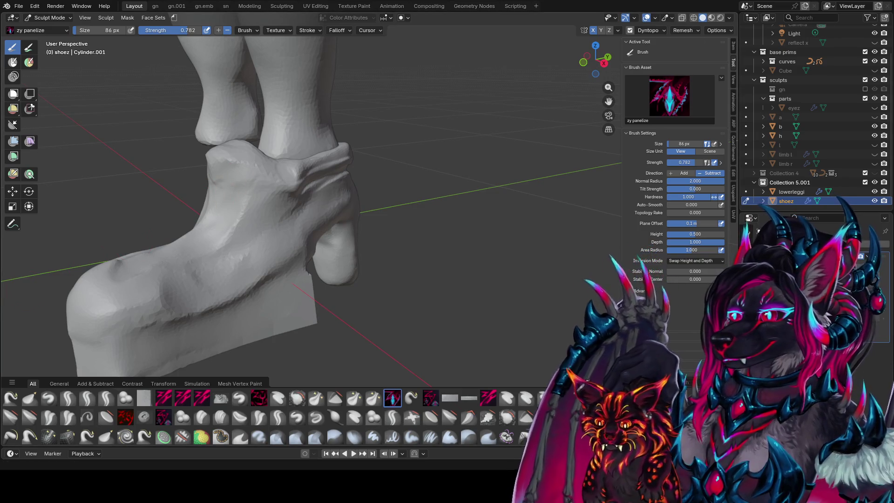
pyautogui.moveTo(216, 270)
pyautogui.mouseDown(button='middle')
pyautogui.moveTo(478, 203)
pyautogui.moveTo(310, 212)
pyautogui.moveTo(269, 239)
pyautogui.moveTo(299, 236)
pyautogui.moveTo(200, 269)
pyautogui.moveTo(344, 279)
pyautogui.moveTo(279, 258)
pyautogui.mouseUp(button='middle')
pyautogui.press('f')
pyautogui.click(266, 249)
pyautogui.press('f')
pyautogui.click(299, 235)
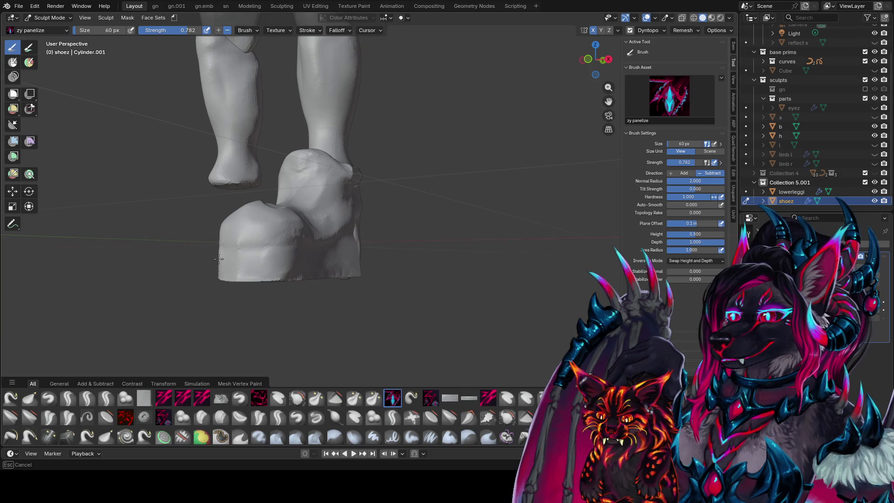
pyautogui.moveTo(218, 259); pyautogui.dragTo(230, 254, button='middle')
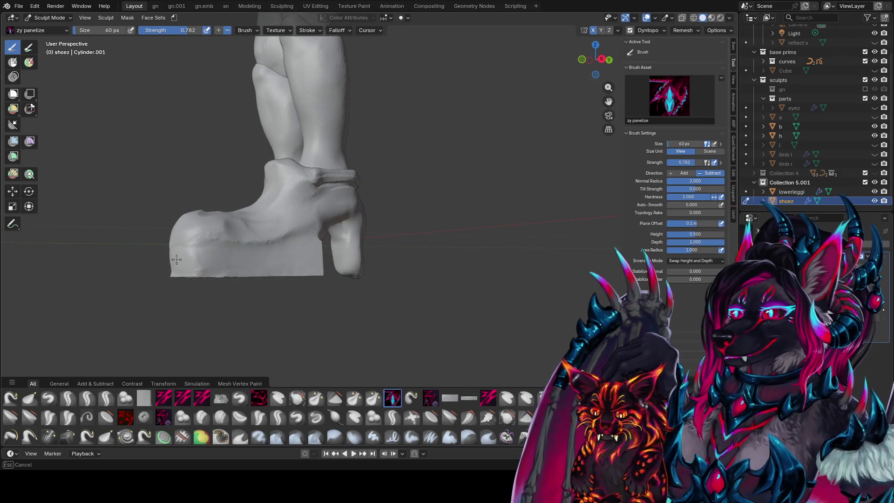